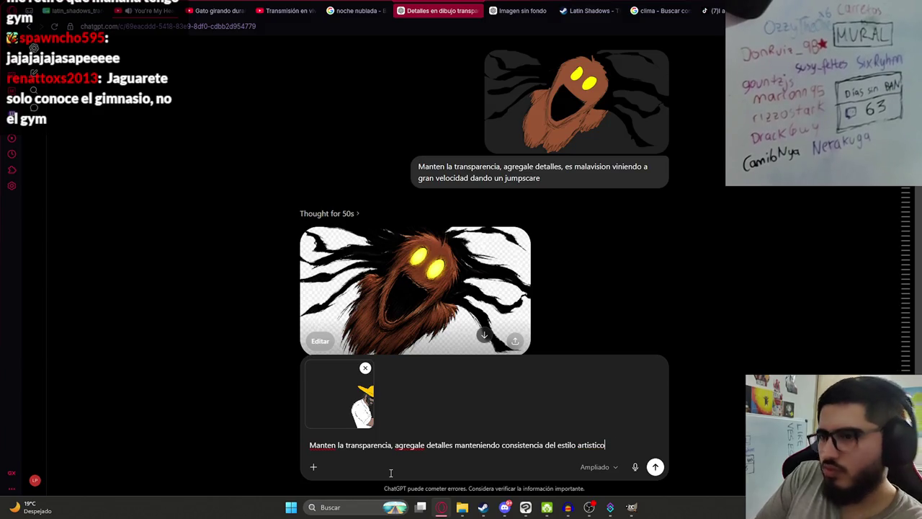
- Send the transparency-preserving detail request with the drawing, then go to the 'Gato girando' YouTube video
{"action": "key", "text": "Return"}
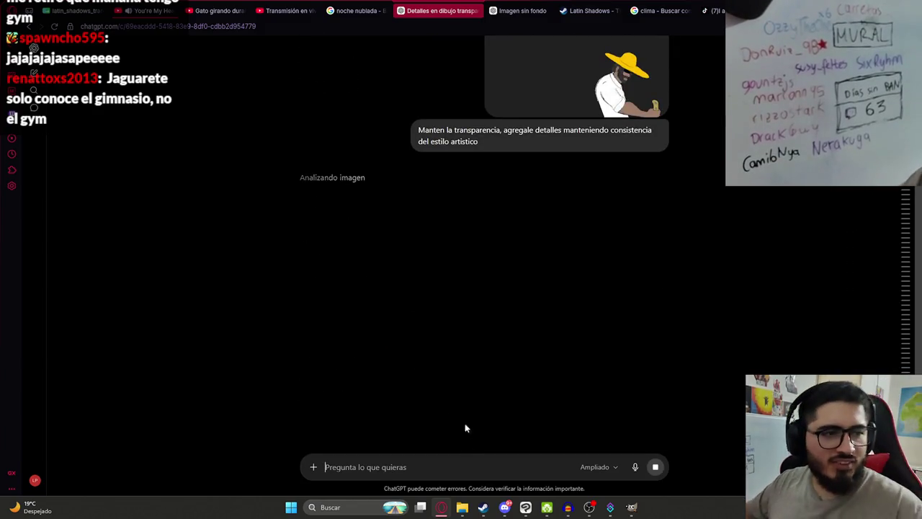
{"action": "left_click", "coordinate": [154, 6]}
{"action": "left_click", "coordinate": [259, 5]}
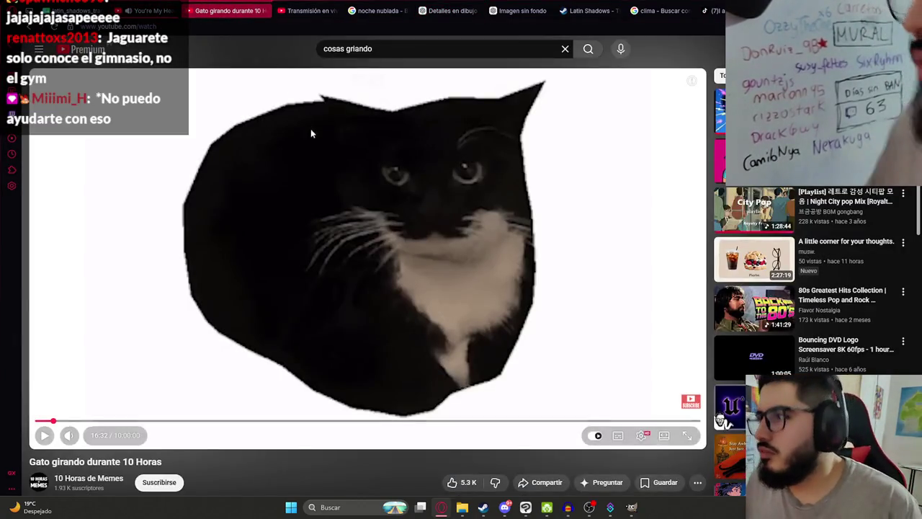
- Skim the 'Gato girando' comments, then play the spinning-cat video fullscreen
{"action": "scroll", "coordinate": [704, 257], "scroll_direction": "down", "scroll_amount": 5}
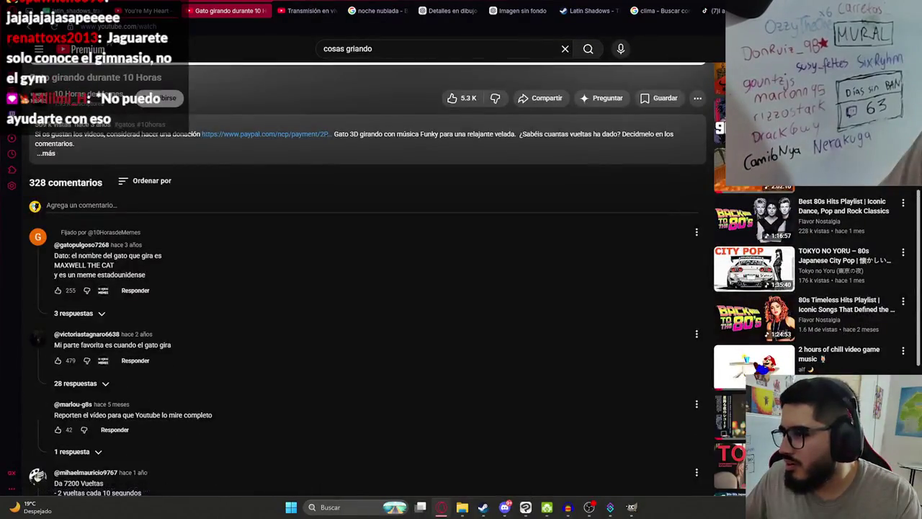
{"action": "scroll", "coordinate": [601, 380], "scroll_direction": "down", "scroll_amount": 4}
{"action": "scroll", "coordinate": [601, 380], "scroll_direction": "up", "scroll_amount": 3}
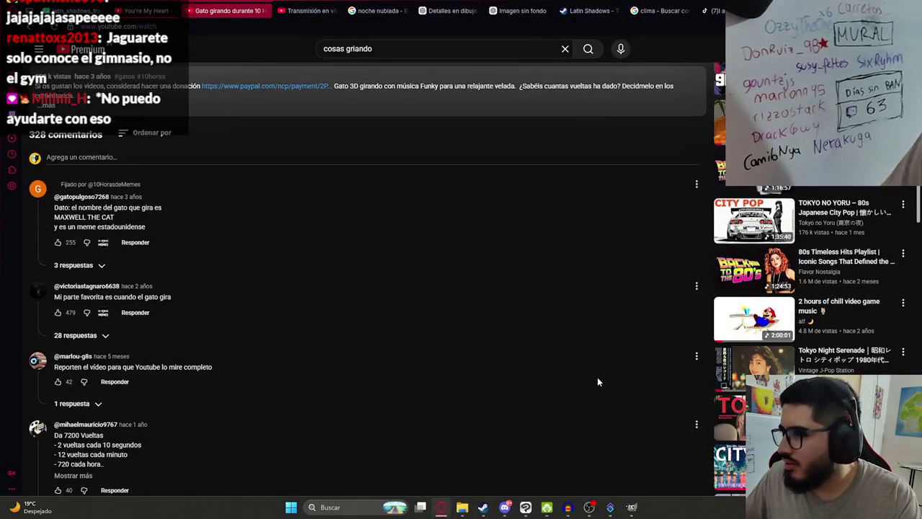
{"action": "scroll", "coordinate": [598, 376], "scroll_direction": "up", "scroll_amount": 10}
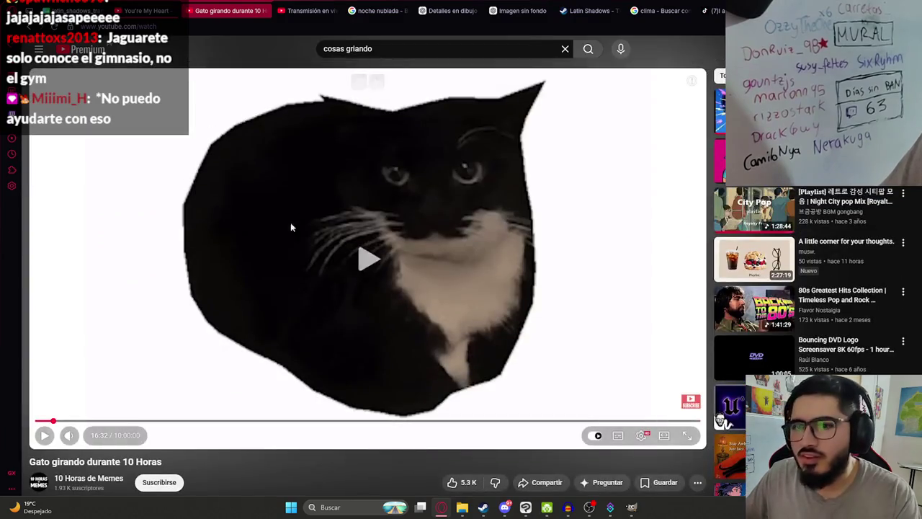
{"action": "double_click", "coordinate": [204, 252]}
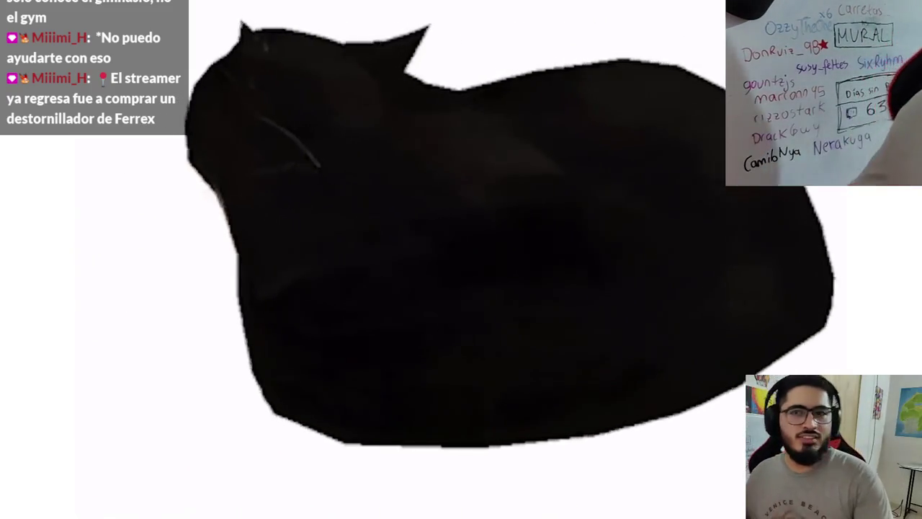
- Pause the cat video, exit fullscreen and switch to the 'You're My Heart' City Pop video
{"action": "left_click", "coordinate": [206, 257]}
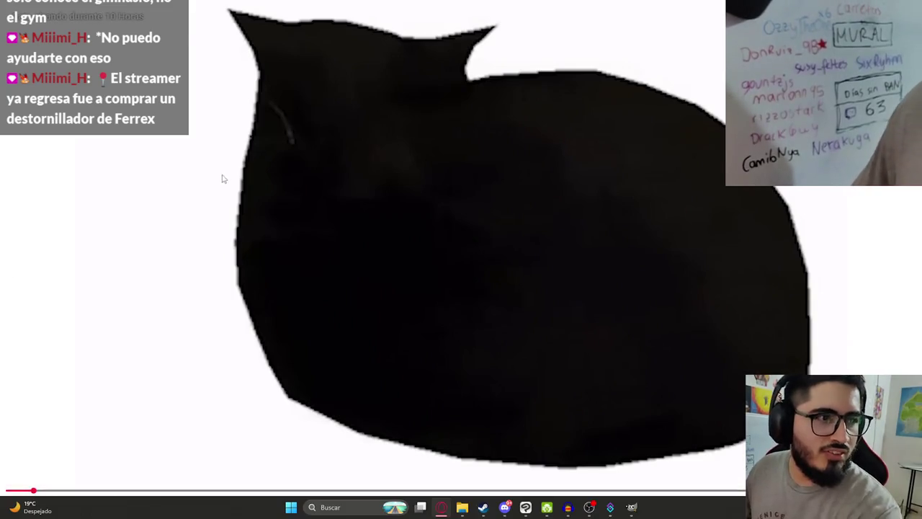
{"action": "key", "text": "Escape"}
{"action": "left_click", "coordinate": [149, 7]}
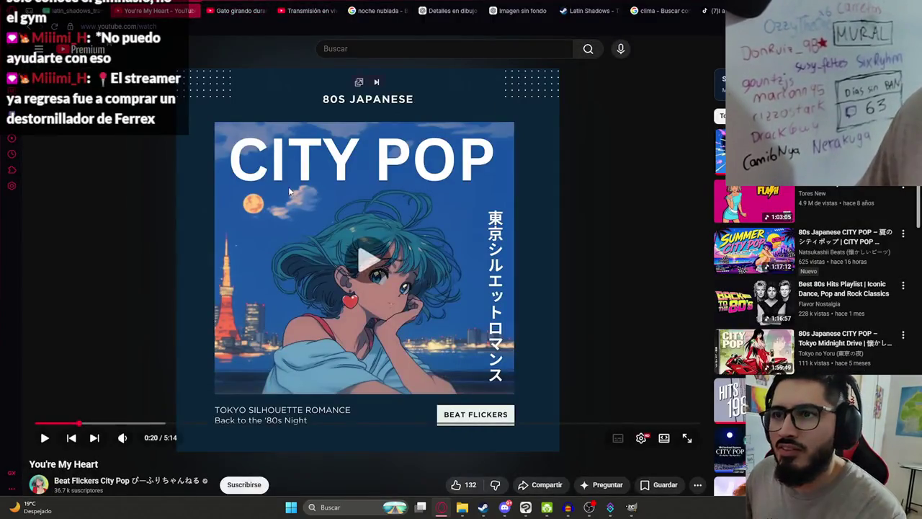
- Copy ChatGPT's detailed straw-hat man image and paste it onto the Clip Studio Paint Intro canvas
{"action": "left_click", "coordinate": [459, 12]}
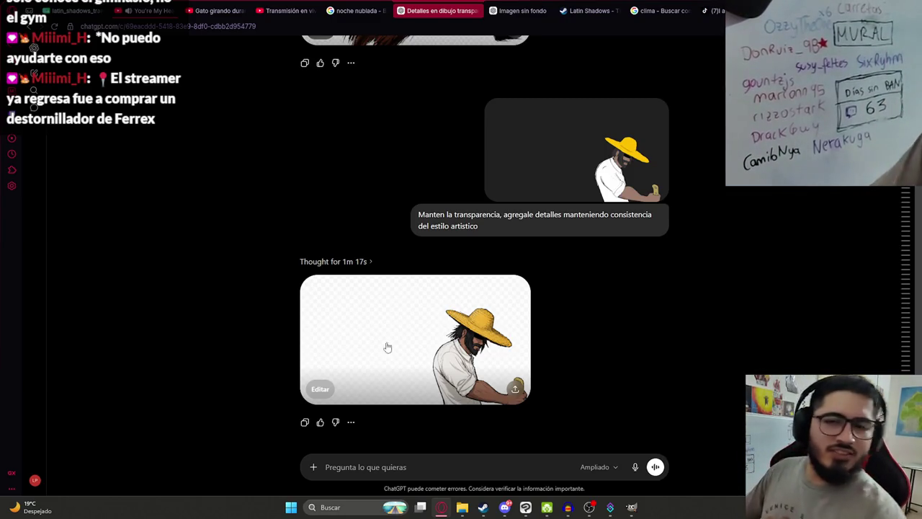
{"action": "left_click", "coordinate": [414, 325]}
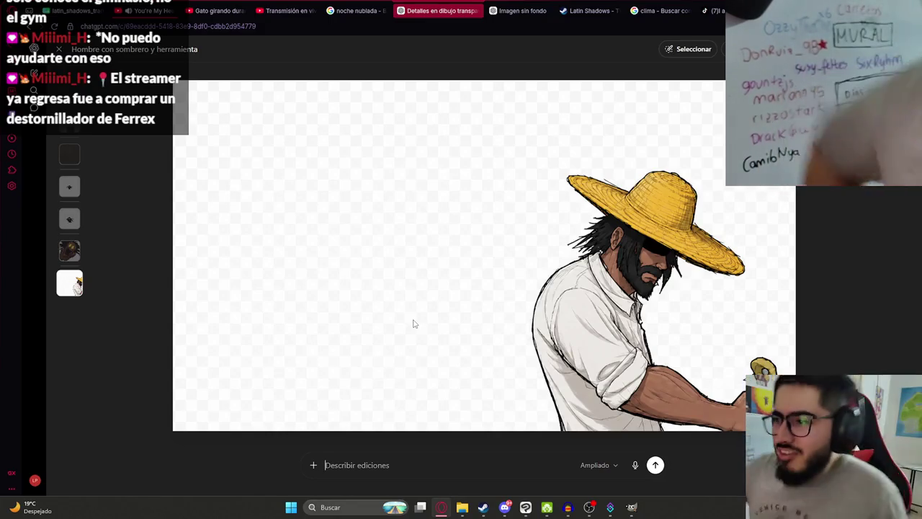
{"action": "right_click", "coordinate": [431, 237]}
{"action": "left_click", "coordinate": [454, 291]}
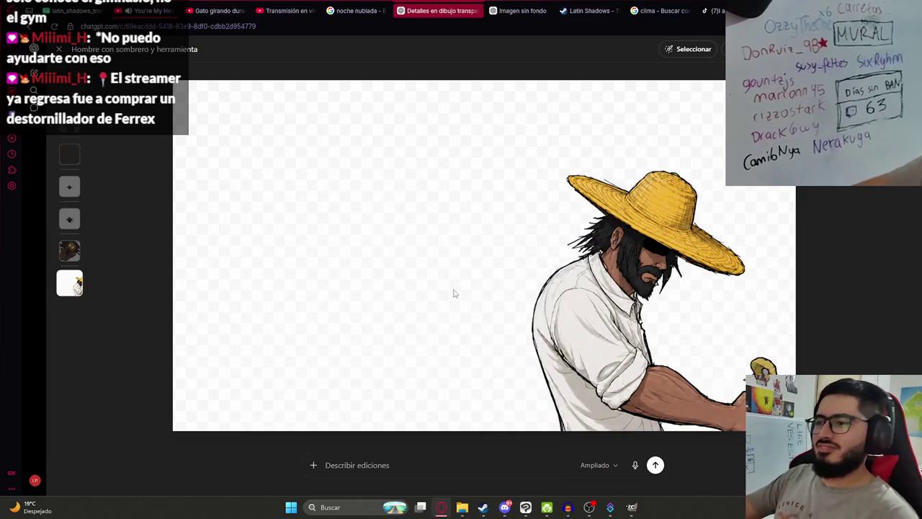
{"action": "left_click", "coordinate": [542, 508]}
{"action": "key", "text": "ctrl+v"}
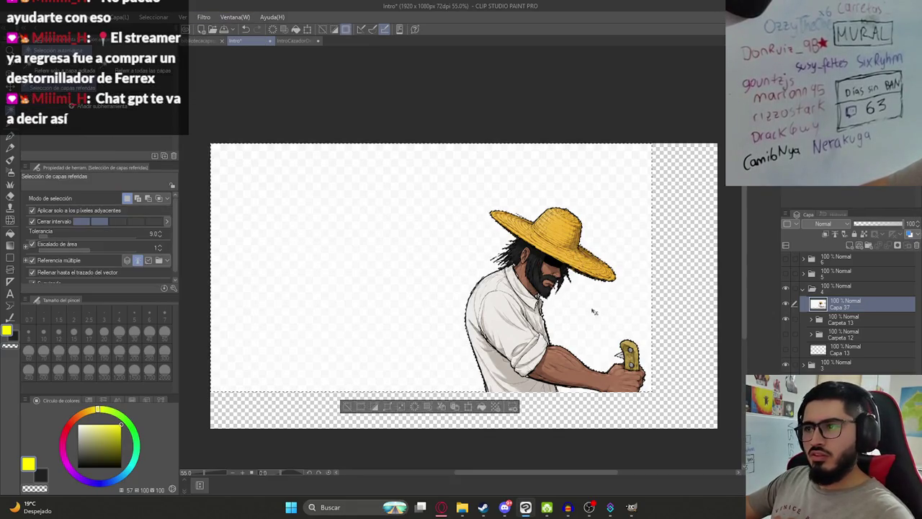
- Expand layer folder 3, show the dark forest background, and fit the whole canvas
{"action": "scroll", "coordinate": [594, 312], "scroll_direction": "up", "scroll_amount": 5}
{"action": "scroll", "coordinate": [409, 221], "scroll_direction": "down", "scroll_amount": 6}
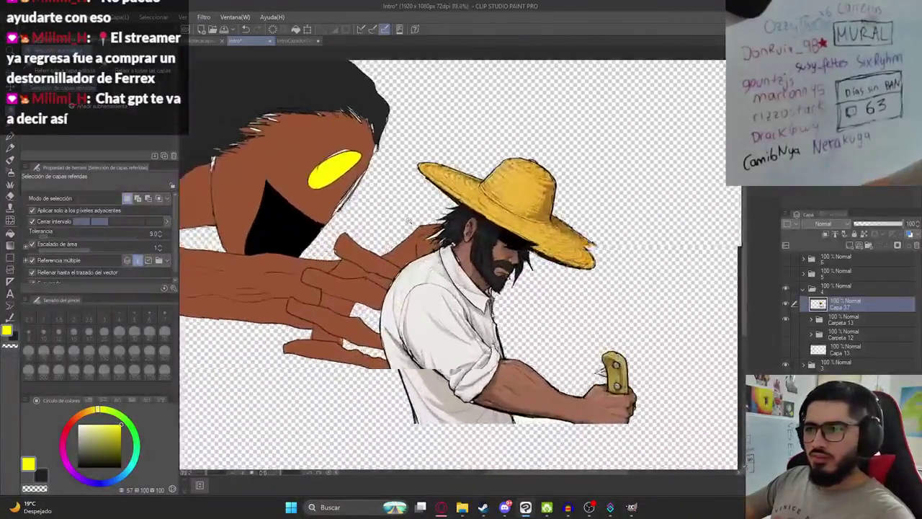
{"action": "scroll", "coordinate": [436, 252], "scroll_direction": "up", "scroll_amount": 3}
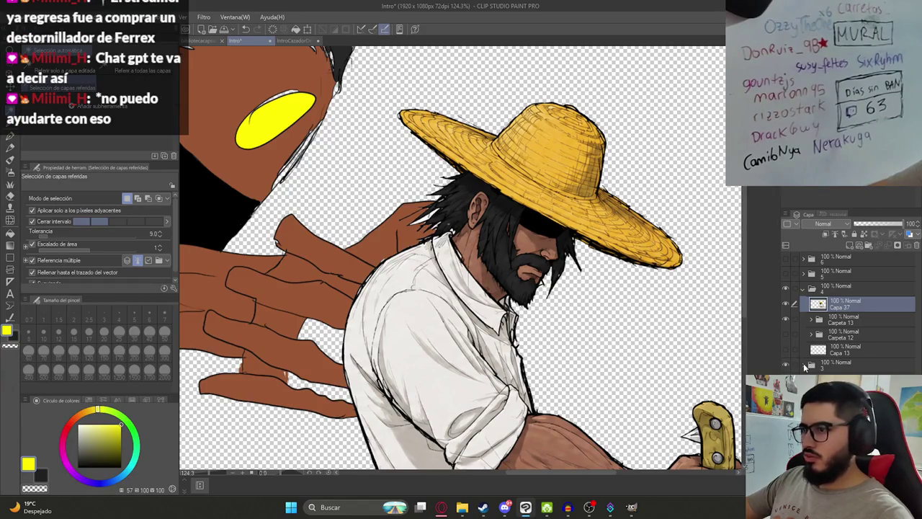
{"action": "left_click", "coordinate": [804, 364]}
{"action": "left_click", "coordinate": [786, 390]}
{"action": "key", "text": "ctrl+0"}
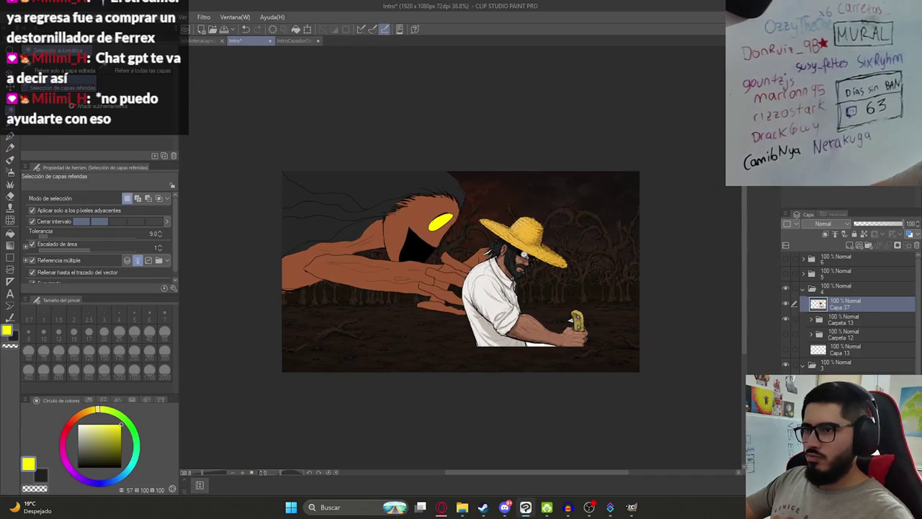
{"action": "scroll", "coordinate": [461, 274], "scroll_direction": "up", "scroll_amount": 3}
{"action": "scroll", "coordinate": [461, 273], "scroll_direction": "down", "scroll_amount": 2}
- With the layer-move tool active, frame the whole man including his knife hand, and clear the selection
{"action": "key", "text": "k"}
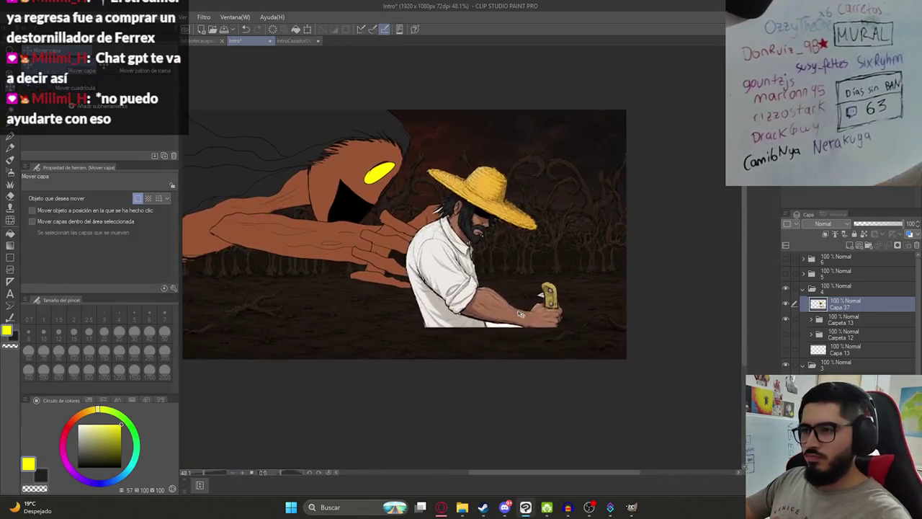
{"action": "scroll", "coordinate": [563, 348], "scroll_direction": "up", "scroll_amount": 3}
{"action": "scroll", "coordinate": [555, 353], "scroll_direction": "up", "scroll_amount": 3}
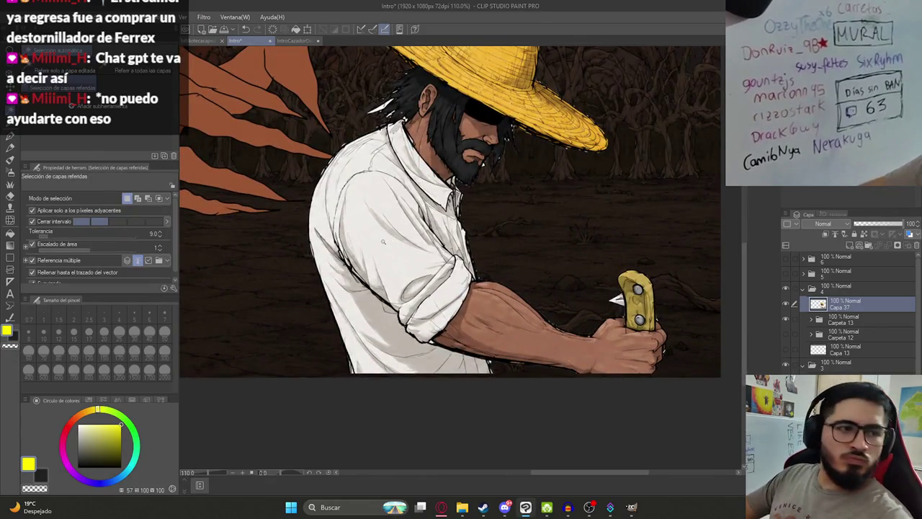
{"action": "left_click_drag", "start_coordinate": [383, 240], "coordinate": [406, 275]}
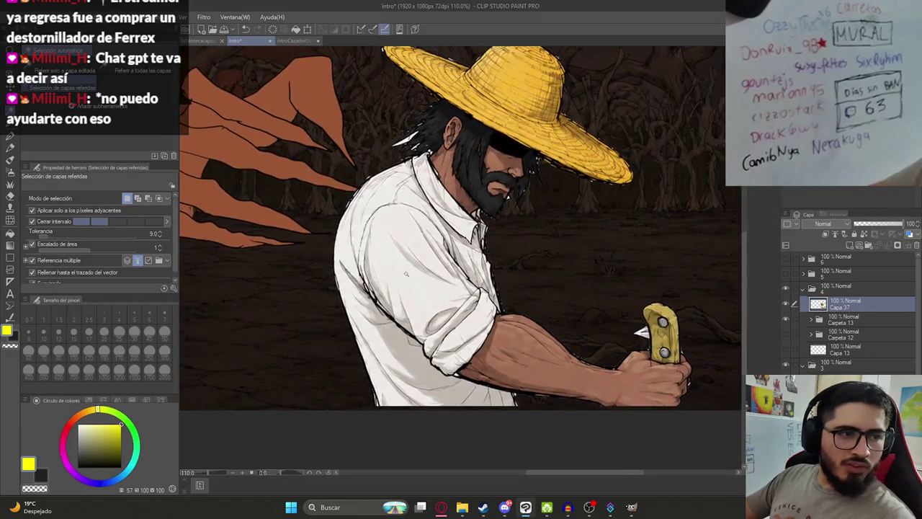
{"action": "scroll", "coordinate": [413, 128], "scroll_direction": "up", "scroll_amount": 6}
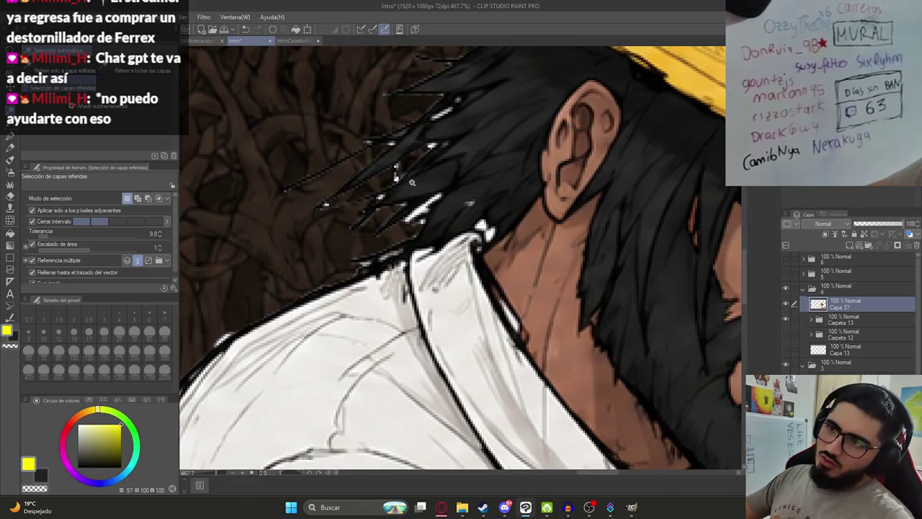
{"action": "scroll", "coordinate": [413, 183], "scroll_direction": "down", "scroll_amount": 6}
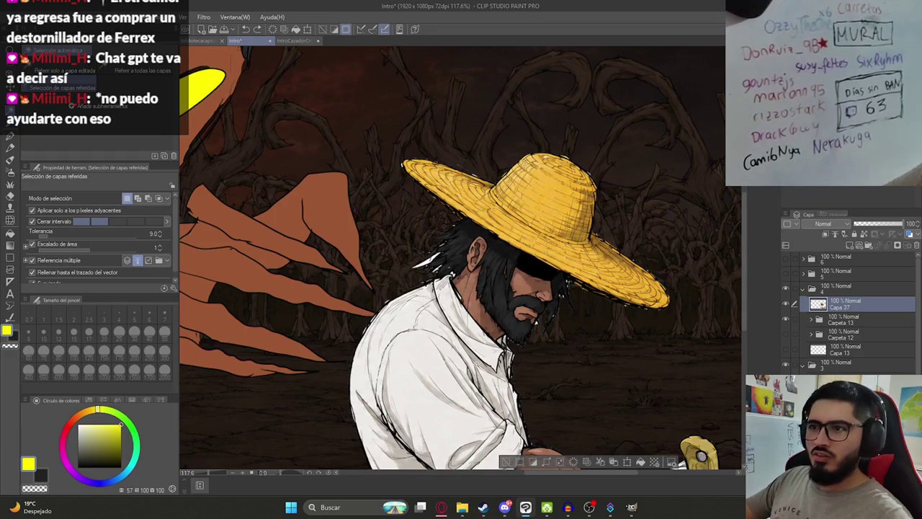
{"action": "left_click_drag", "start_coordinate": [546, 389], "coordinate": [551, 262]}
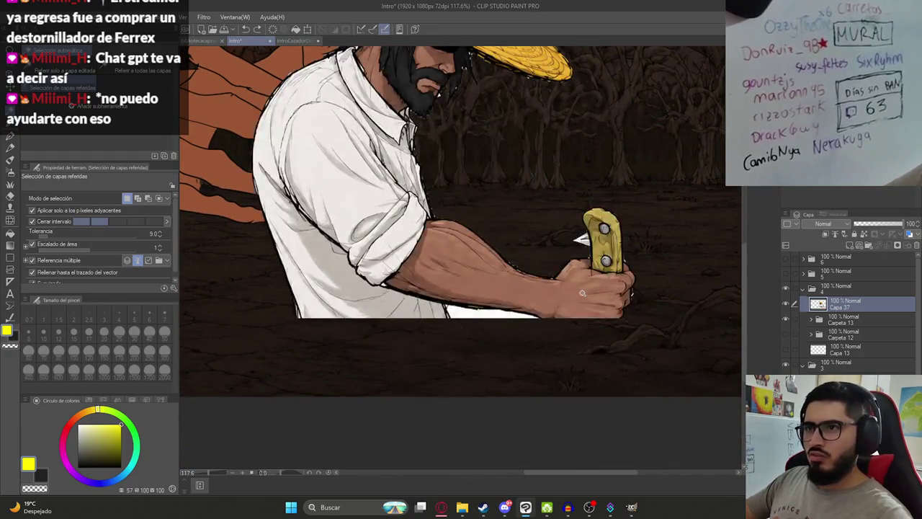
{"action": "key", "text": "ctrl+d"}
{"action": "left_click_drag", "start_coordinate": [569, 216], "coordinate": [563, 302]}
{"action": "scroll", "coordinate": [557, 296], "scroll_direction": "down", "scroll_amount": 2}
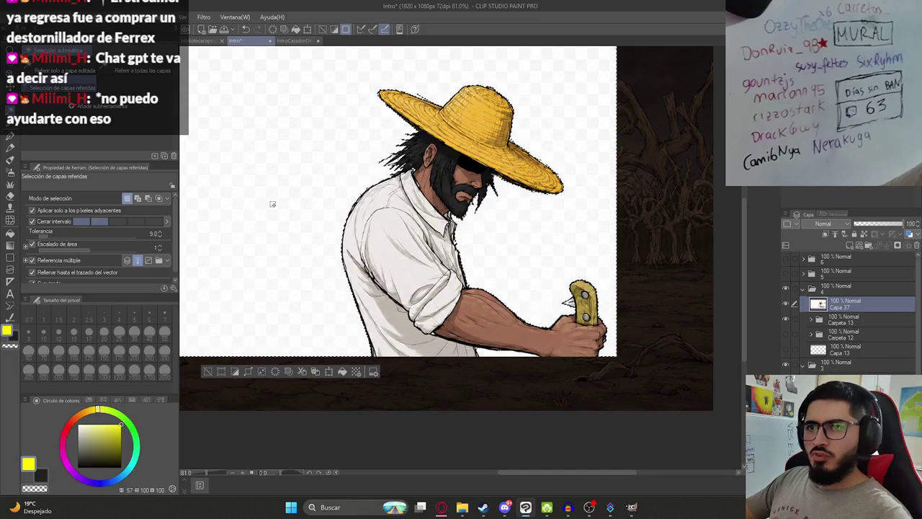
- Undo to inspect the shirt edge and raise the fill's area scaling to 2
{"action": "scroll", "coordinate": [408, 357], "scroll_direction": "up", "scroll_amount": 6}
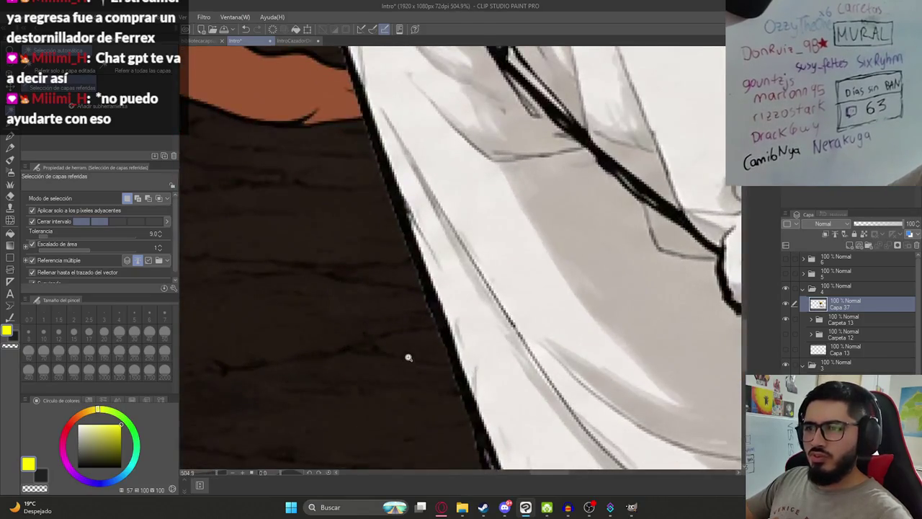
{"action": "key", "text": "ctrl+z"}
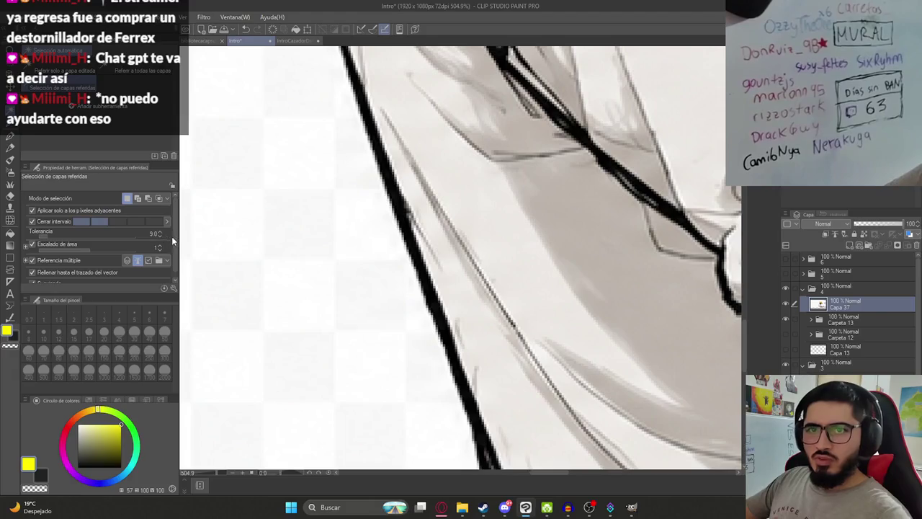
{"action": "left_click", "coordinate": [157, 247]}
{"action": "left_click", "coordinate": [384, 302]}
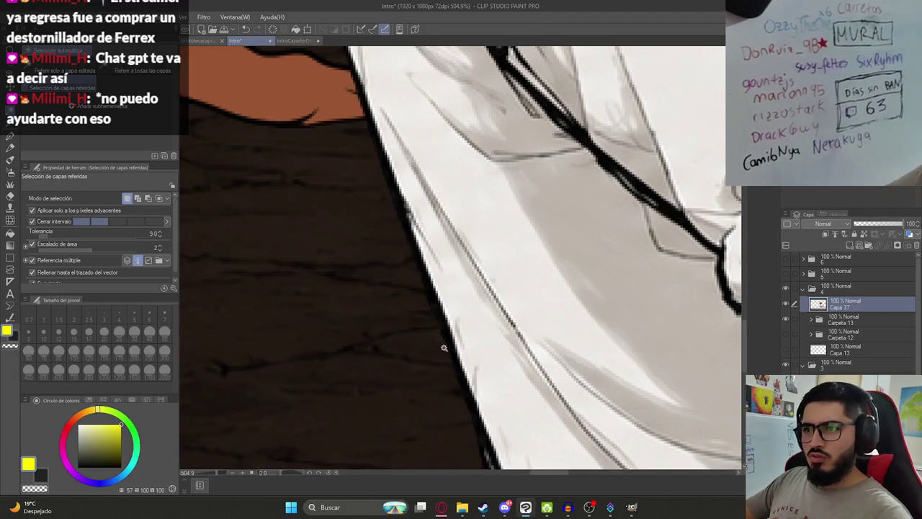
{"action": "scroll", "coordinate": [442, 348], "scroll_direction": "down", "scroll_amount": 6}
{"action": "scroll", "coordinate": [406, 259], "scroll_direction": "down", "scroll_amount": 1}
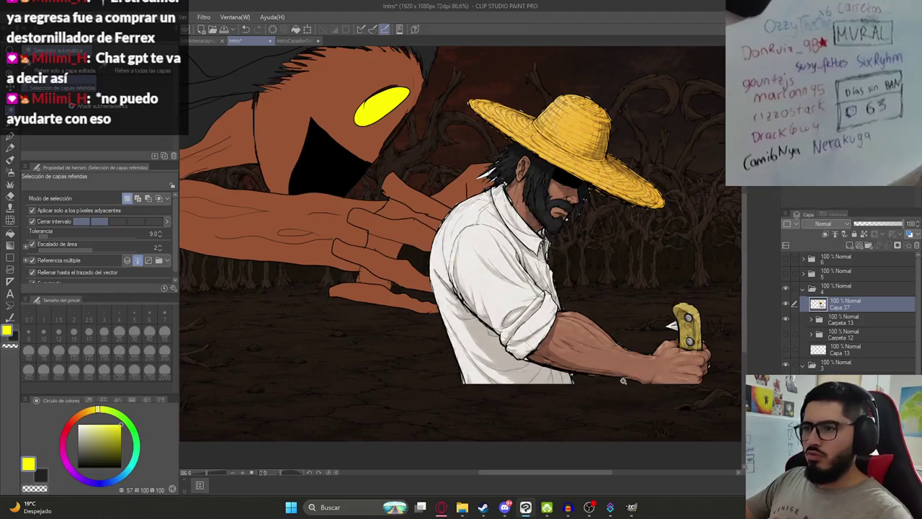
{"action": "scroll", "coordinate": [583, 380], "scroll_direction": "up", "scroll_amount": 8}
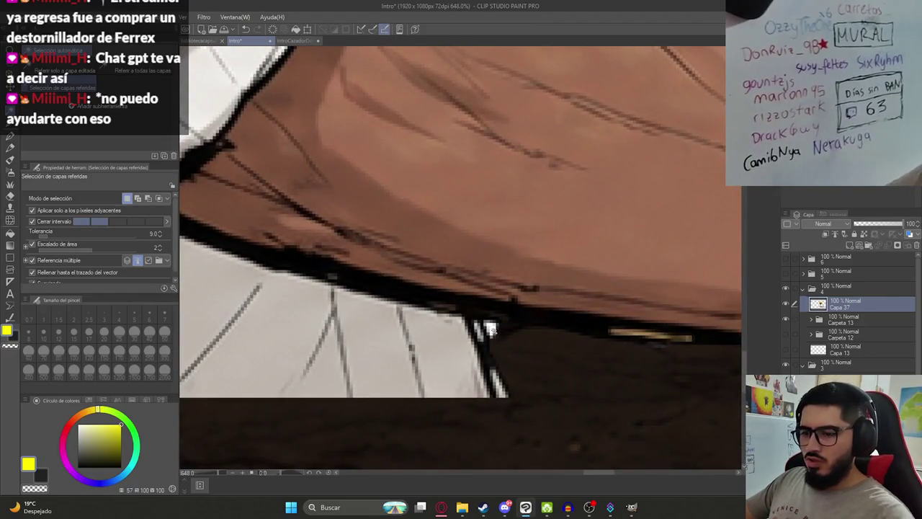
- Delete the selected knife blade, leaving only the yellow handle, and clear the selection
{"action": "key", "text": "m"}
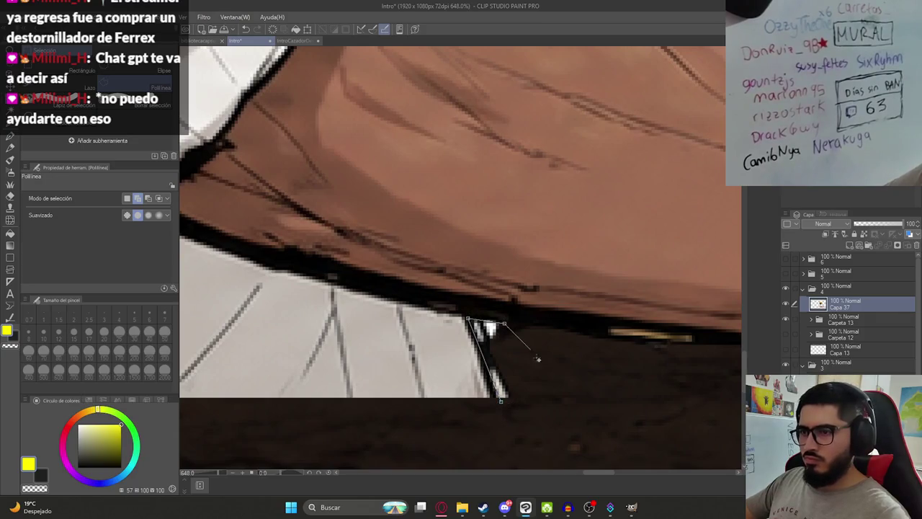
{"action": "scroll", "coordinate": [507, 407], "scroll_direction": "down", "scroll_amount": 5}
{"action": "scroll", "coordinate": [519, 389], "scroll_direction": "down", "scroll_amount": 6}
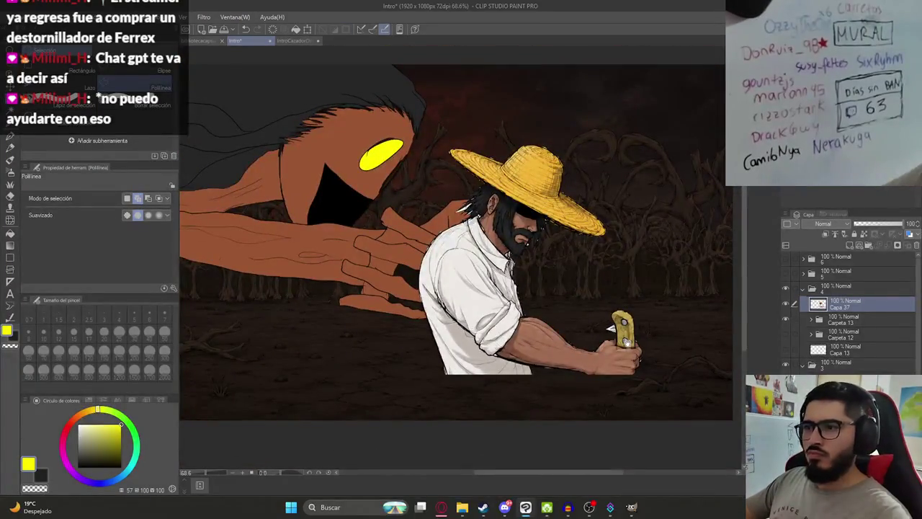
{"action": "scroll", "coordinate": [647, 365], "scroll_direction": "up", "scroll_amount": 2}
{"action": "scroll", "coordinate": [647, 366], "scroll_direction": "up", "scroll_amount": 2}
{"action": "scroll", "coordinate": [612, 326], "scroll_direction": "up", "scroll_amount": 2}
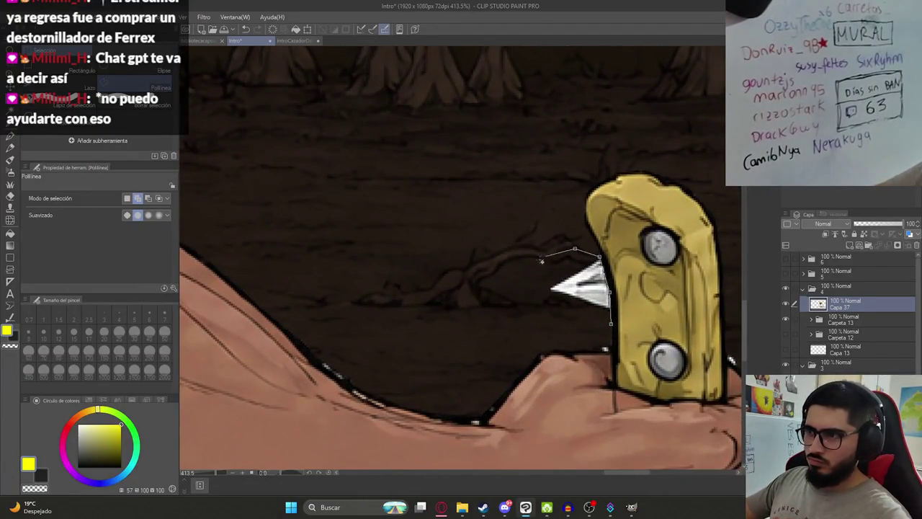
{"action": "key", "text": "Delete"}
{"action": "key", "text": "ctrl+d"}
{"action": "scroll", "coordinate": [611, 326], "scroll_direction": "down", "scroll_amount": 3}
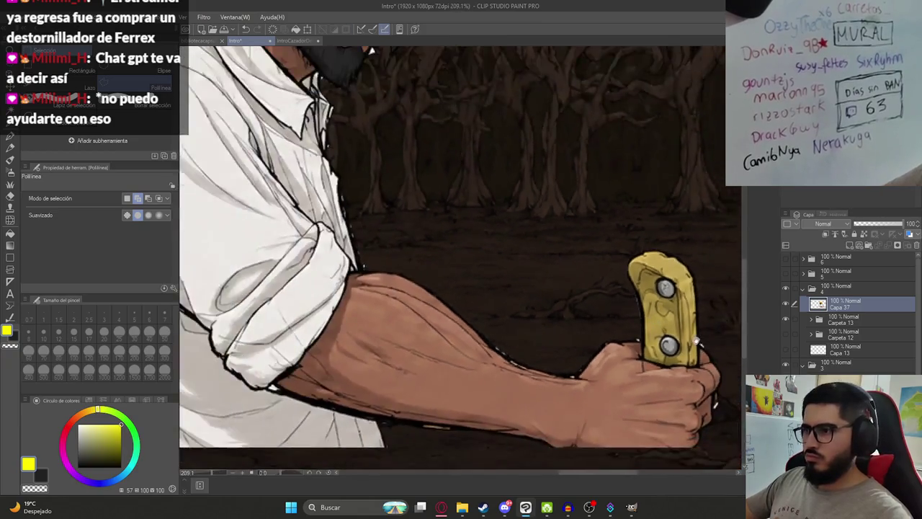
{"action": "scroll", "coordinate": [562, 325], "scroll_direction": "up", "scroll_amount": 2}
{"action": "scroll", "coordinate": [557, 324], "scroll_direction": "up", "scroll_amount": 2}
- Try erasing the handle edge with a size-7 eraser, then undo it
{"action": "key", "text": "e"}
{"action": "key", "text": "bracketleft"}
{"action": "key", "text": "bracketleft"}
{"action": "key", "text": "bracketleft"}
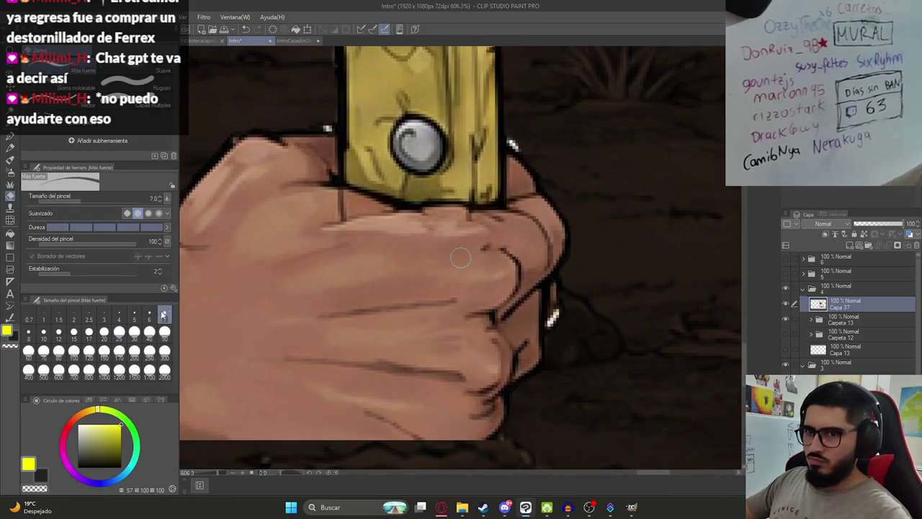
{"action": "scroll", "coordinate": [562, 317], "scroll_direction": "up", "scroll_amount": 1}
{"action": "scroll", "coordinate": [573, 311], "scroll_direction": "up", "scroll_amount": 1}
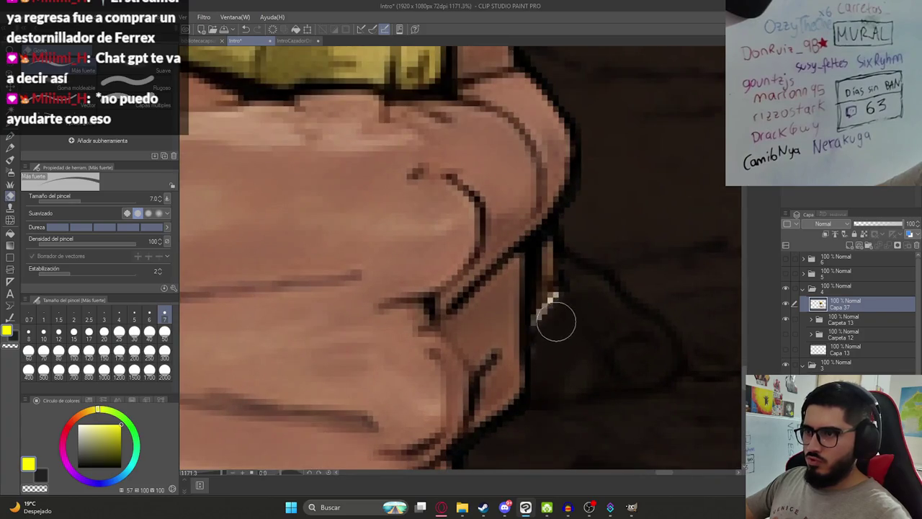
{"action": "mouse_move", "coordinate": [560, 309]}
{"action": "left_mouse_down"}
{"action": "mouse_move", "coordinate": [538, 327]}
{"action": "mouse_move", "coordinate": [560, 309]}
{"action": "left_mouse_up"}
{"action": "key", "text": "ctrl+z"}
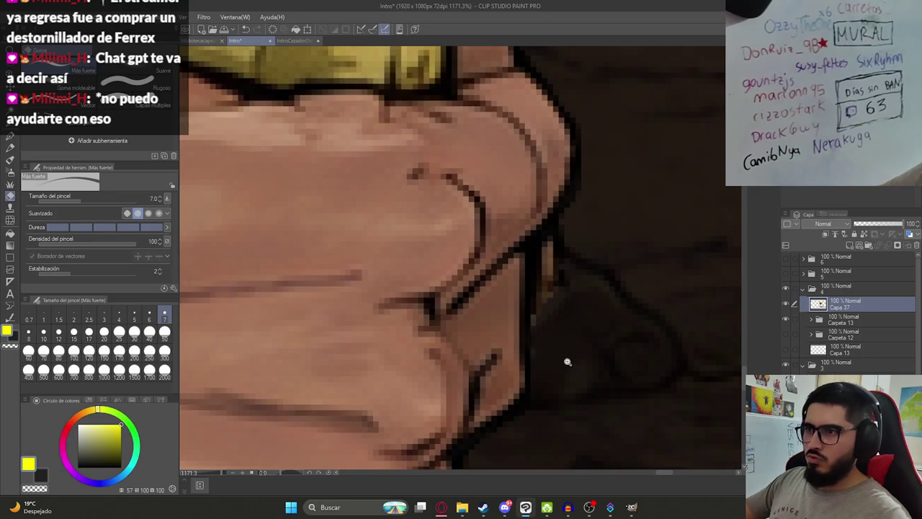
- Zoom in and out around the knife handle to check its edges are unchanged
{"action": "scroll", "coordinate": [568, 362], "scroll_direction": "down", "scroll_amount": 10}
{"action": "scroll", "coordinate": [529, 319], "scroll_direction": "up", "scroll_amount": 10}
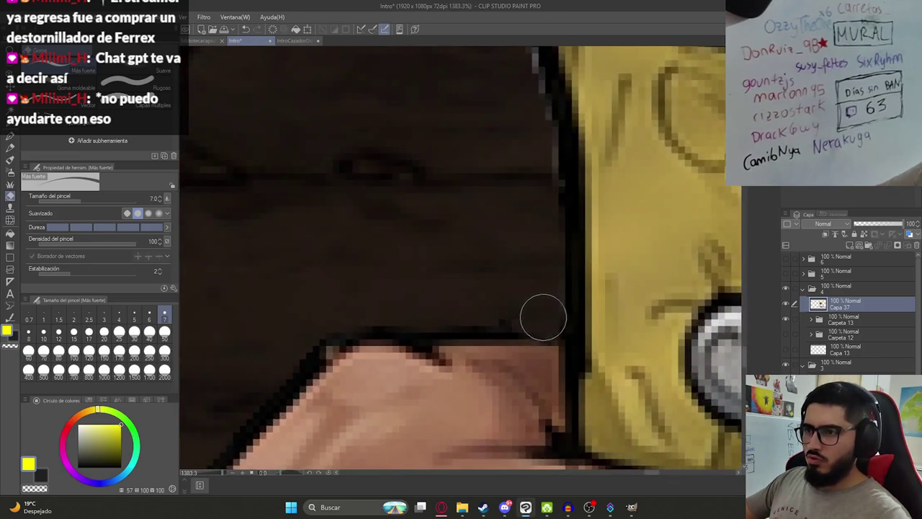
{"action": "scroll", "coordinate": [543, 317], "scroll_direction": "down", "scroll_amount": 8}
{"action": "scroll", "coordinate": [659, 319], "scroll_direction": "up", "scroll_amount": 4}
{"action": "scroll", "coordinate": [577, 350], "scroll_direction": "up", "scroll_amount": 3}
{"action": "scroll", "coordinate": [568, 363], "scroll_direction": "down", "scroll_amount": 2}
{"action": "scroll", "coordinate": [548, 346], "scroll_direction": "down", "scroll_amount": 5}
{"action": "scroll", "coordinate": [500, 354], "scroll_direction": "down", "scroll_amount": 1}
{"action": "scroll", "coordinate": [538, 401], "scroll_direction": "up", "scroll_amount": 5}
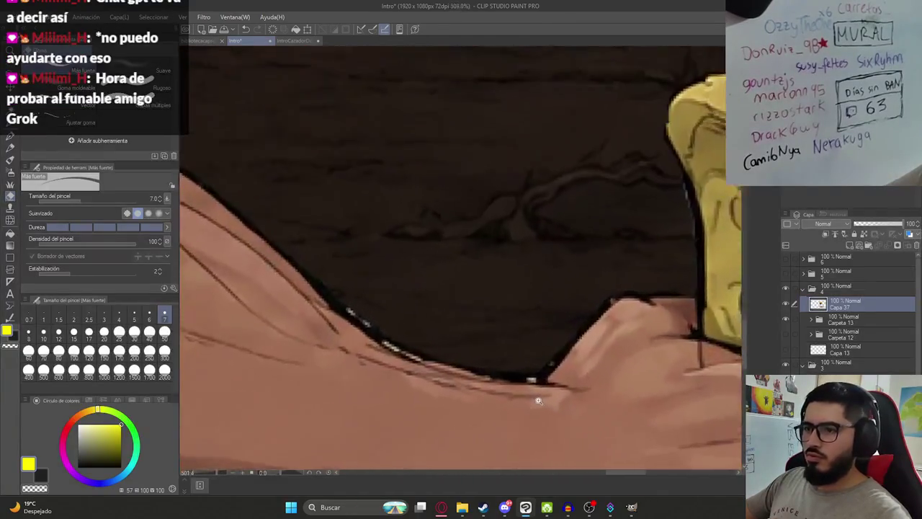
{"action": "scroll", "coordinate": [538, 400], "scroll_direction": "up", "scroll_amount": 2}
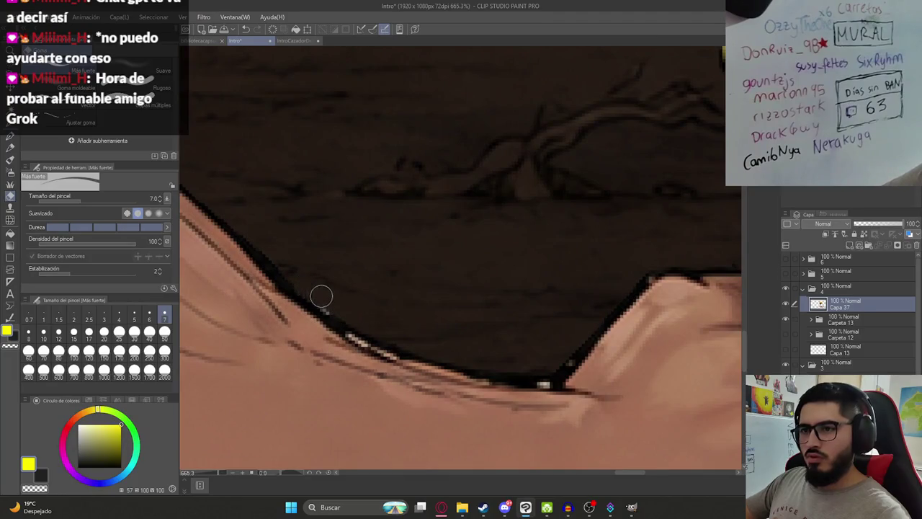
{"action": "scroll", "coordinate": [287, 266], "scroll_direction": "down", "scroll_amount": 5}
{"action": "scroll", "coordinate": [360, 252], "scroll_direction": "down", "scroll_amount": 1}
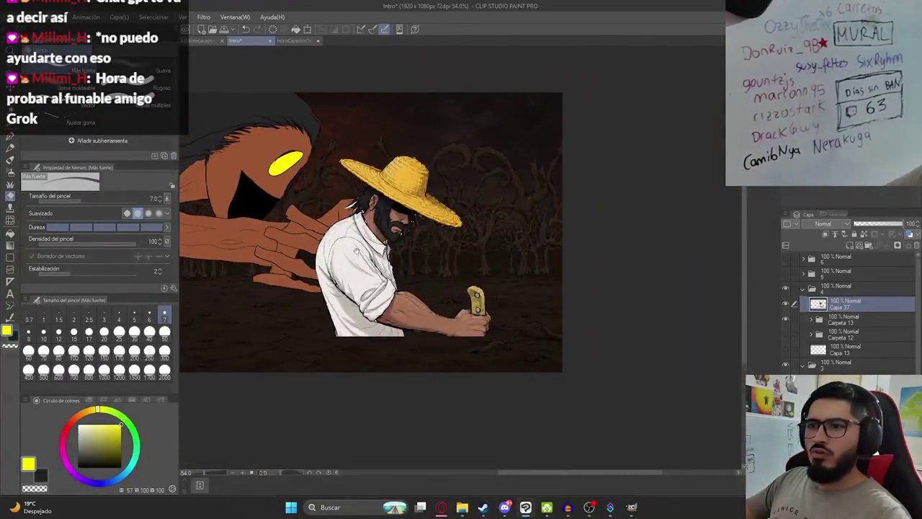
{"action": "scroll", "coordinate": [464, 223], "scroll_direction": "up", "scroll_amount": 3}
{"action": "scroll", "coordinate": [464, 223], "scroll_direction": "up", "scroll_amount": 3}
- Select the orange patch inside the hair by colour, fill it dark, and save
{"action": "key", "text": "w"}
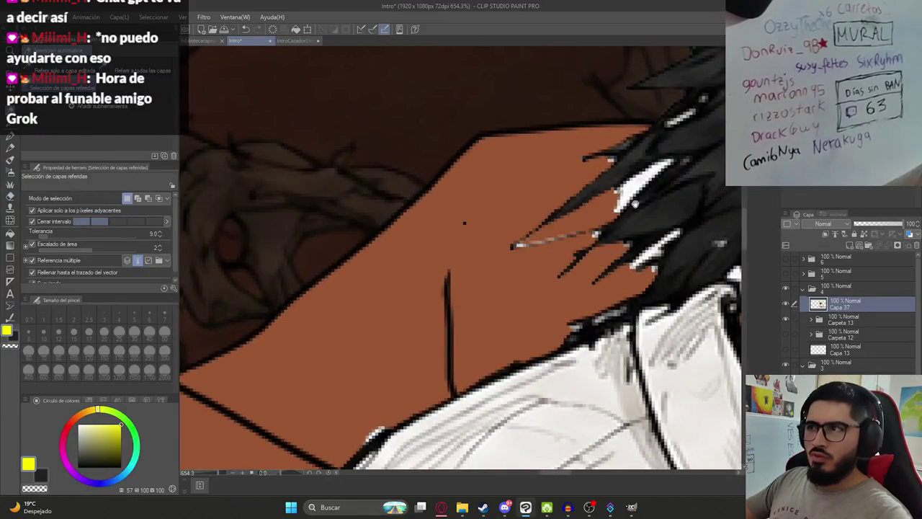
{"action": "left_click_drag", "start_coordinate": [633, 189], "coordinate": [489, 272]}
{"action": "left_click", "coordinate": [489, 272]}
{"action": "key", "text": "Delete"}
{"action": "key", "text": "ctrl+d"}
{"action": "key", "text": "e"}
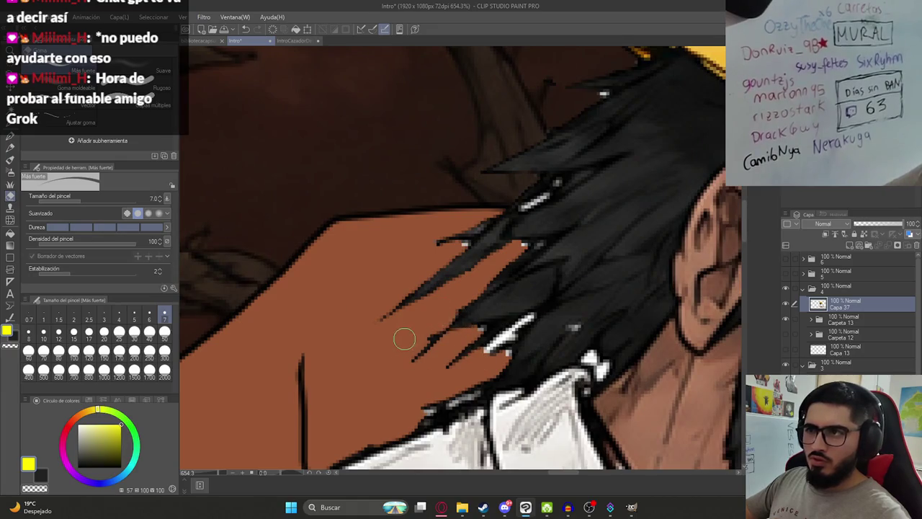
{"action": "key", "text": "ctrl+s"}
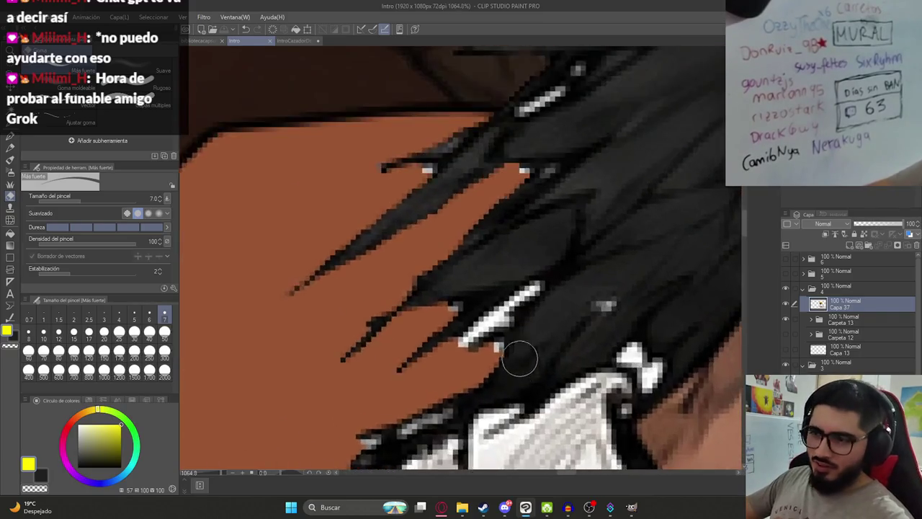
- Set the eraser to 2.5 and erase the white highlight strand in the hair
{"action": "scroll", "coordinate": [534, 354], "scroll_direction": "up", "scroll_amount": 2}
{"action": "scroll", "coordinate": [519, 354], "scroll_direction": "up", "scroll_amount": 2}
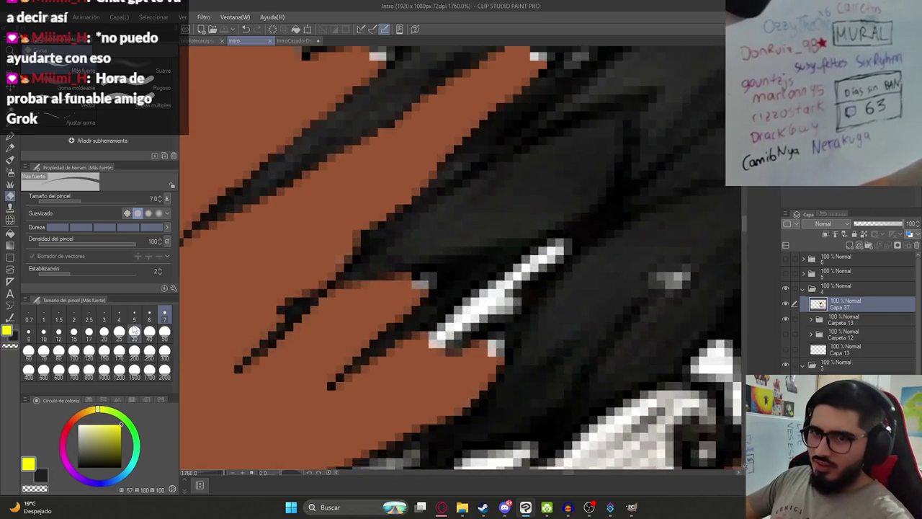
{"action": "left_click", "coordinate": [89, 319]}
{"action": "left_click_drag", "start_coordinate": [560, 249], "coordinate": [436, 337]}
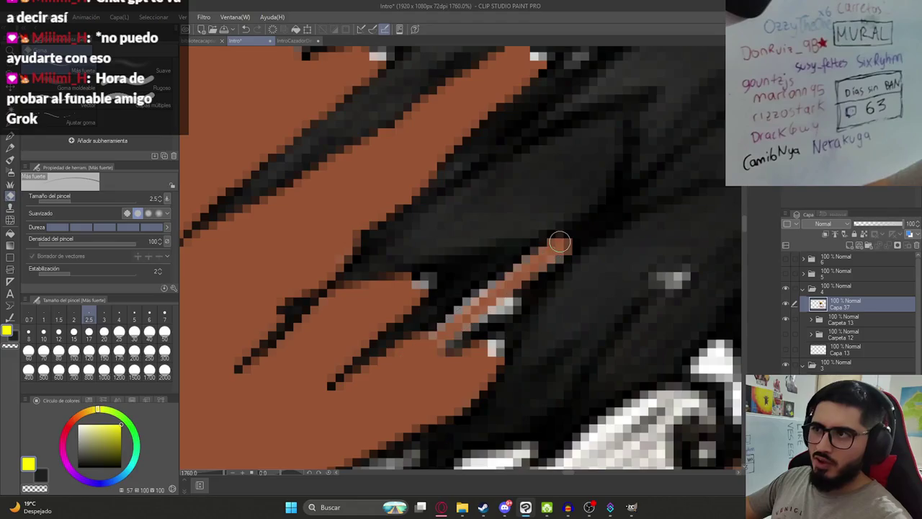
{"action": "left_click_drag", "start_coordinate": [560, 247], "coordinate": [431, 343]}
{"action": "mouse_move", "coordinate": [554, 246]}
{"action": "left_mouse_down"}
{"action": "mouse_move", "coordinate": [462, 324]}
{"action": "mouse_move", "coordinate": [516, 289]}
{"action": "mouse_move", "coordinate": [494, 354]}
{"action": "left_mouse_up"}
{"action": "left_click_drag", "start_coordinate": [412, 292], "coordinate": [428, 279]}
- Erase the remaining white highlight pixels in the hair and restore orange along its edge
{"action": "scroll", "coordinate": [420, 308], "scroll_direction": "down", "scroll_amount": 3}
{"action": "scroll", "coordinate": [504, 309], "scroll_direction": "up", "scroll_amount": 3}
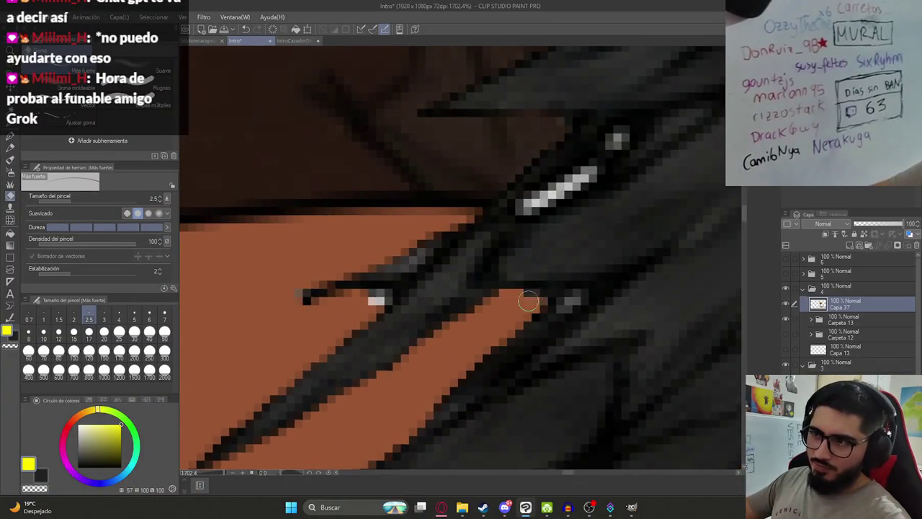
{"action": "left_click_drag", "start_coordinate": [344, 296], "coordinate": [390, 299]}
{"action": "left_click_drag", "start_coordinate": [610, 134], "coordinate": [618, 137]}
{"action": "left_click_drag", "start_coordinate": [588, 175], "coordinate": [519, 207]}
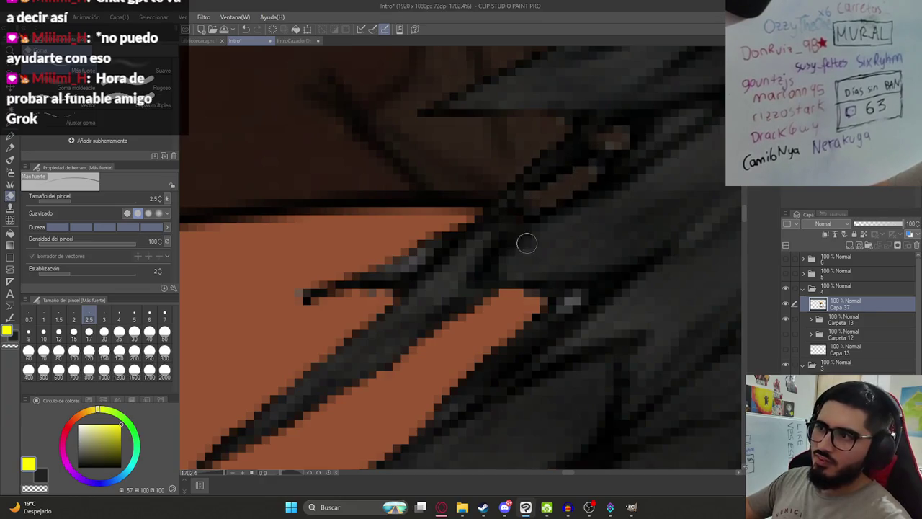
{"action": "mouse_move", "coordinate": [567, 303]}
{"action": "left_mouse_down"}
{"action": "mouse_move", "coordinate": [577, 298]}
{"action": "mouse_move", "coordinate": [530, 318]}
{"action": "left_mouse_up"}
- Erase stray white pixels along the hat brim and save the illustration
{"action": "scroll", "coordinate": [539, 325], "scroll_direction": "down", "scroll_amount": 5}
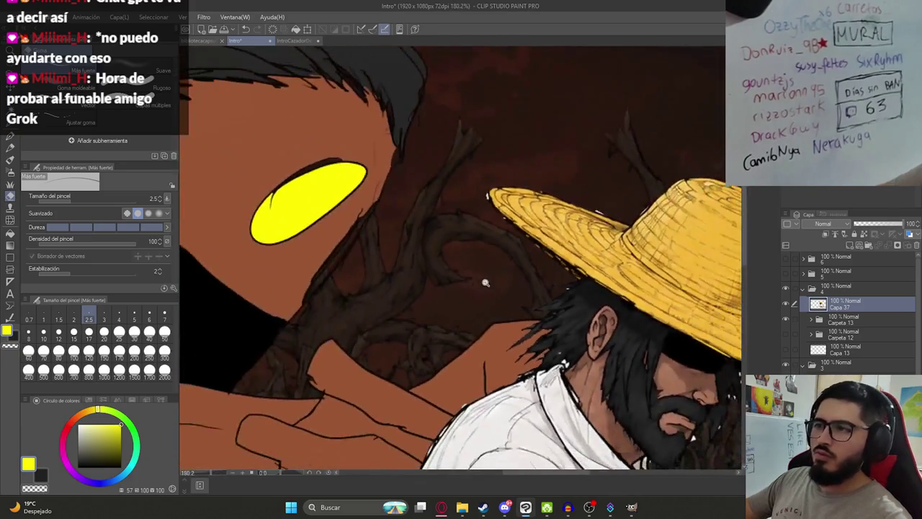
{"action": "scroll", "coordinate": [486, 278], "scroll_direction": "up", "scroll_amount": 2}
{"action": "scroll", "coordinate": [539, 322], "scroll_direction": "up", "scroll_amount": 2}
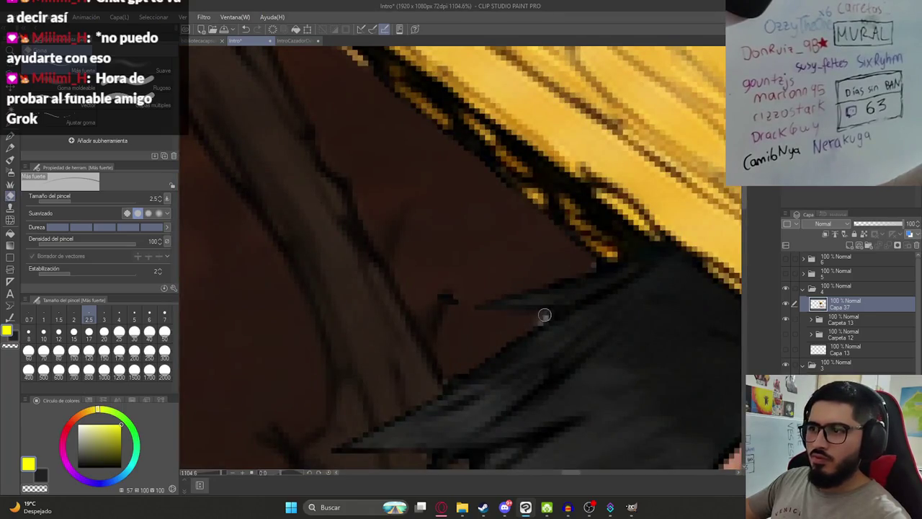
{"action": "scroll", "coordinate": [526, 326], "scroll_direction": "down", "scroll_amount": 5}
{"action": "scroll", "coordinate": [484, 257], "scroll_direction": "up", "scroll_amount": 4}
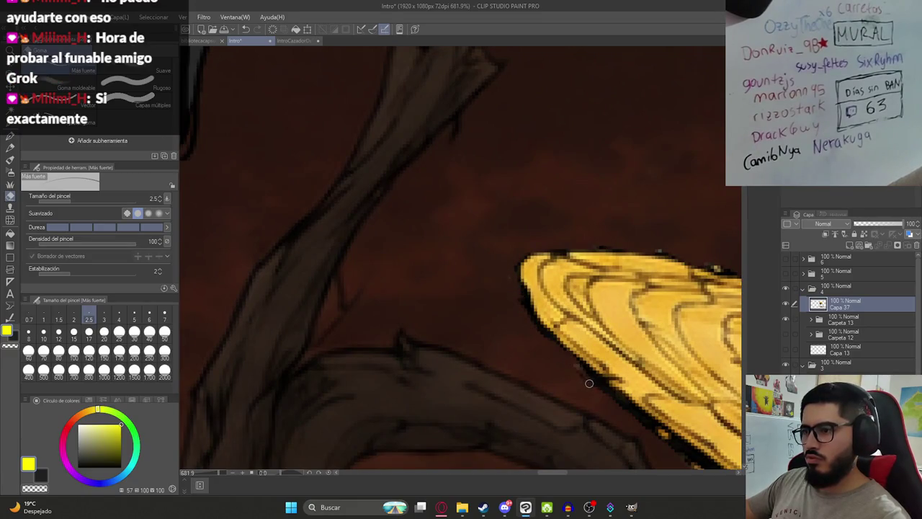
{"action": "scroll", "coordinate": [490, 308], "scroll_direction": "down", "scroll_amount": 3}
{"action": "scroll", "coordinate": [531, 303], "scroll_direction": "up", "scroll_amount": 2}
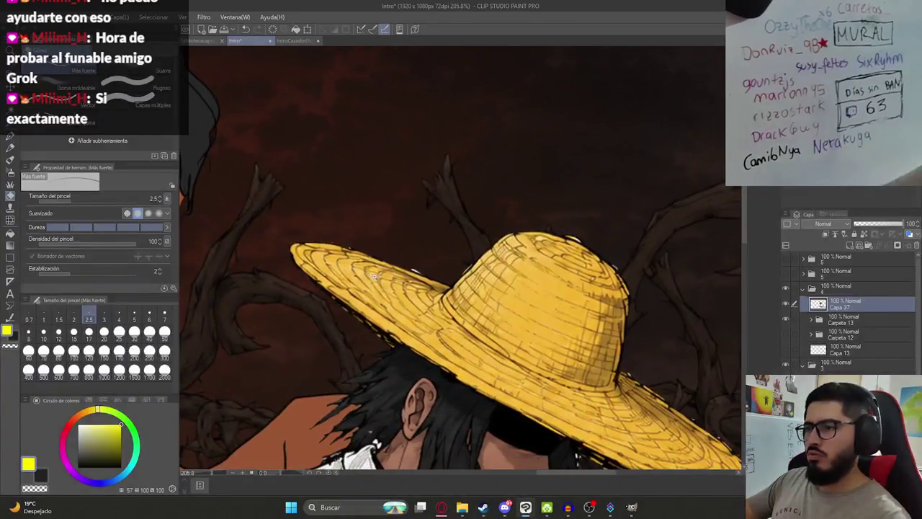
{"action": "scroll", "coordinate": [505, 288], "scroll_direction": "up", "scroll_amount": 2}
{"action": "scroll", "coordinate": [533, 280], "scroll_direction": "up", "scroll_amount": 2}
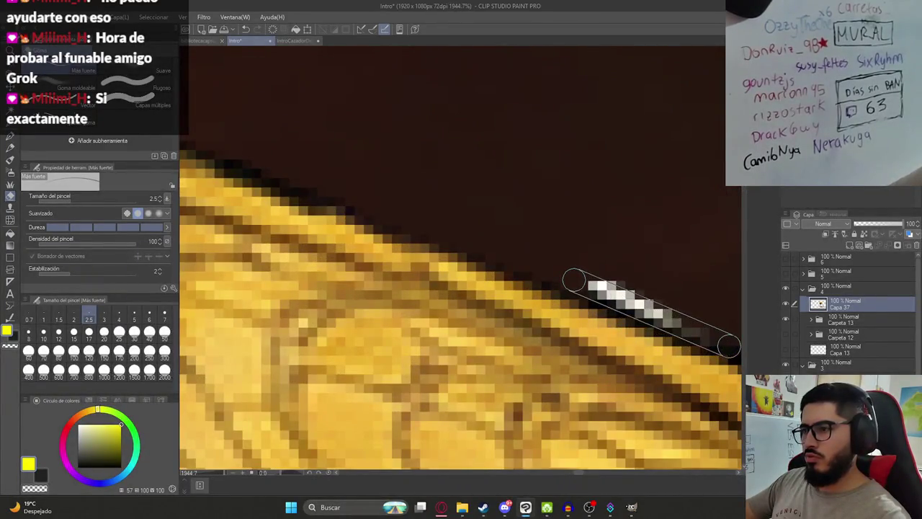
{"action": "left_click_drag", "start_coordinate": [573, 280], "coordinate": [721, 338]}
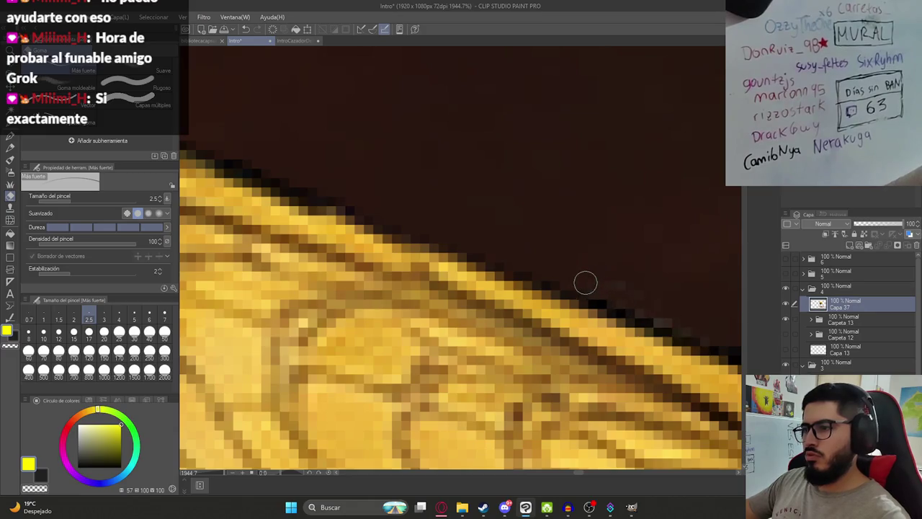
{"action": "key", "text": "ctrl+s"}
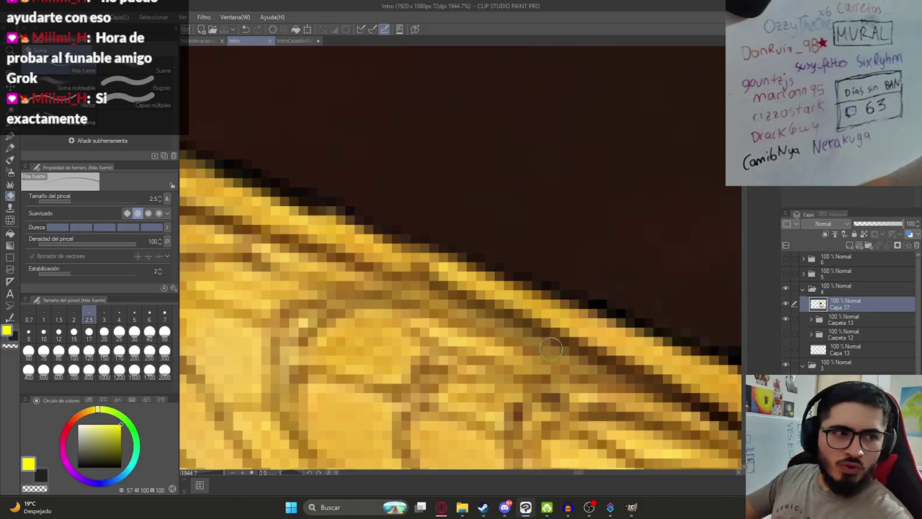
- Cover the light grey streak in the beard
{"action": "scroll", "coordinate": [546, 353], "scroll_direction": "down", "scroll_amount": 2}
{"action": "scroll", "coordinate": [533, 346], "scroll_direction": "down", "scroll_amount": 2}
{"action": "scroll", "coordinate": [526, 342], "scroll_direction": "down", "scroll_amount": 2}
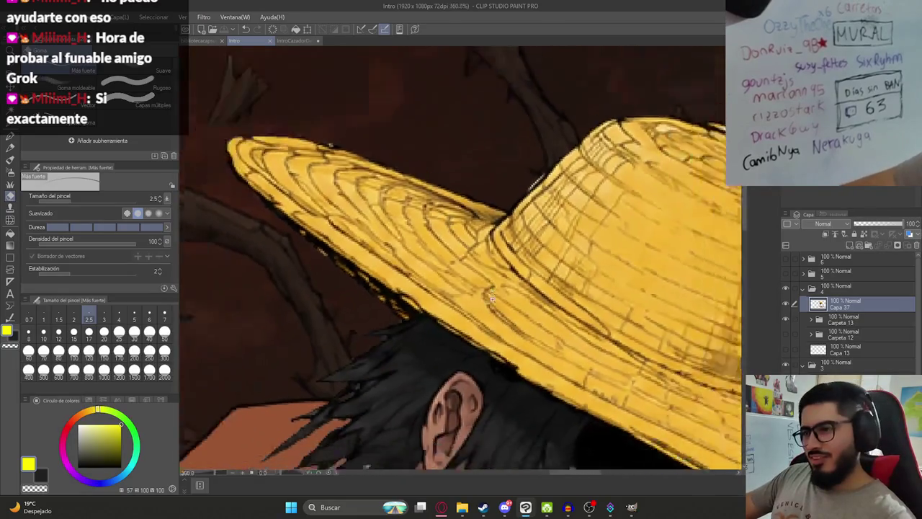
{"action": "scroll", "coordinate": [521, 341], "scroll_direction": "down", "scroll_amount": 2}
{"action": "scroll", "coordinate": [522, 341], "scroll_direction": "down", "scroll_amount": 3}
{"action": "scroll", "coordinate": [469, 281], "scroll_direction": "down", "scroll_amount": 1}
{"action": "scroll", "coordinate": [469, 281], "scroll_direction": "up", "scroll_amount": 1}
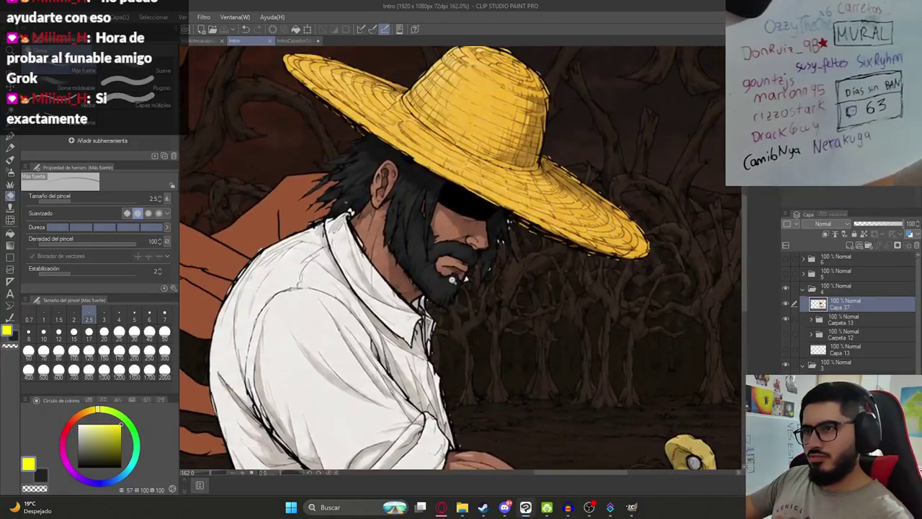
{"action": "scroll", "coordinate": [493, 307], "scroll_direction": "up", "scroll_amount": 5}
{"action": "scroll", "coordinate": [493, 307], "scroll_direction": "up", "scroll_amount": 3}
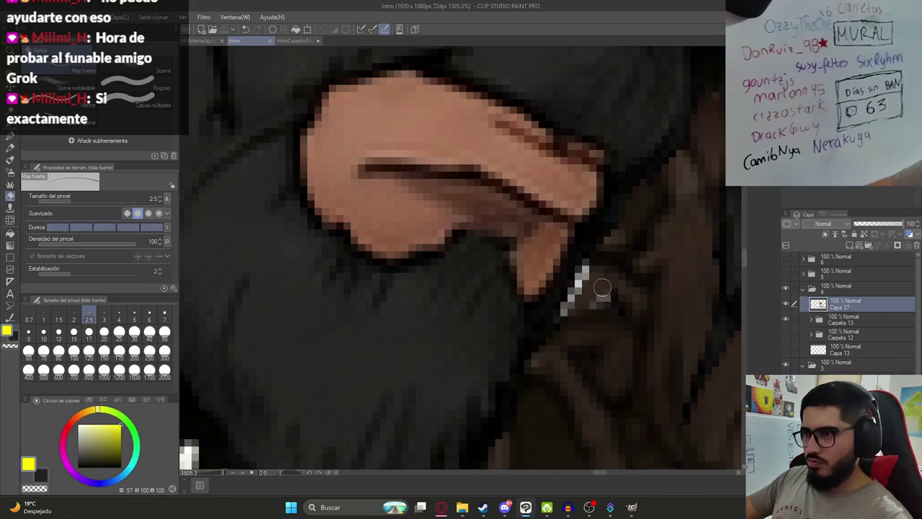
{"action": "mouse_move", "coordinate": [608, 302]}
{"action": "left_mouse_down"}
{"action": "mouse_move", "coordinate": [566, 298]}
{"action": "mouse_move", "coordinate": [561, 314]}
{"action": "left_mouse_up"}
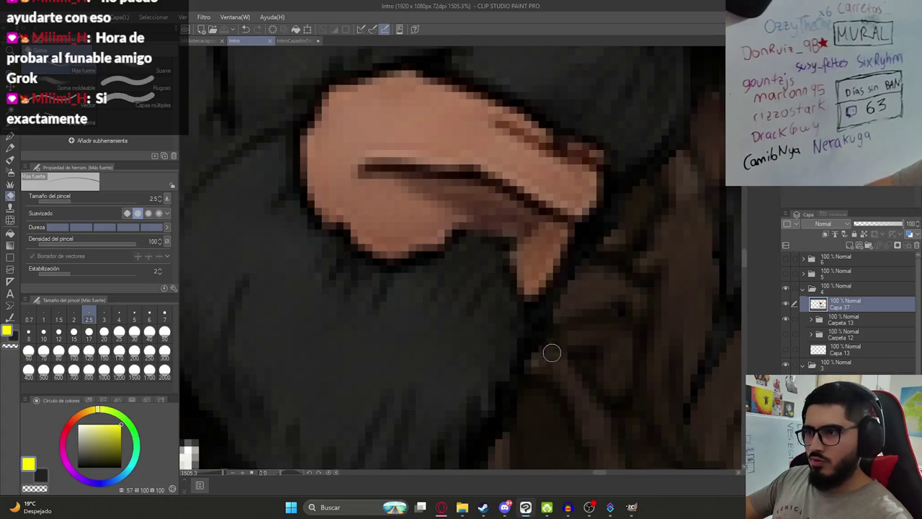
- Darken two more light grey streaks near the beard
{"action": "scroll", "coordinate": [552, 352], "scroll_direction": "down", "scroll_amount": 5}
{"action": "scroll", "coordinate": [505, 356], "scroll_direction": "up", "scroll_amount": 1}
{"action": "scroll", "coordinate": [490, 359], "scroll_direction": "up", "scroll_amount": 1}
{"action": "scroll", "coordinate": [479, 361], "scroll_direction": "up", "scroll_amount": 3}
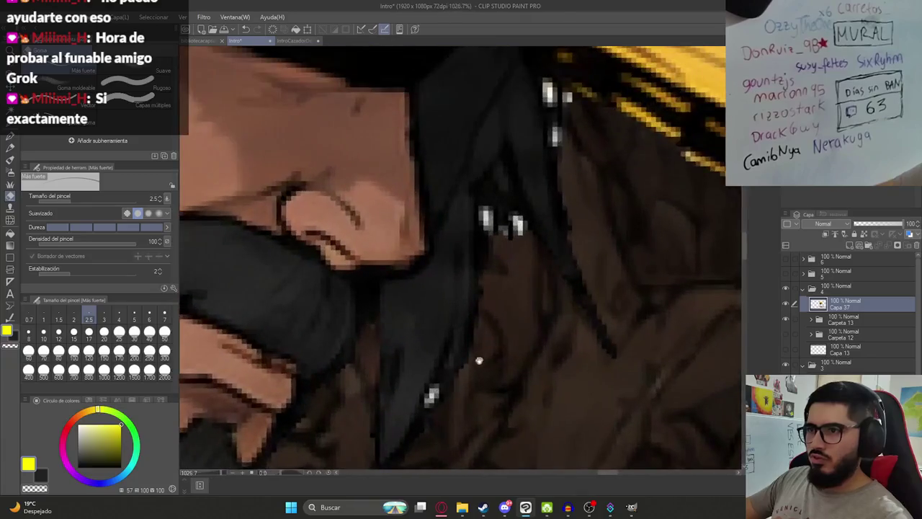
{"action": "left_click_drag", "start_coordinate": [432, 391], "coordinate": [430, 400]}
{"action": "left_click_drag", "start_coordinate": [477, 208], "coordinate": [493, 228]}
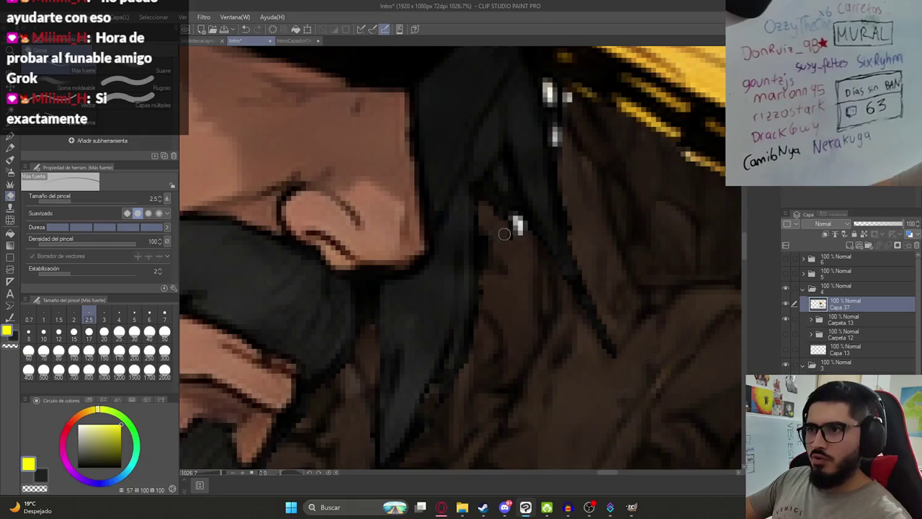
- Erase stray light pixels beside the hat brim above the face
{"action": "left_click_drag", "start_coordinate": [520, 223], "coordinate": [504, 323]}
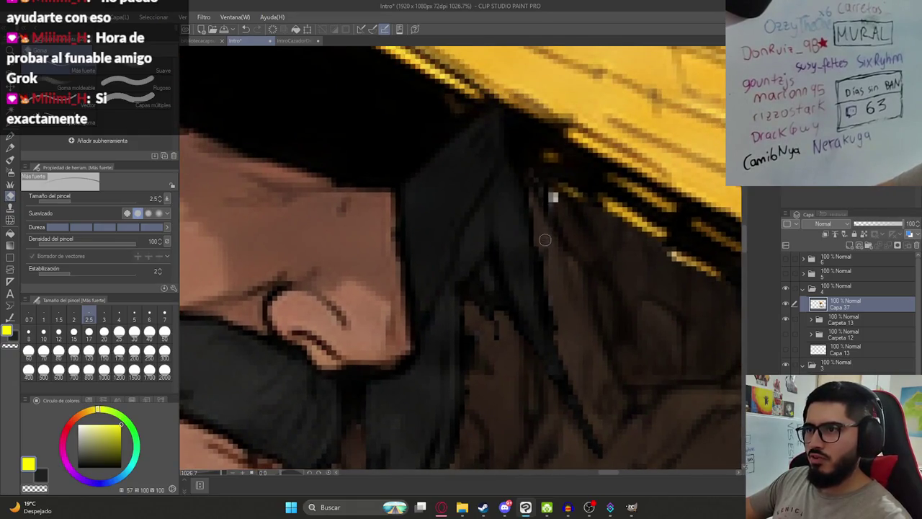
{"action": "scroll", "coordinate": [547, 243], "scroll_direction": "down", "scroll_amount": 5}
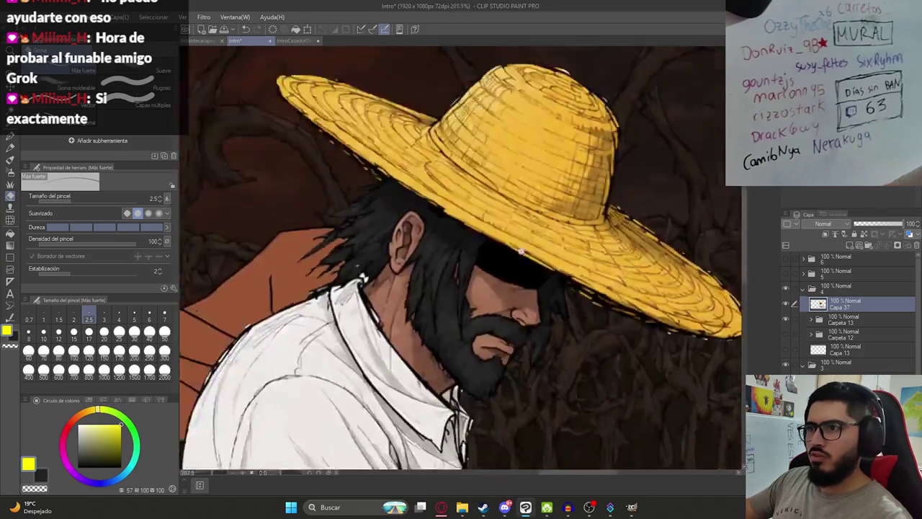
{"action": "scroll", "coordinate": [547, 243], "scroll_direction": "down", "scroll_amount": 3}
{"action": "scroll", "coordinate": [637, 281], "scroll_direction": "up", "scroll_amount": 5}
{"action": "scroll", "coordinate": [605, 257], "scroll_direction": "up", "scroll_amount": 4}
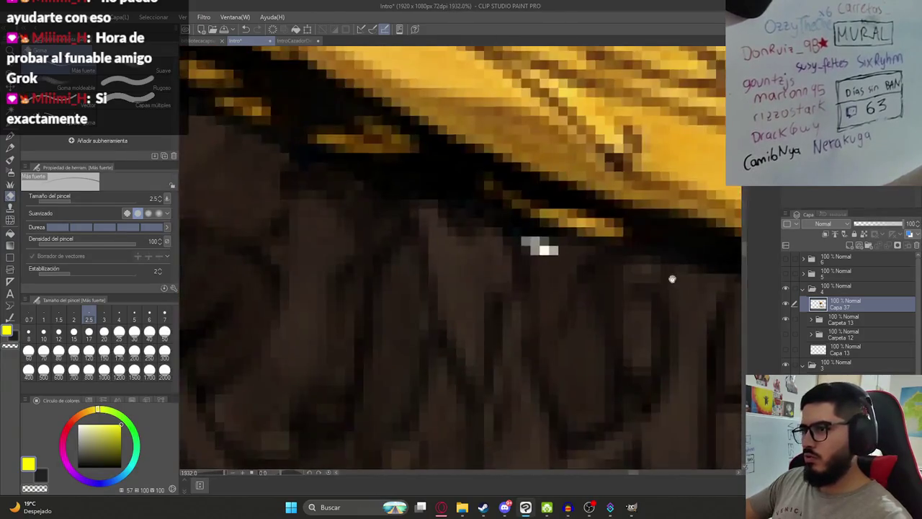
{"action": "scroll", "coordinate": [670, 274], "scroll_direction": "up", "scroll_amount": 2}
{"action": "scroll", "coordinate": [580, 324], "scroll_direction": "down", "scroll_amount": 6}
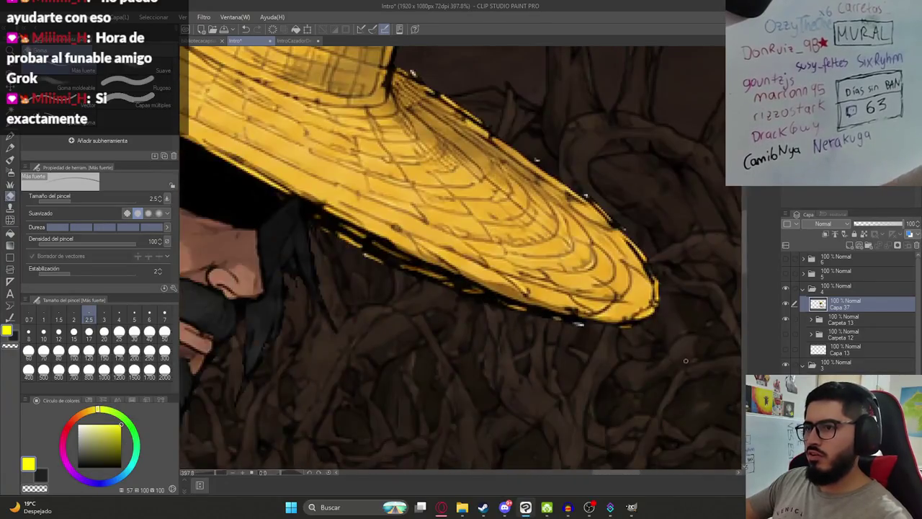
{"action": "scroll", "coordinate": [576, 167], "scroll_direction": "up", "scroll_amount": 2}
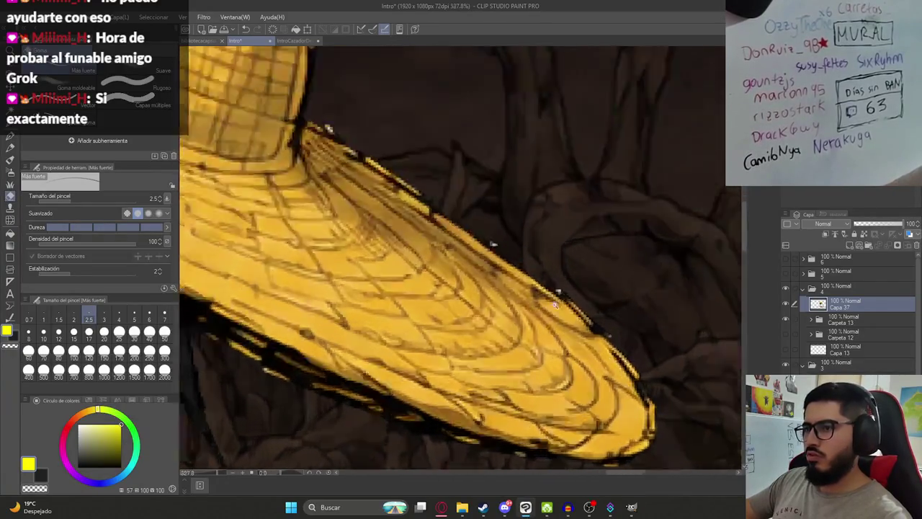
{"action": "scroll", "coordinate": [577, 167], "scroll_direction": "up", "scroll_amount": 3}
{"action": "left_click_drag", "start_coordinate": [403, 147], "coordinate": [380, 115]}
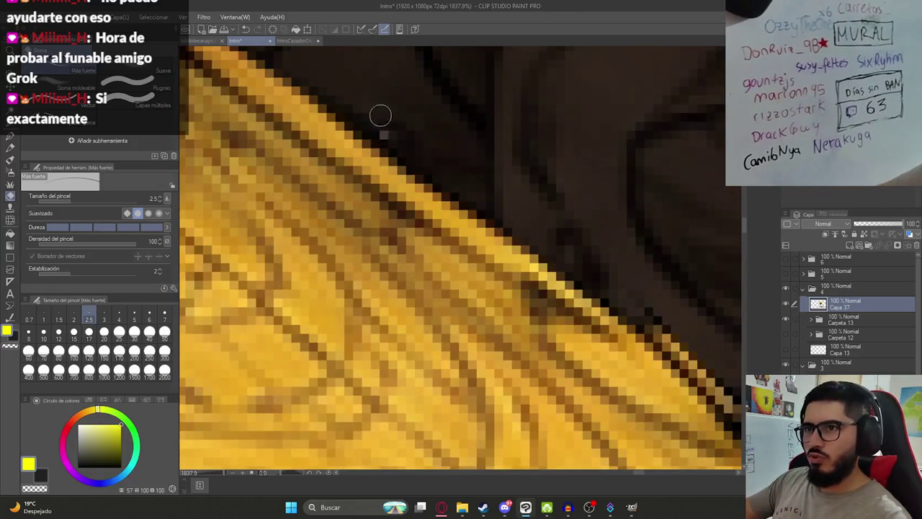
- Erase the last stray light pixels along the brim edge
{"action": "scroll", "coordinate": [499, 193], "scroll_direction": "down", "scroll_amount": 4}
{"action": "scroll", "coordinate": [530, 272], "scroll_direction": "up", "scroll_amount": 2}
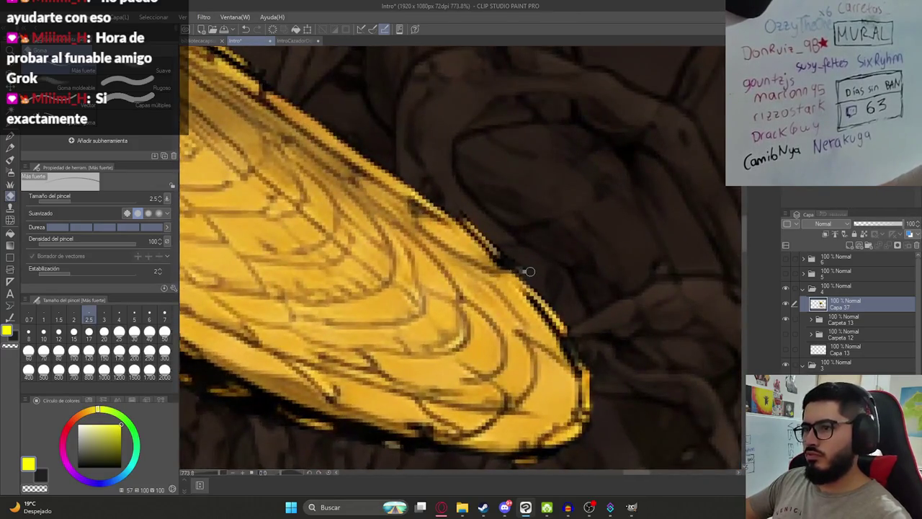
{"action": "scroll", "coordinate": [526, 274], "scroll_direction": "down", "scroll_amount": 2}
{"action": "scroll", "coordinate": [363, 235], "scroll_direction": "up", "scroll_amount": 2}
{"action": "left_click_drag", "start_coordinate": [304, 199], "coordinate": [307, 196]}
{"action": "scroll", "coordinate": [313, 210], "scroll_direction": "down", "scroll_amount": 4}
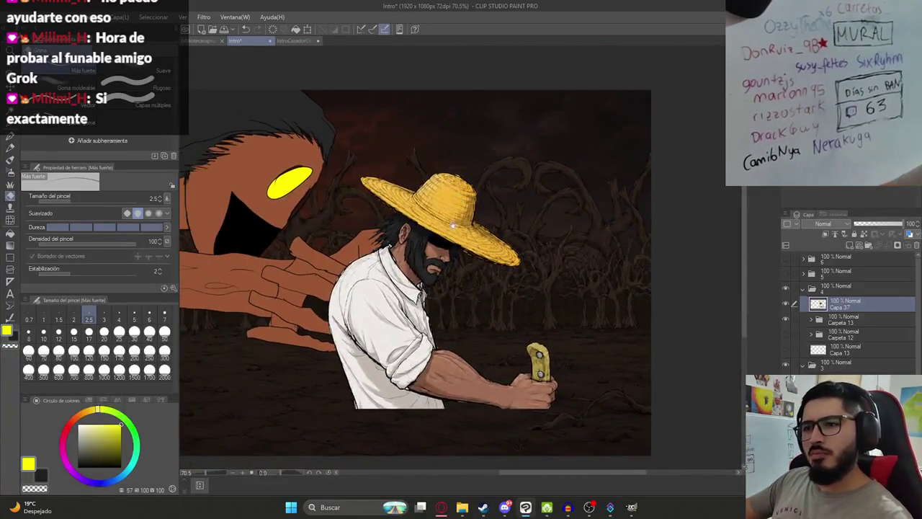
- Erase the leftover light specks along the top edge of the straw hat
{"action": "scroll", "coordinate": [564, 288], "scroll_direction": "up", "scroll_amount": 3}
{"action": "left_click_drag", "start_coordinate": [417, 192], "coordinate": [456, 209]}
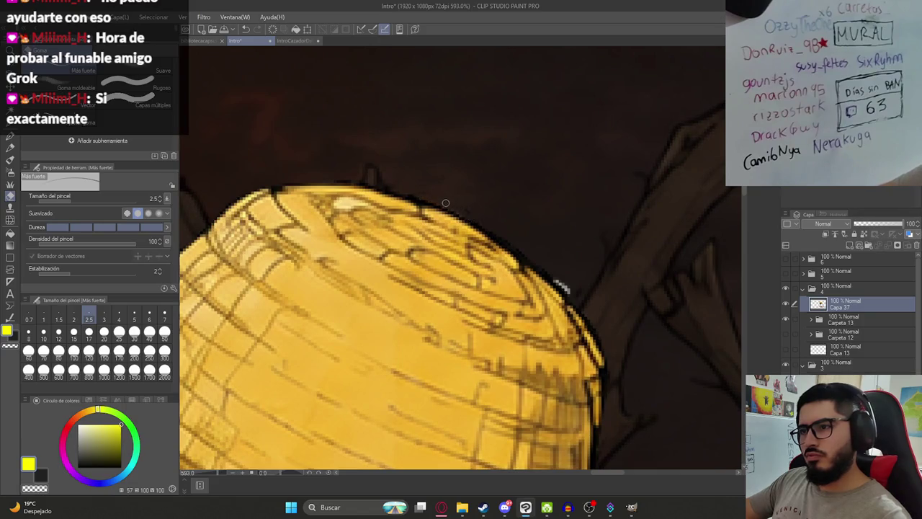
{"action": "scroll", "coordinate": [548, 273], "scroll_direction": "down", "scroll_amount": 5}
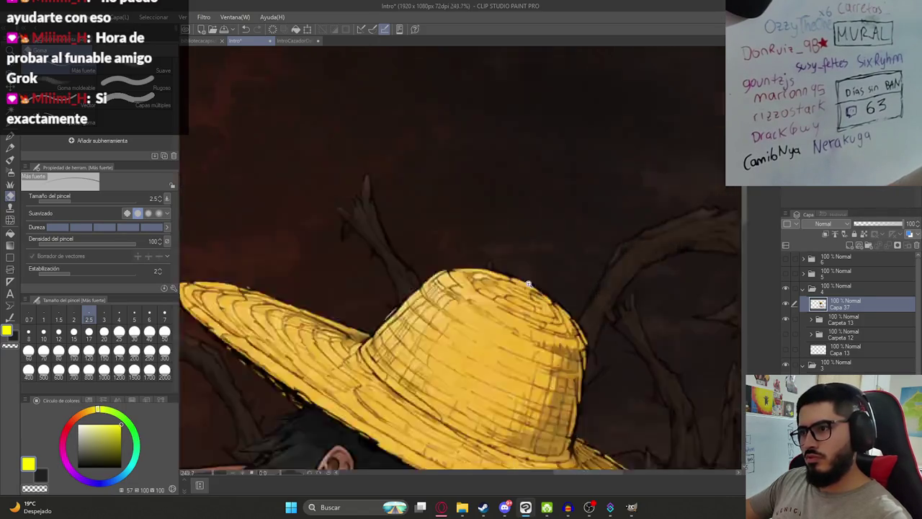
{"action": "scroll", "coordinate": [509, 302], "scroll_direction": "up", "scroll_amount": 3}
{"action": "scroll", "coordinate": [509, 302], "scroll_direction": "up", "scroll_amount": 1}
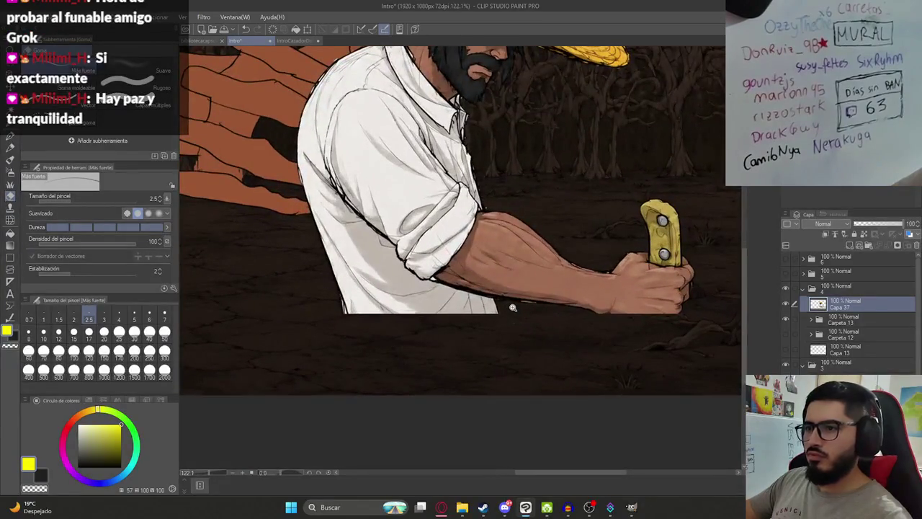
{"action": "scroll", "coordinate": [531, 313], "scroll_direction": "up", "scroll_amount": 6}
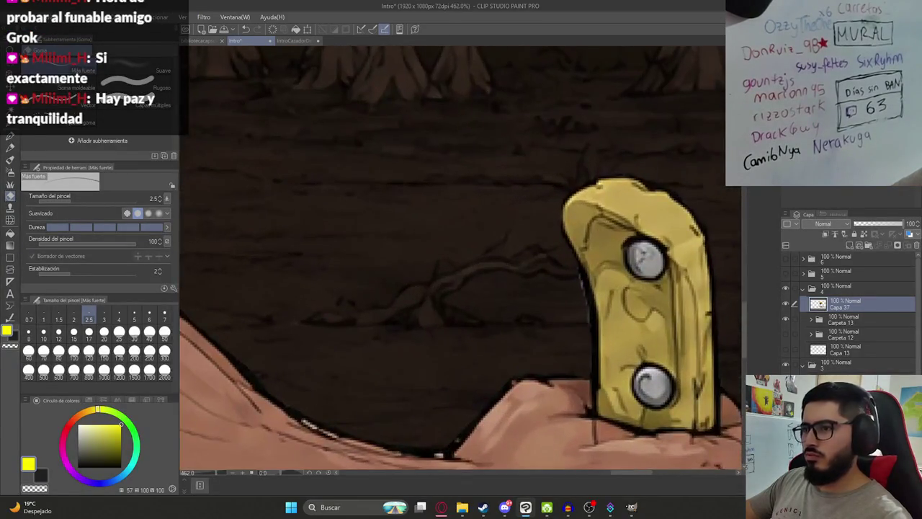
{"action": "scroll", "coordinate": [591, 332], "scroll_direction": "up", "scroll_amount": 2}
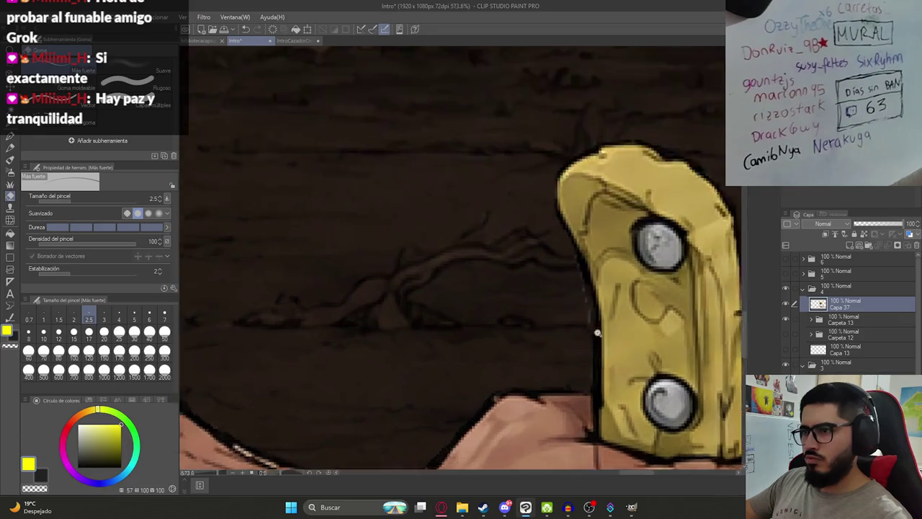
{"action": "scroll", "coordinate": [591, 333], "scroll_direction": "up", "scroll_amount": 2}
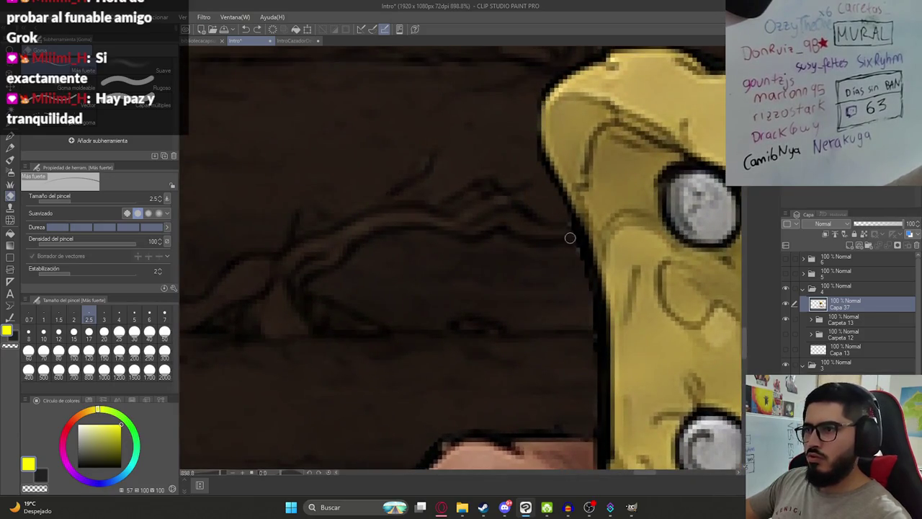
- Erase the specks along the shirt edge near the arm, then add new layer Capa 38 above Capa 37
{"action": "scroll", "coordinate": [590, 359], "scroll_direction": "down", "scroll_amount": 15}
{"action": "scroll", "coordinate": [513, 311], "scroll_direction": "up", "scroll_amount": 6}
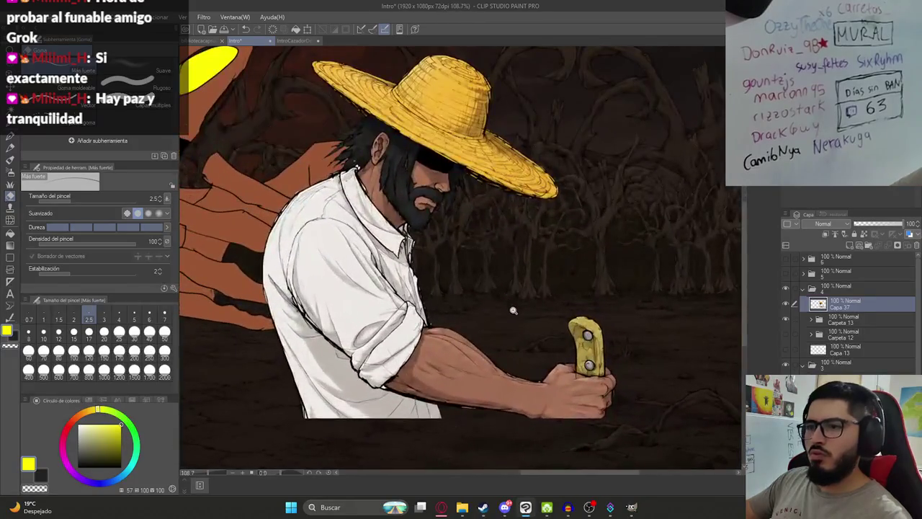
{"action": "scroll", "coordinate": [435, 317], "scroll_direction": "up", "scroll_amount": 3}
{"action": "scroll", "coordinate": [435, 314], "scroll_direction": "up", "scroll_amount": 3}
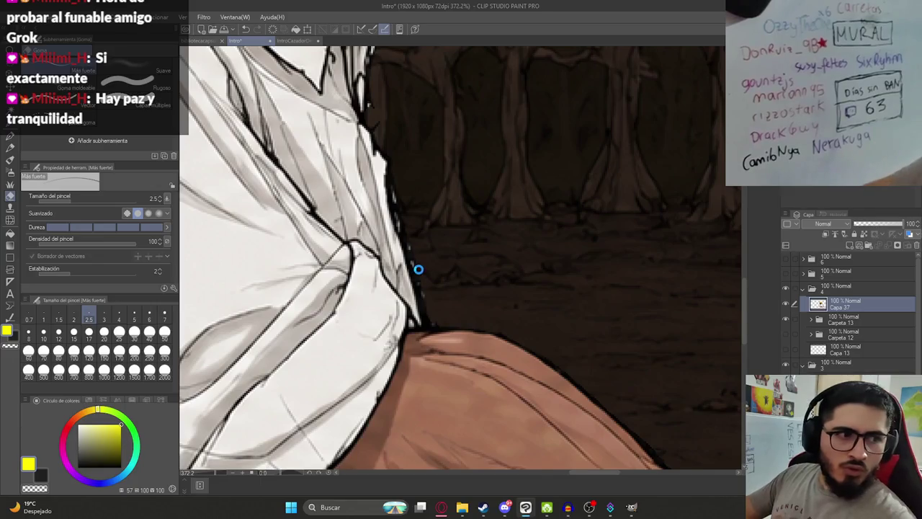
{"action": "left_click_drag", "start_coordinate": [417, 270], "coordinate": [501, 368]}
{"action": "scroll", "coordinate": [501, 367], "scroll_direction": "up", "scroll_amount": 1}
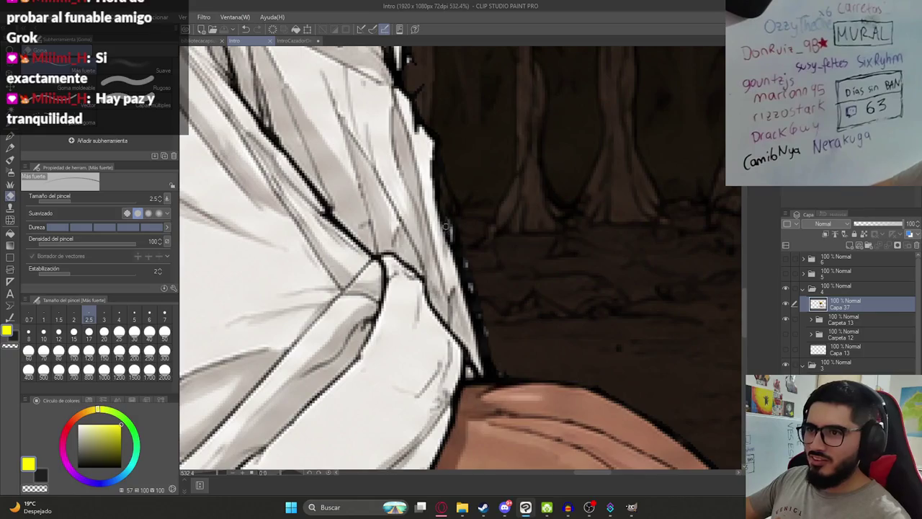
{"action": "left_click_drag", "start_coordinate": [455, 246], "coordinate": [449, 183]}
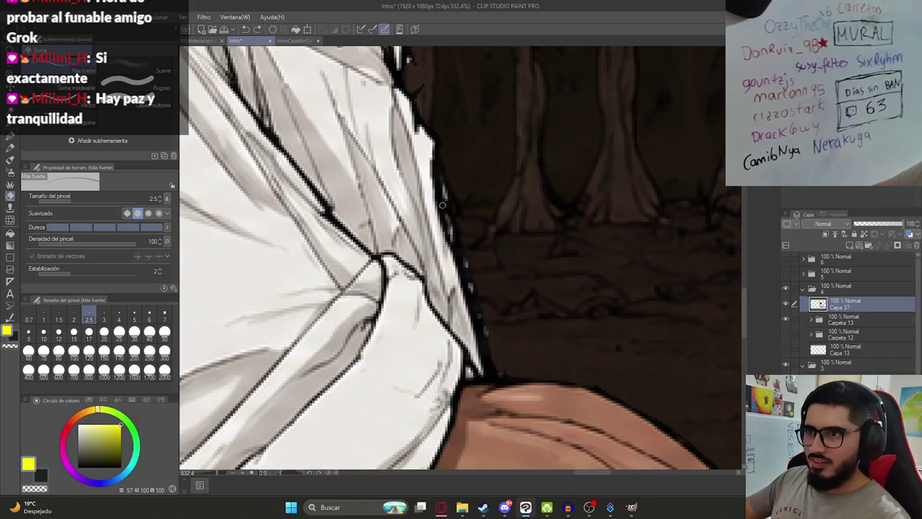
{"action": "left_click", "coordinate": [850, 245]}
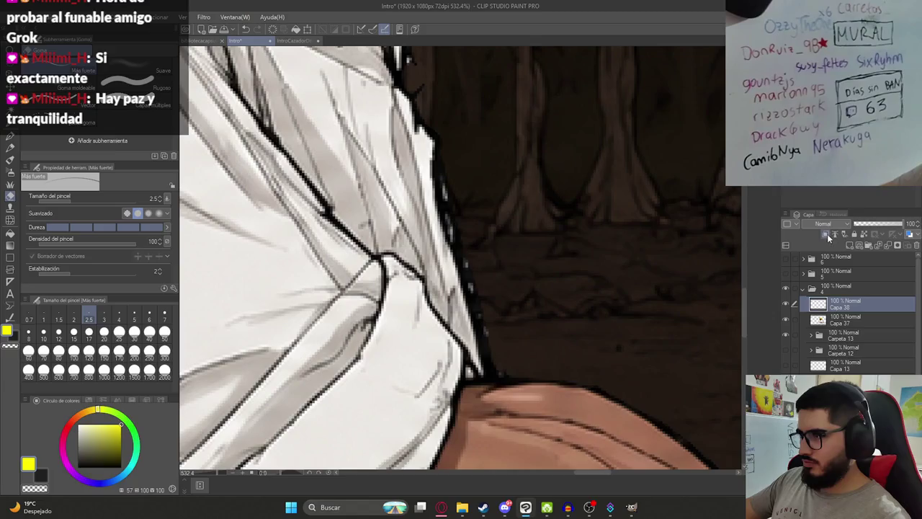
- Ink the shirt outline in solid black with the G-pen on Capa 38, then reselect Capa 37
{"action": "scroll", "coordinate": [494, 259], "scroll_direction": "up", "scroll_amount": 2}
{"action": "scroll", "coordinate": [495, 259], "scroll_direction": "up", "scroll_amount": 1}
{"action": "left_click", "coordinate": [413, 258], "text": "alt"}
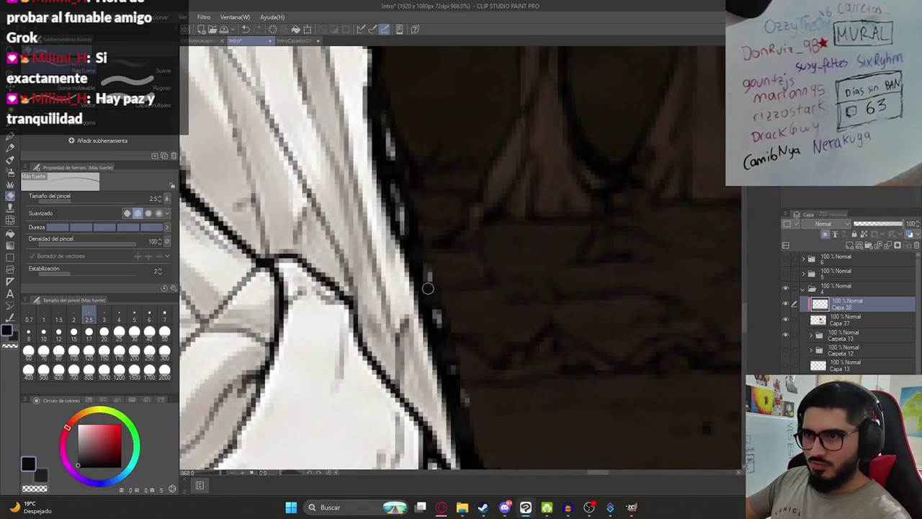
{"action": "key", "text": "p"}
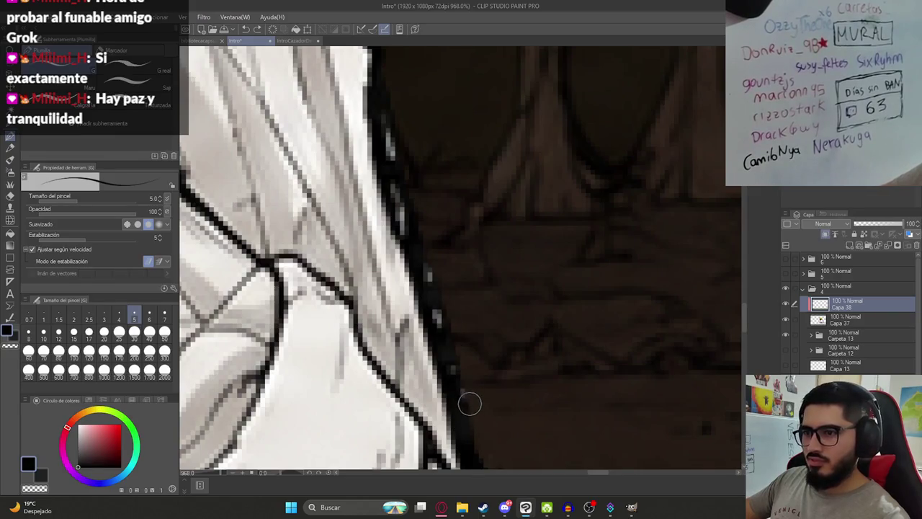
{"action": "left_click_drag", "start_coordinate": [453, 359], "coordinate": [381, 123]}
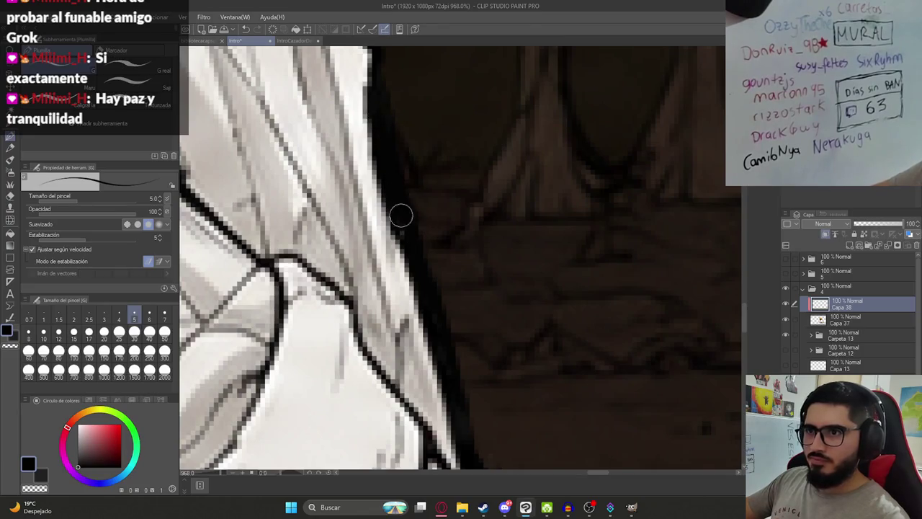
{"action": "scroll", "coordinate": [530, 290], "scroll_direction": "down", "scroll_amount": 5}
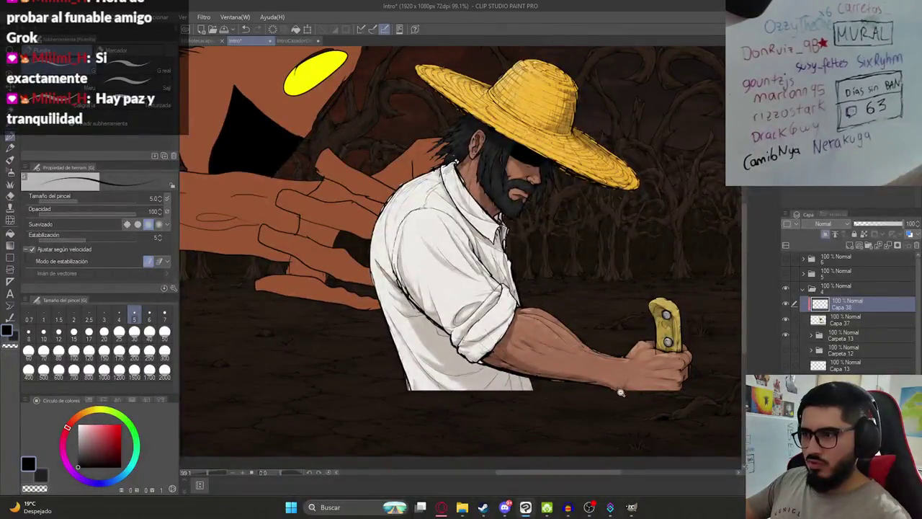
{"action": "scroll", "coordinate": [717, 400], "scroll_direction": "up", "scroll_amount": 4}
{"action": "scroll", "coordinate": [466, 301], "scroll_direction": "up", "scroll_amount": 2}
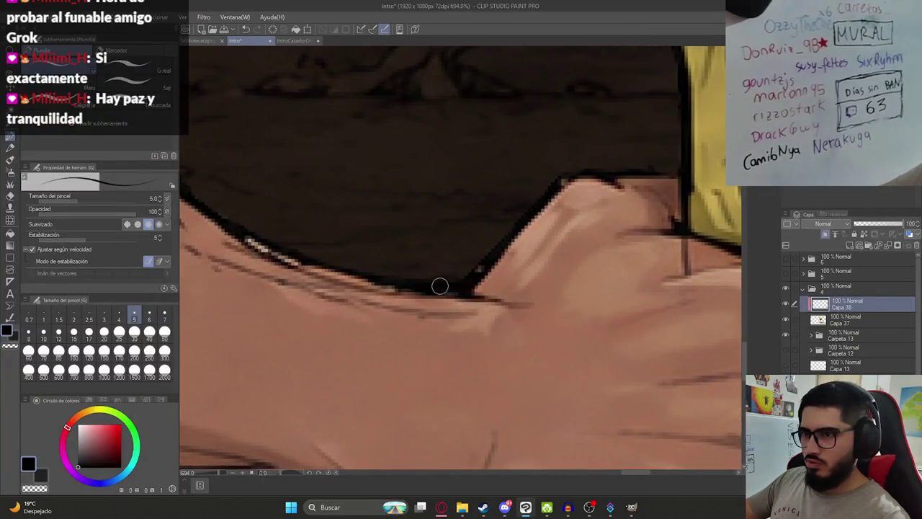
{"action": "scroll", "coordinate": [433, 286], "scroll_direction": "down", "scroll_amount": 6}
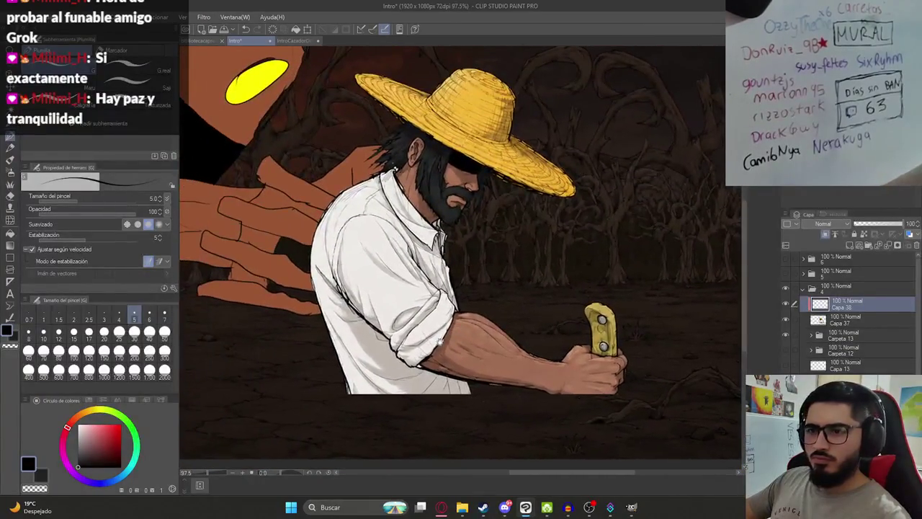
{"action": "scroll", "coordinate": [327, 172], "scroll_direction": "up", "scroll_amount": 2}
{"action": "scroll", "coordinate": [328, 173], "scroll_direction": "up", "scroll_amount": 2}
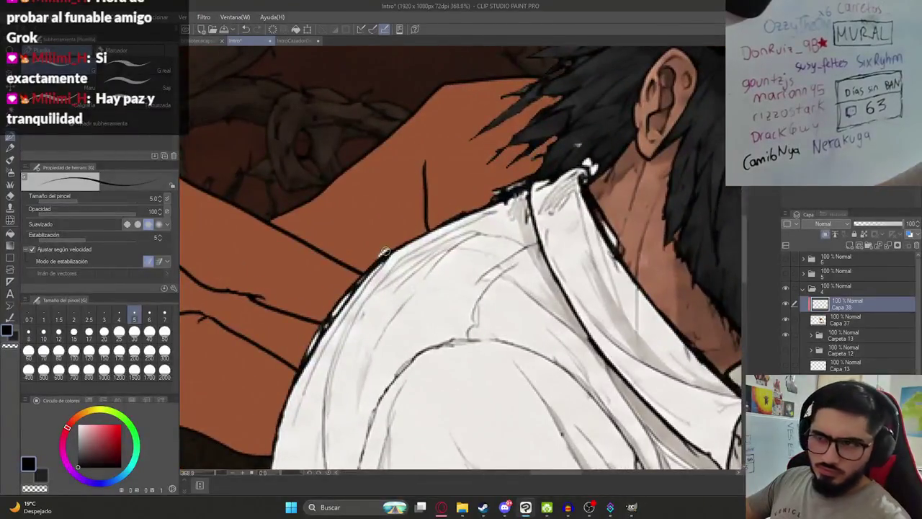
{"action": "scroll", "coordinate": [383, 231], "scroll_direction": "up", "scroll_amount": 3}
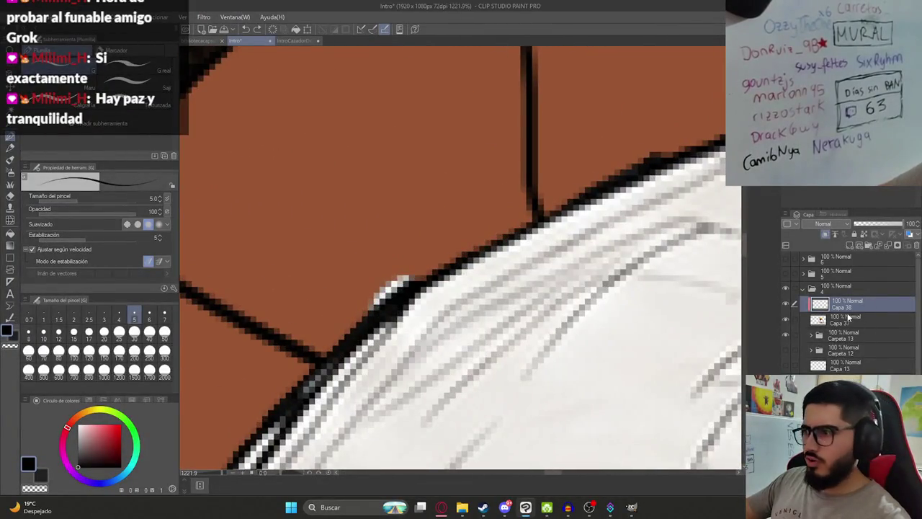
{"action": "left_click", "coordinate": [847, 319]}
- Erase stray white pixels along the shirt edge and lower shirt
{"action": "key", "text": "e"}
{"action": "left_click_drag", "start_coordinate": [403, 281], "coordinate": [373, 299]}
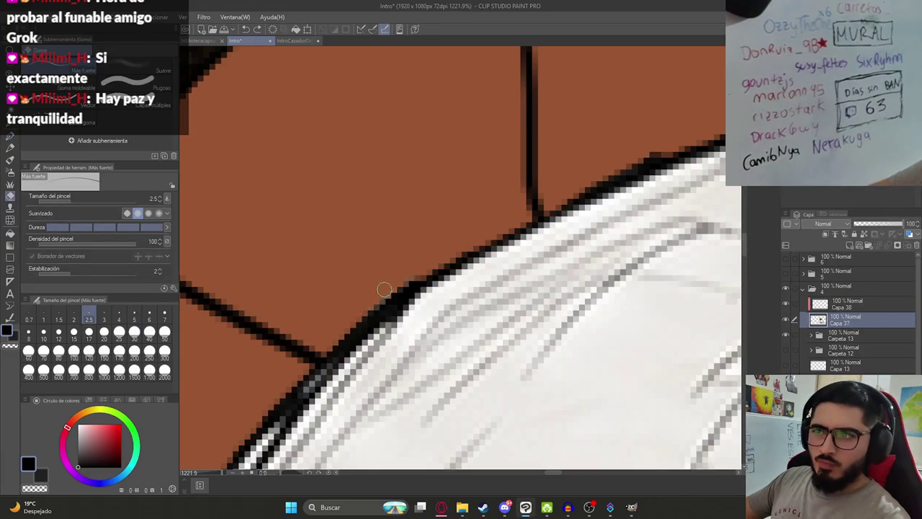
{"action": "scroll", "coordinate": [407, 390], "scroll_direction": "down", "scroll_amount": 4}
{"action": "scroll", "coordinate": [408, 389], "scroll_direction": "down", "scroll_amount": 2}
{"action": "mouse_move", "coordinate": [433, 418]}
{"action": "left_mouse_down"}
{"action": "mouse_move", "coordinate": [462, 239]}
{"action": "mouse_move", "coordinate": [527, 286]}
{"action": "left_mouse_up"}
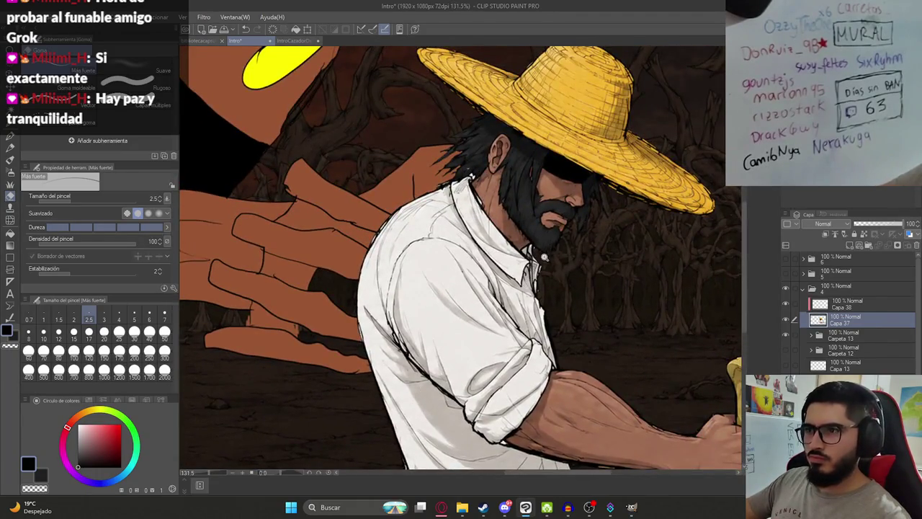
{"action": "scroll", "coordinate": [544, 257], "scroll_direction": "up", "scroll_amount": 5}
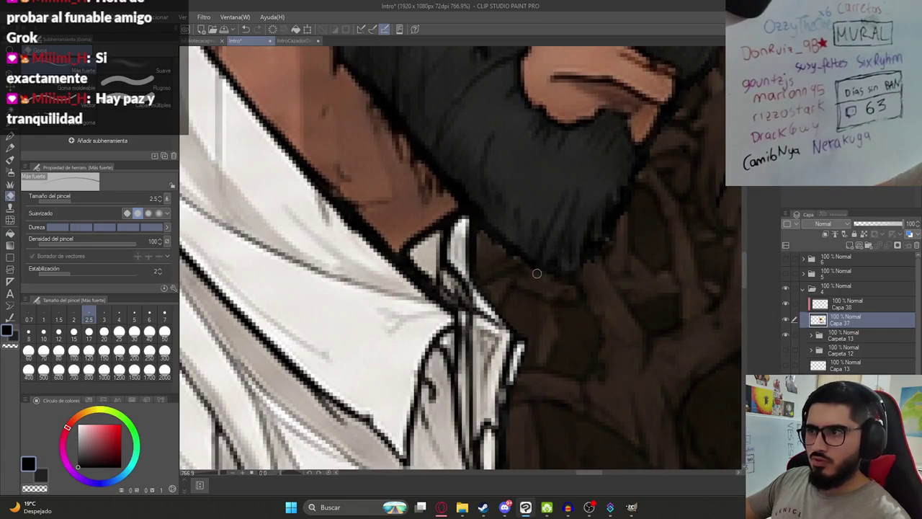
{"action": "scroll", "coordinate": [585, 243], "scroll_direction": "down", "scroll_amount": 7}
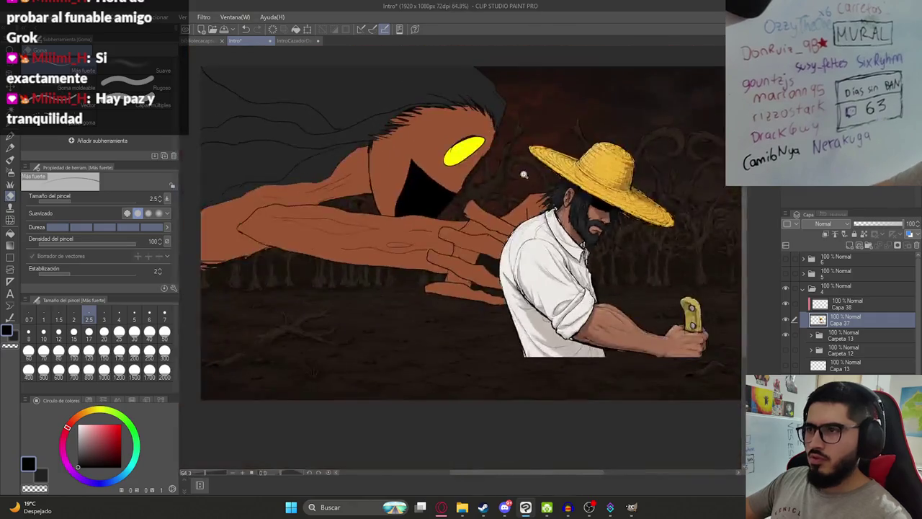
{"action": "scroll", "coordinate": [585, 243], "scroll_direction": "up", "scroll_amount": 1}
{"action": "scroll", "coordinate": [613, 246], "scroll_direction": "up", "scroll_amount": 1}
- Nudge the figure layer with Move Layer to test its position
{"action": "key", "text": "k"}
{"action": "left_click_drag", "start_coordinate": [569, 258], "coordinate": [555, 308]}
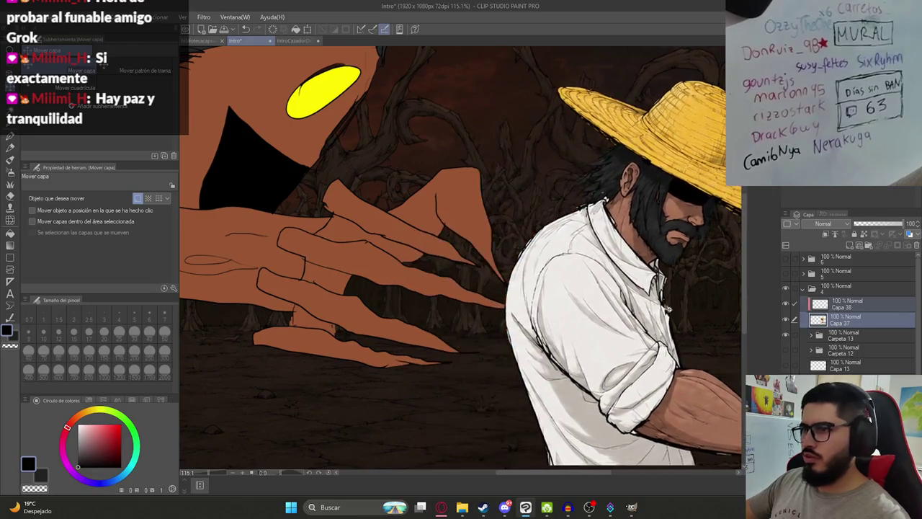
{"action": "scroll", "coordinate": [595, 261], "scroll_direction": "up", "scroll_amount": 2}
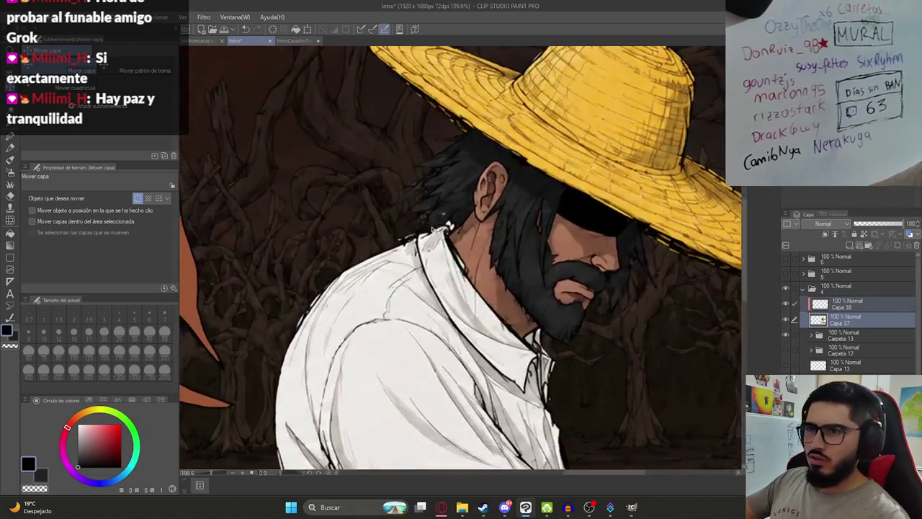
{"action": "scroll", "coordinate": [594, 260], "scroll_direction": "up", "scroll_amount": 2}
{"action": "scroll", "coordinate": [594, 261], "scroll_direction": "up", "scroll_amount": 1}
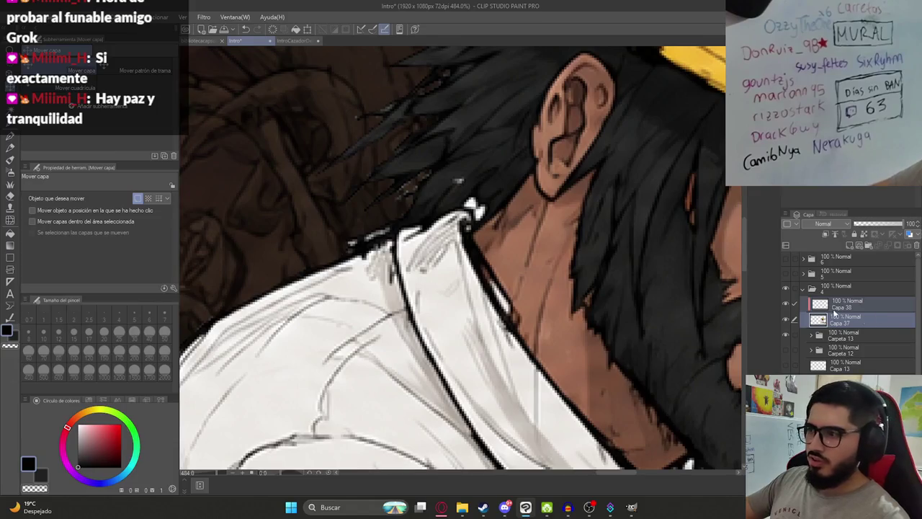
{"action": "key", "text": "b"}
- Save the illustration with Ctrl+S
{"action": "scroll", "coordinate": [353, 245], "scroll_direction": "up", "scroll_amount": 3}
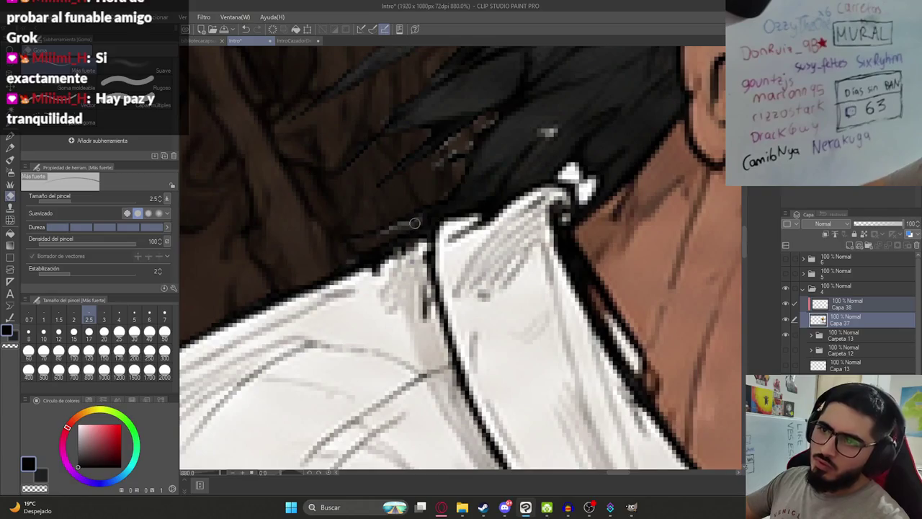
{"action": "scroll", "coordinate": [338, 268], "scroll_direction": "down", "scroll_amount": 2}
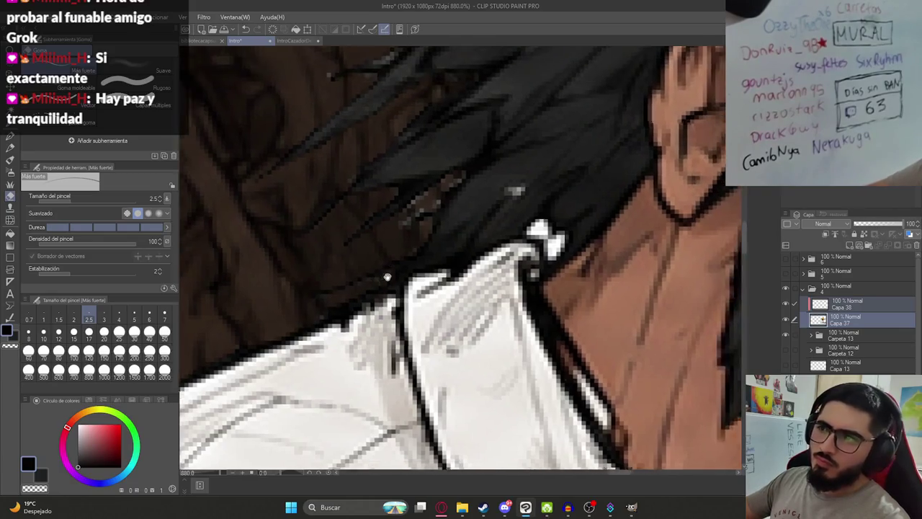
{"action": "scroll", "coordinate": [425, 236], "scroll_direction": "up", "scroll_amount": 2}
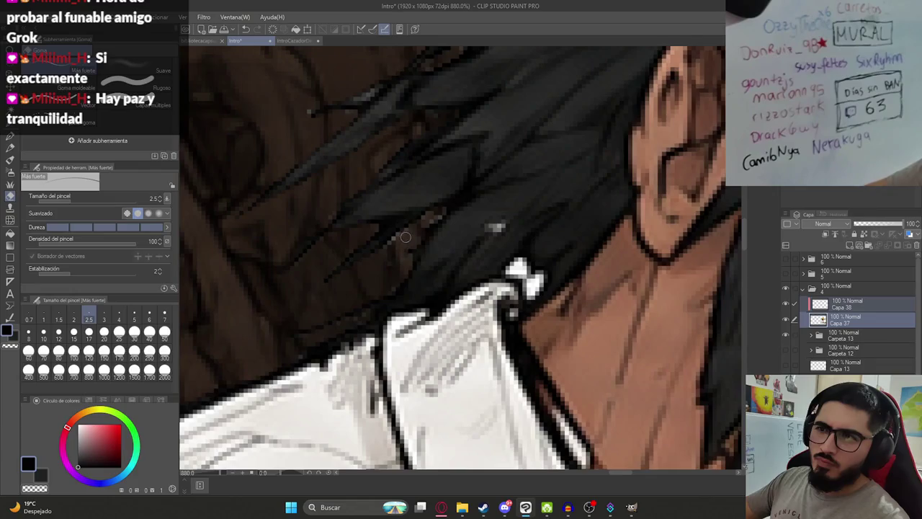
{"action": "key", "text": "ctrl+s"}
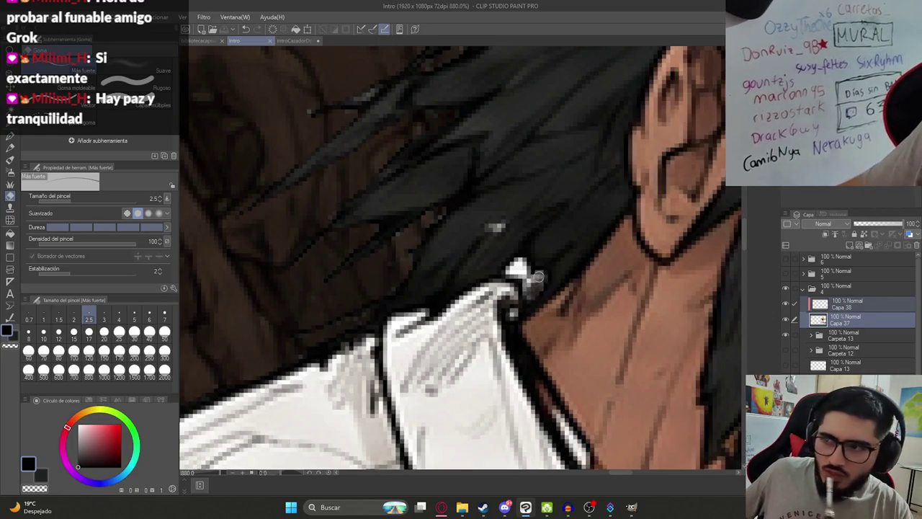
- Paint thin dark strokes where the white collar meets the hair and beard, then zoom out
{"action": "left_click_drag", "start_coordinate": [534, 288], "coordinate": [522, 261]}
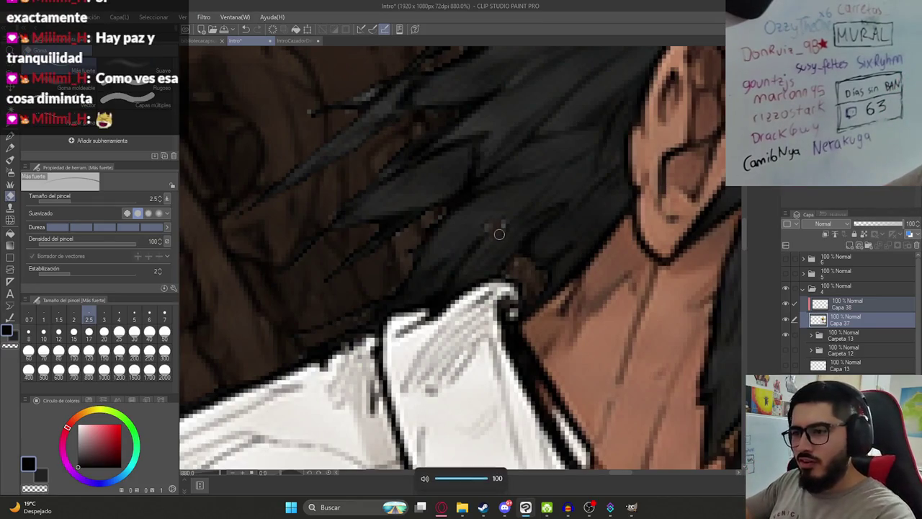
{"action": "scroll", "coordinate": [499, 234], "scroll_direction": "up", "scroll_amount": 3}
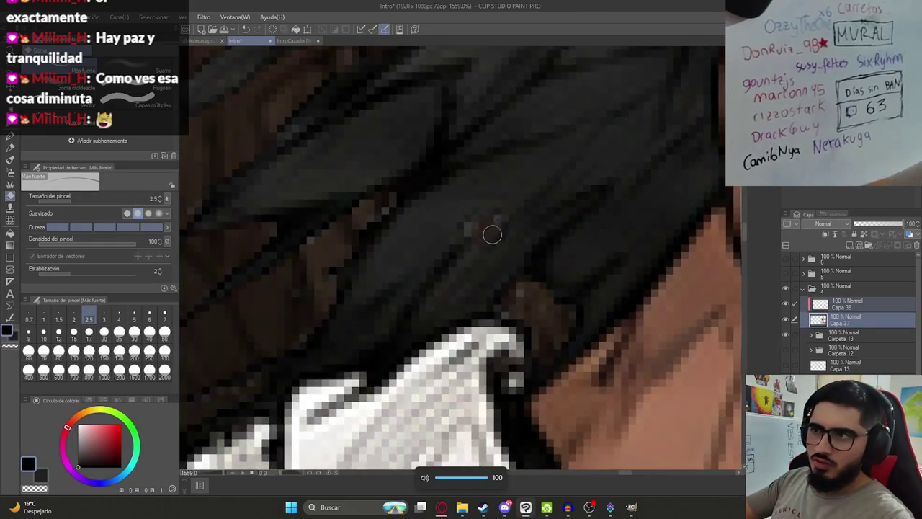
{"action": "scroll", "coordinate": [360, 252], "scroll_direction": "down", "scroll_amount": 3}
{"action": "scroll", "coordinate": [411, 238], "scroll_direction": "down", "scroll_amount": 3}
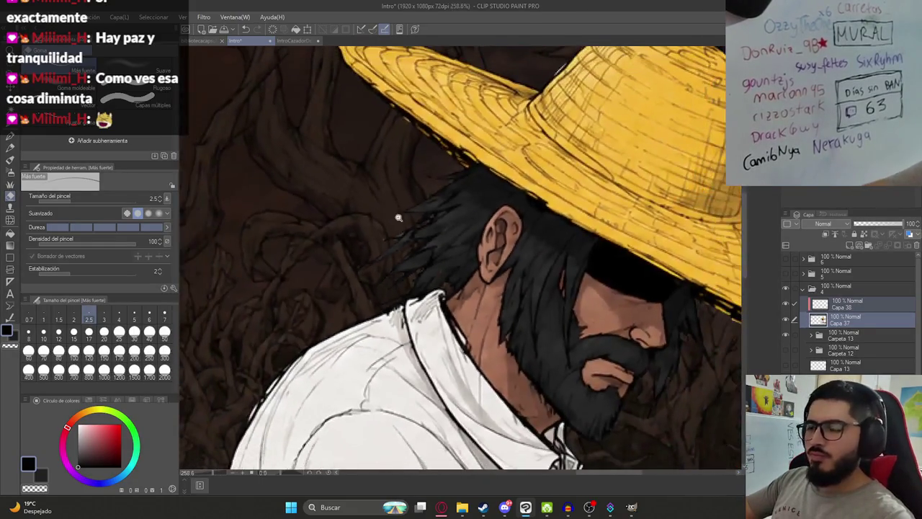
{"action": "scroll", "coordinate": [396, 215], "scroll_direction": "down", "scroll_amount": 3}
{"action": "scroll", "coordinate": [505, 303], "scroll_direction": "down", "scroll_amount": 3}
{"action": "scroll", "coordinate": [562, 360], "scroll_direction": "up", "scroll_amount": 3}
{"action": "scroll", "coordinate": [519, 332], "scroll_direction": "up", "scroll_amount": 2}
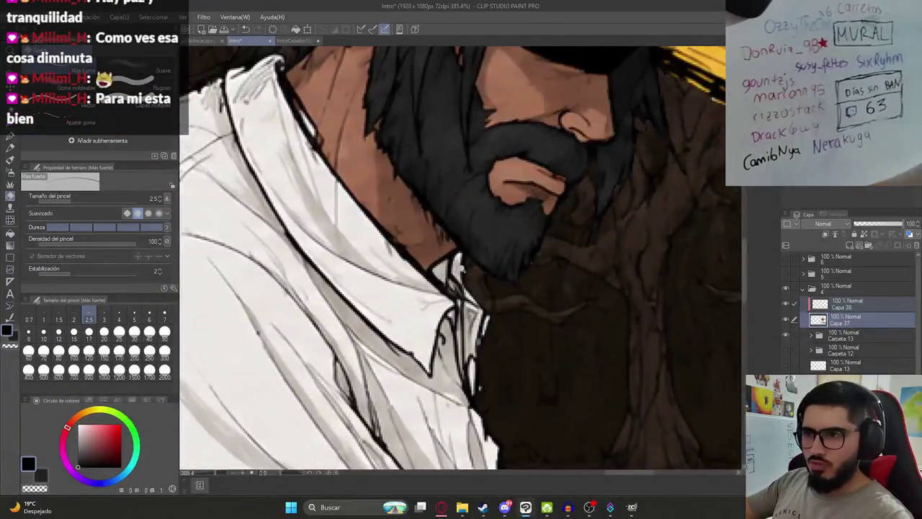
{"action": "scroll", "coordinate": [473, 302], "scroll_direction": "up", "scroll_amount": 2}
{"action": "mouse_move", "coordinate": [442, 264]}
{"action": "left_mouse_down"}
{"action": "mouse_move", "coordinate": [457, 288]}
{"action": "mouse_move", "coordinate": [454, 279]}
{"action": "left_mouse_up"}
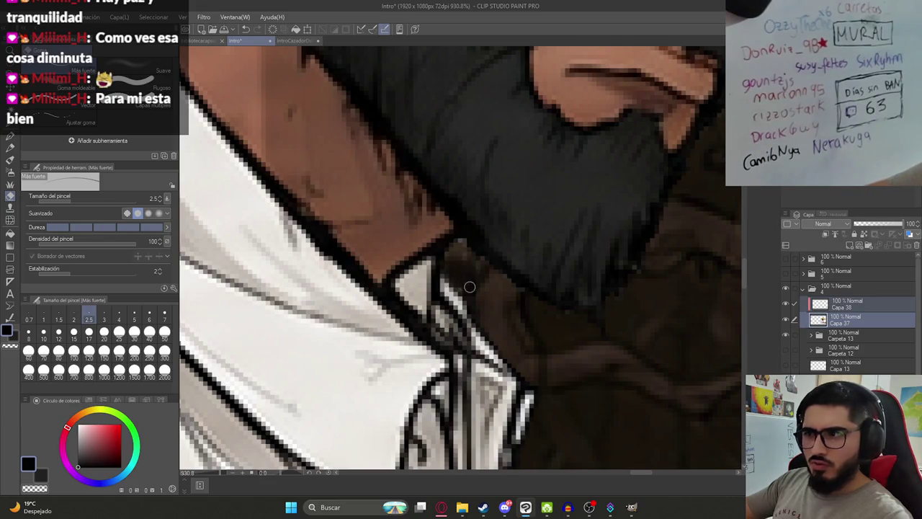
{"action": "scroll", "coordinate": [469, 286], "scroll_direction": "down", "scroll_amount": 5}
{"action": "scroll", "coordinate": [469, 286], "scroll_direction": "down", "scroll_amount": 3}
{"action": "scroll", "coordinate": [504, 273], "scroll_direction": "down", "scroll_amount": 1}
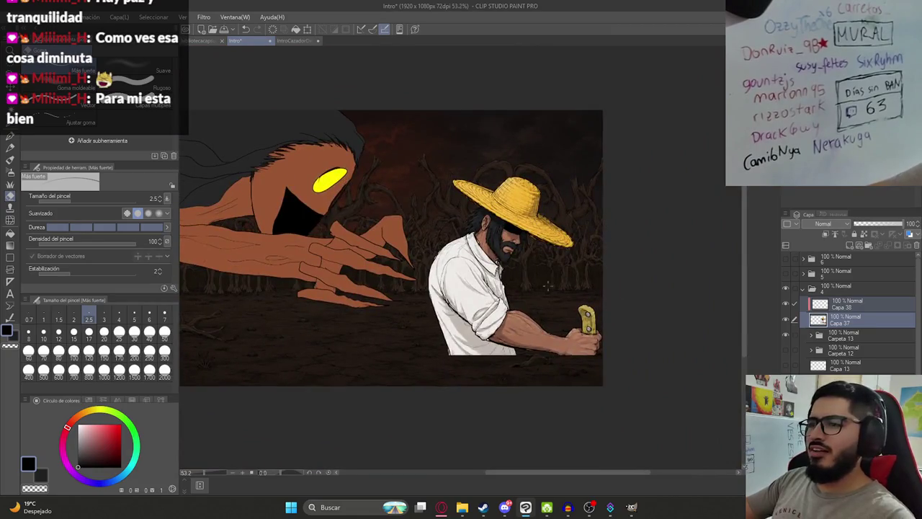
- Delete layer Capa 38 and move the man lower and to the left
{"action": "right_click", "coordinate": [871, 312]}
{"action": "left_click", "coordinate": [869, 270]}
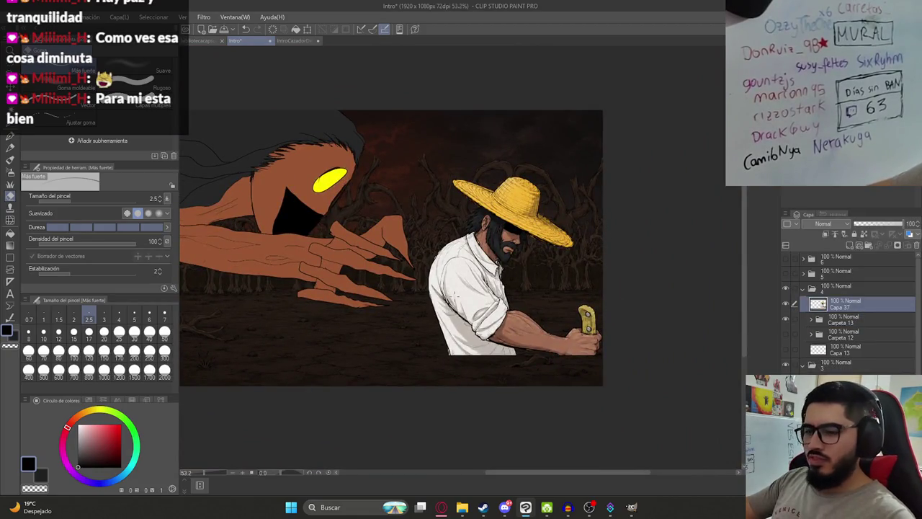
{"action": "key", "text": "k"}
{"action": "left_click_drag", "start_coordinate": [491, 317], "coordinate": [471, 347]}
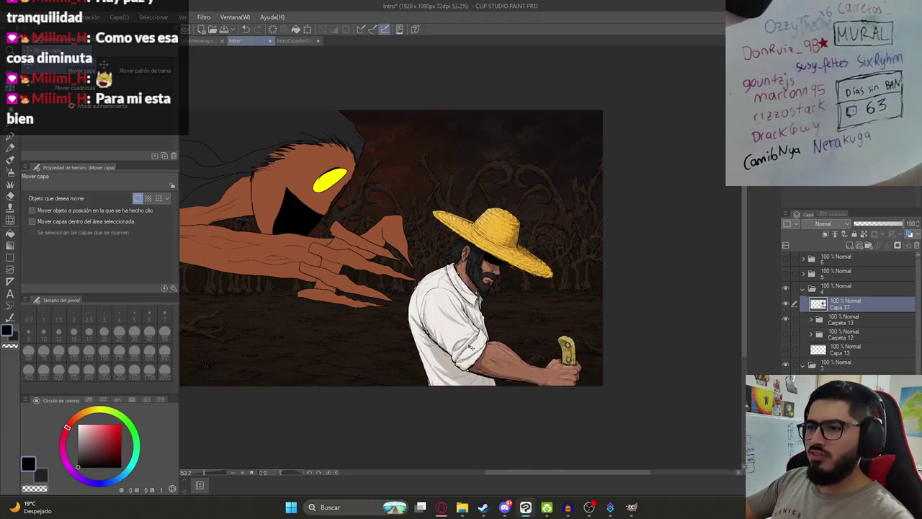
{"action": "scroll", "coordinate": [471, 346], "scroll_direction": "up", "scroll_amount": 3}
{"action": "scroll", "coordinate": [505, 371], "scroll_direction": "up", "scroll_amount": 1}
{"action": "scroll", "coordinate": [540, 353], "scroll_direction": "up", "scroll_amount": 1}
{"action": "scroll", "coordinate": [576, 328], "scroll_direction": "up", "scroll_amount": 1}
{"action": "scroll", "coordinate": [595, 317], "scroll_direction": "down", "scroll_amount": 1}
{"action": "scroll", "coordinate": [463, 350], "scroll_direction": "down", "scroll_amount": 2}
{"action": "scroll", "coordinate": [451, 354], "scroll_direction": "down", "scroll_amount": 2}
{"action": "scroll", "coordinate": [508, 325], "scroll_direction": "down", "scroll_amount": 2}
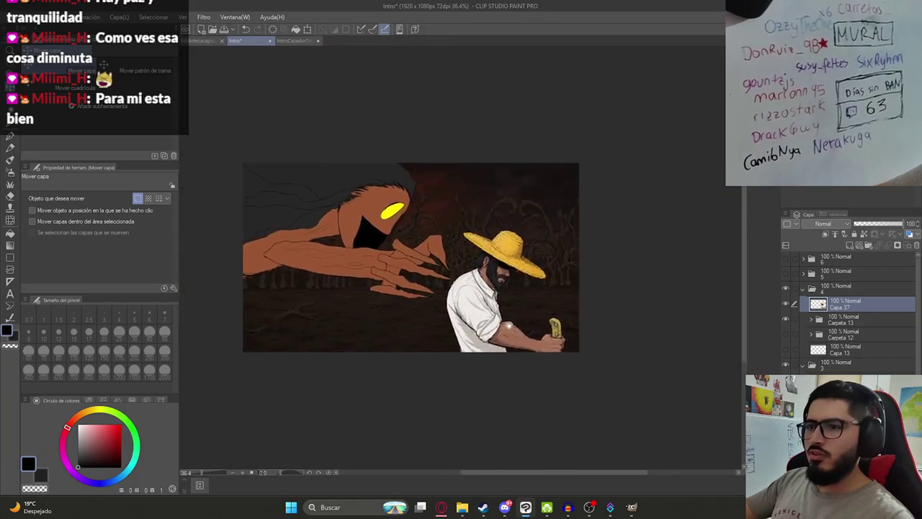
- Save the repositioned illustration and review the ground area of the canvas
{"action": "key", "text": "ctrl+s"}
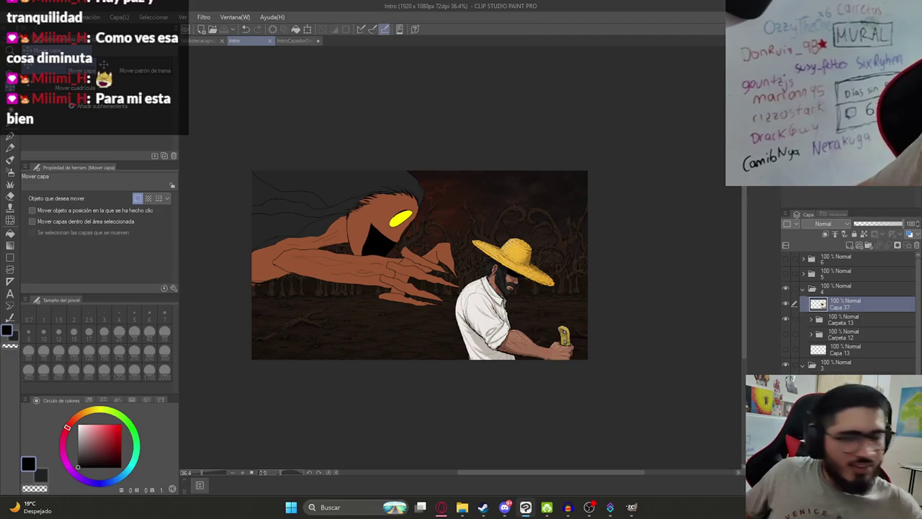
{"action": "scroll", "coordinate": [289, 209], "scroll_direction": "up", "scroll_amount": 2}
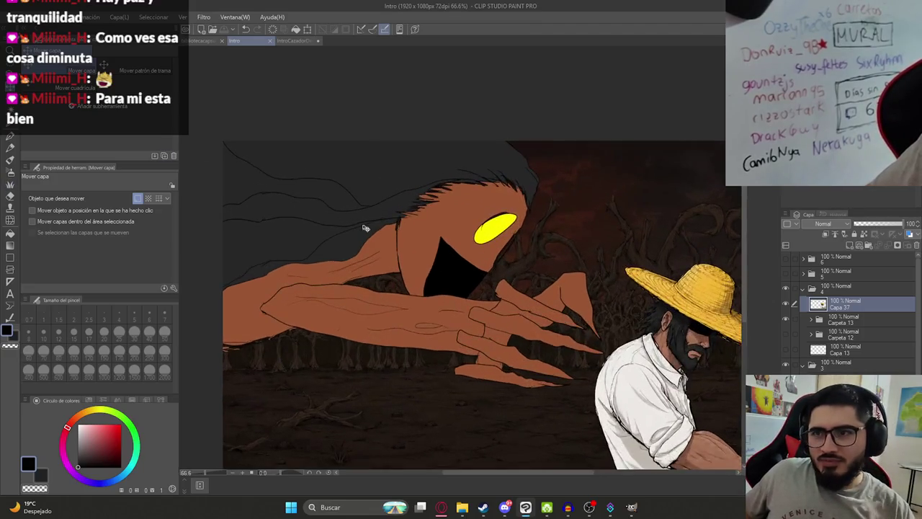
{"action": "scroll", "coordinate": [444, 278], "scroll_direction": "down", "scroll_amount": 2}
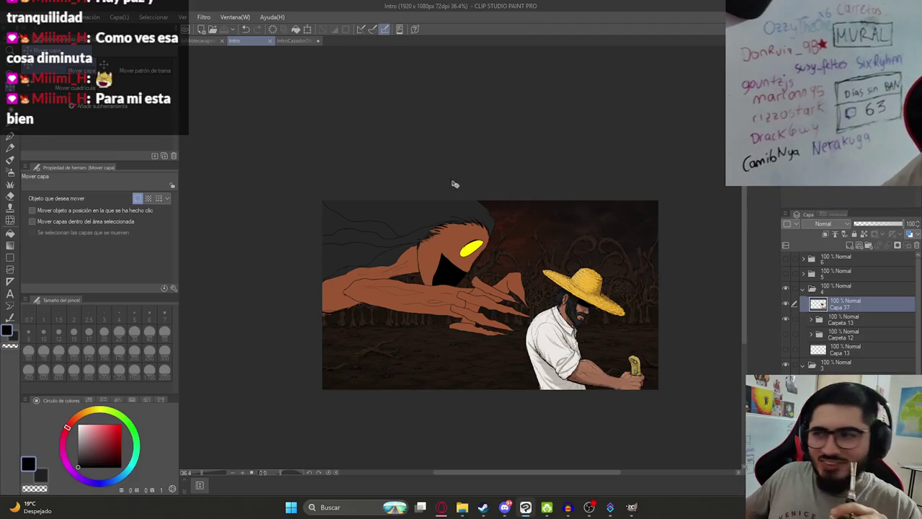
{"action": "scroll", "coordinate": [454, 181], "scroll_direction": "up", "scroll_amount": 2}
{"action": "scroll", "coordinate": [463, 372], "scroll_direction": "up", "scroll_amount": 2}
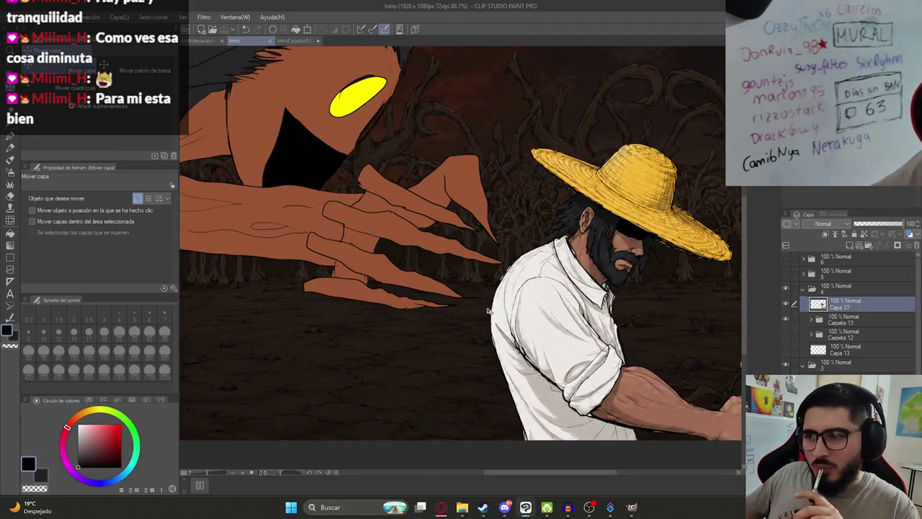
{"action": "scroll", "coordinate": [686, 354], "scroll_direction": "down", "scroll_amount": 2}
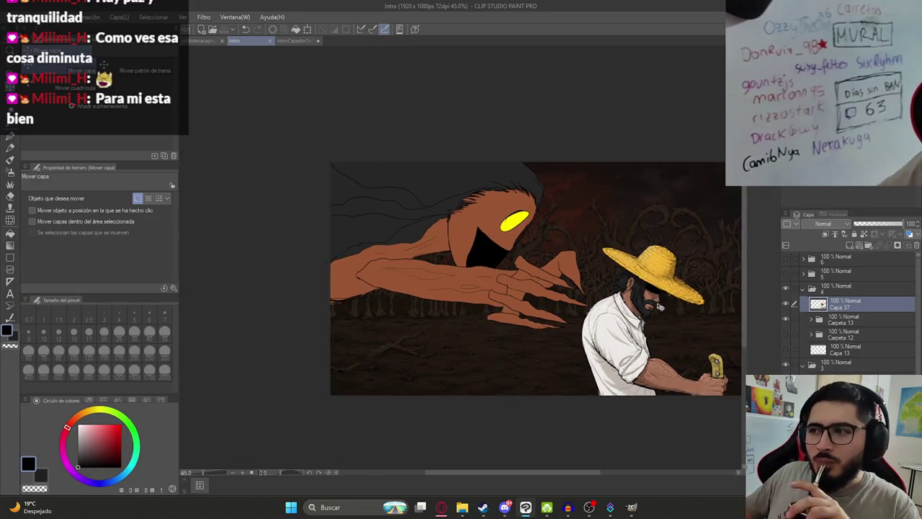
{"action": "scroll", "coordinate": [658, 306], "scroll_direction": "up", "scroll_amount": 2}
{"action": "scroll", "coordinate": [641, 317], "scroll_direction": "up", "scroll_amount": 2}
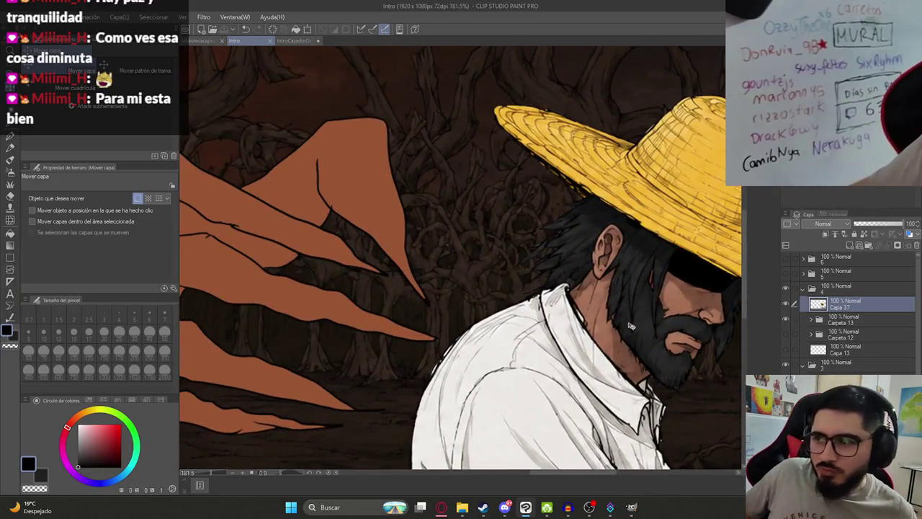
{"action": "scroll", "coordinate": [554, 332], "scroll_direction": "down", "scroll_amount": 2}
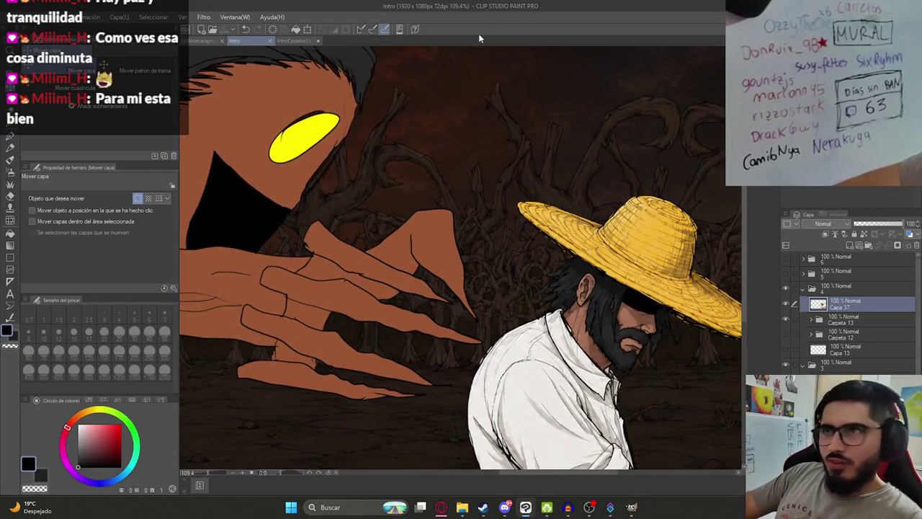
{"action": "scroll", "coordinate": [479, 215], "scroll_direction": "down", "scroll_amount": 2}
{"action": "left_click_drag", "start_coordinate": [474, 243], "coordinate": [524, 299]}
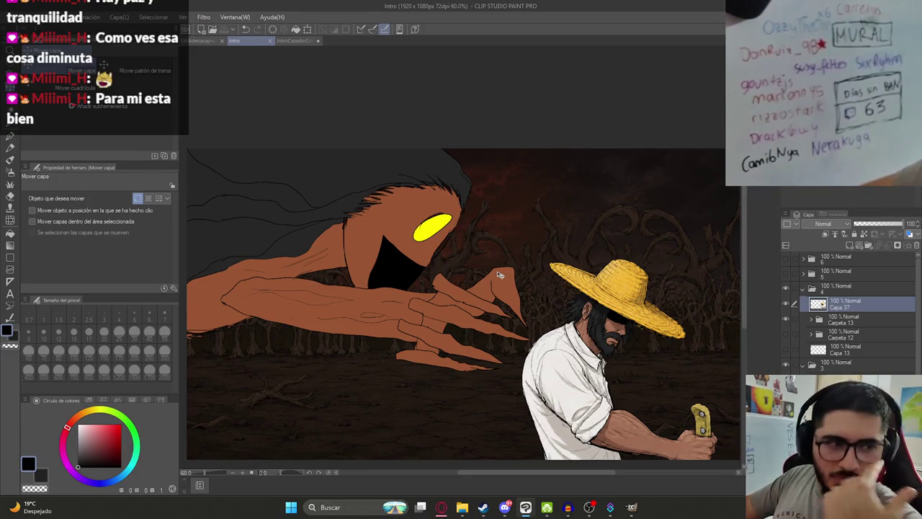
{"action": "scroll", "coordinate": [490, 273], "scroll_direction": "down", "scroll_amount": 3}
{"action": "scroll", "coordinate": [444, 356], "scroll_direction": "up", "scroll_amount": 1}
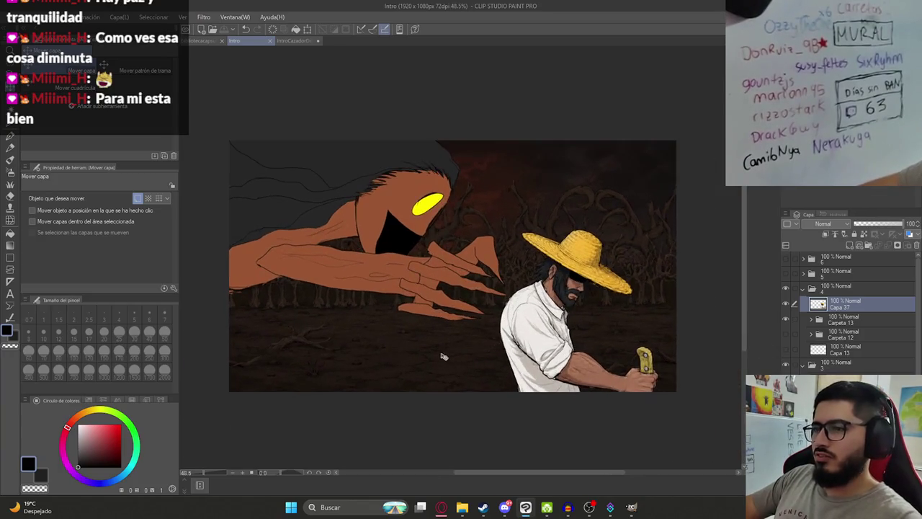
- Select Ilustracion9.png in the Malavision export folder and drag it into the chat
{"action": "left_click", "coordinate": [462, 507]}
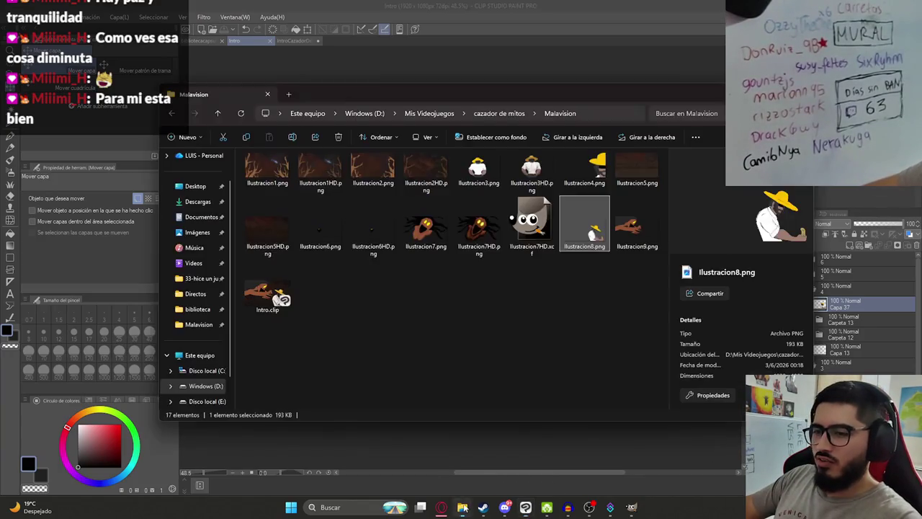
{"action": "left_click", "coordinate": [366, 313]}
{"action": "left_click", "coordinate": [626, 225]}
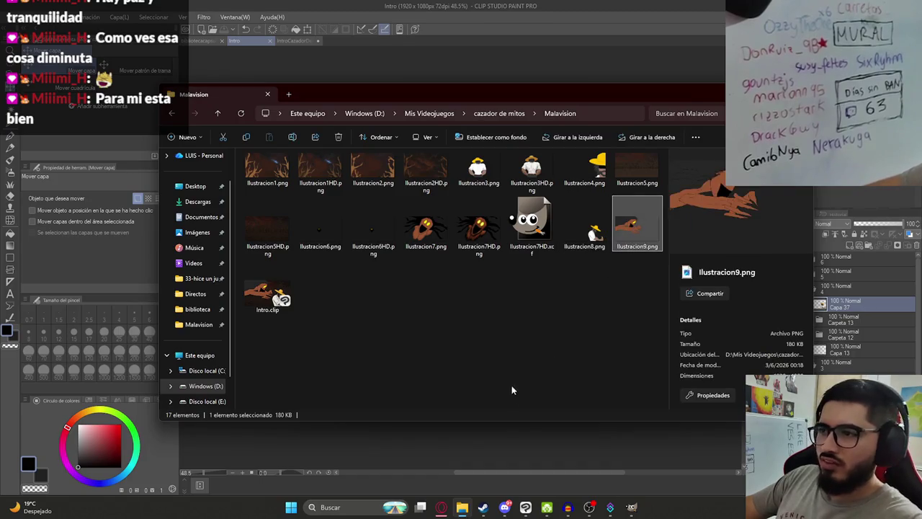
{"action": "left_click", "coordinate": [613, 268]}
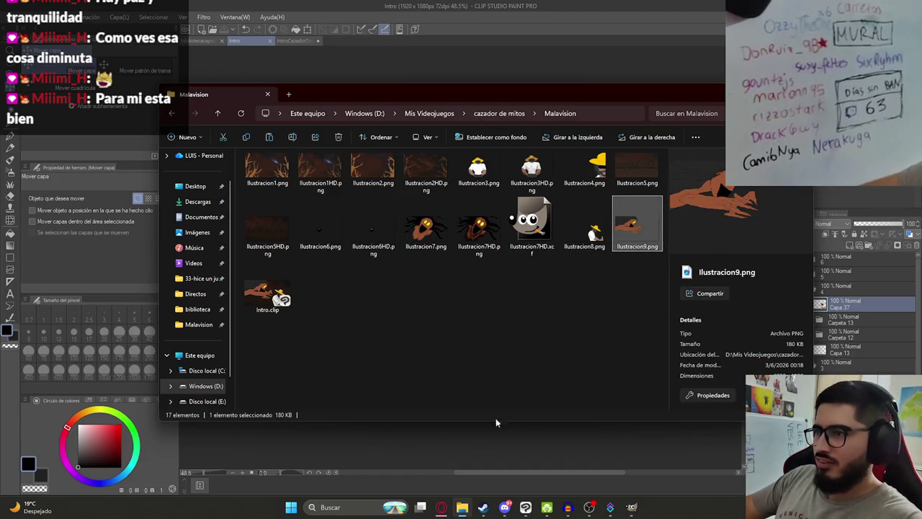
{"action": "left_click_drag", "start_coordinate": [637, 225], "coordinate": [441, 507]}
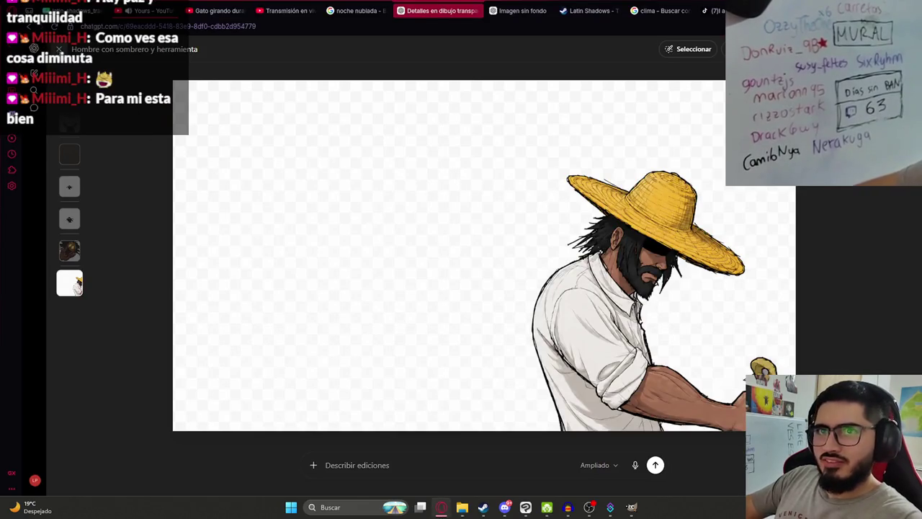
- Attach the monster image Ilustracion9 to a new ChatGPT message
{"action": "left_click", "coordinate": [59, 49]}
{"action": "key", "text": "ctrl+v"}
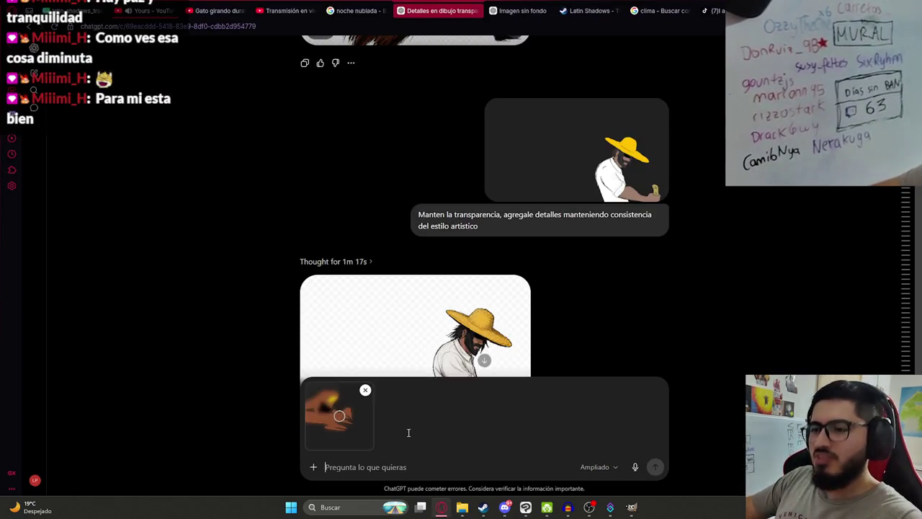
{"action": "key", "text": "alt+Tab"}
{"action": "left_click", "coordinate": [375, 467]}
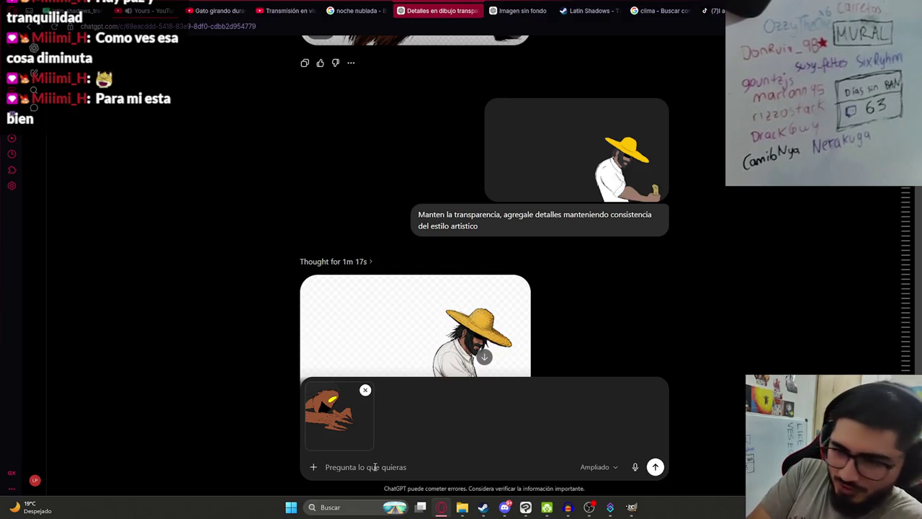
- Clear the stray typed prompt text and switch to the 'Imagen sin fondo' chat
{"action": "type", "text": "A"}
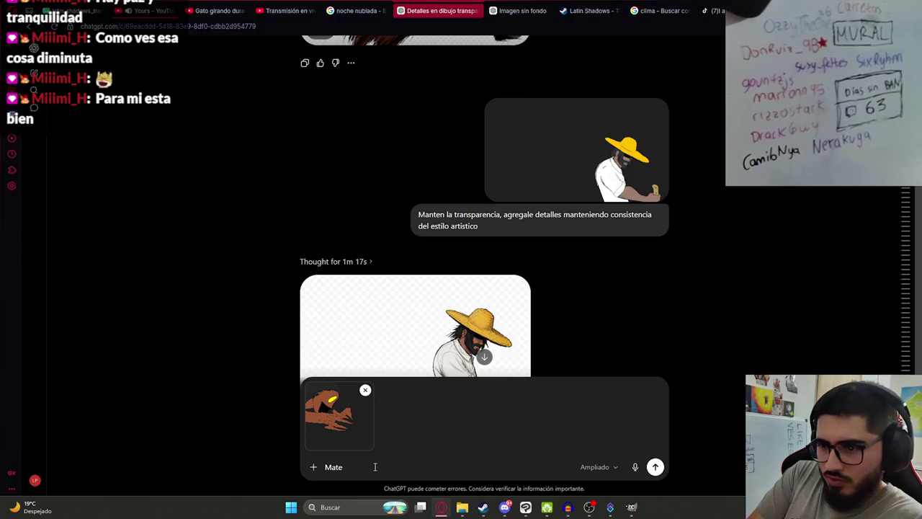
{"action": "key", "text": "BackSpace"}
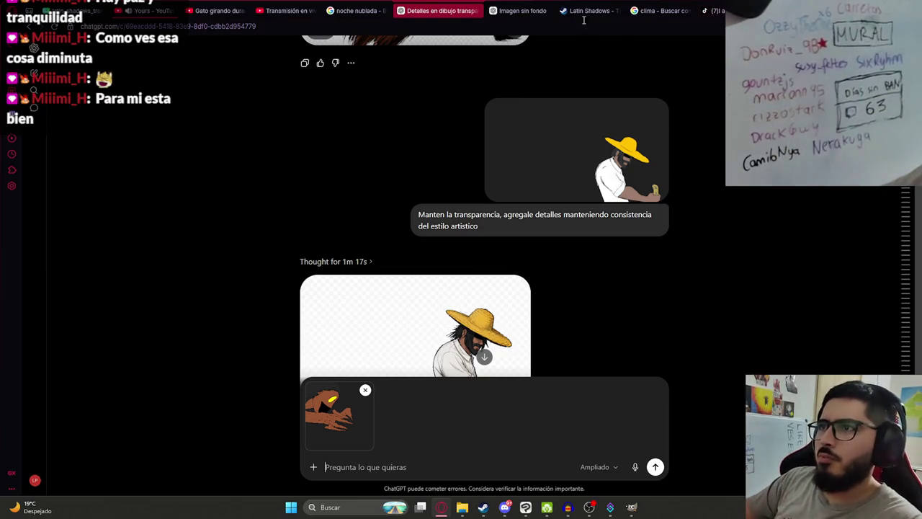
{"action": "left_click", "coordinate": [536, 10]}
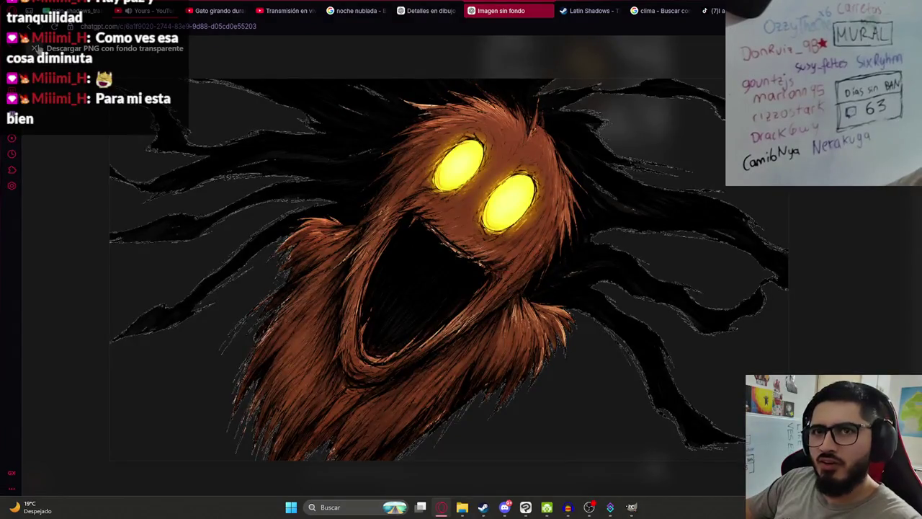
- Ask ChatGPT which prompt keeps that transparency ('que prompt para mantenga esa transparencia no le ponga una falsa')
{"action": "key", "text": "Escape"}
{"action": "left_click", "coordinate": [376, 470]}
{"action": "type", "text": "que prm"}
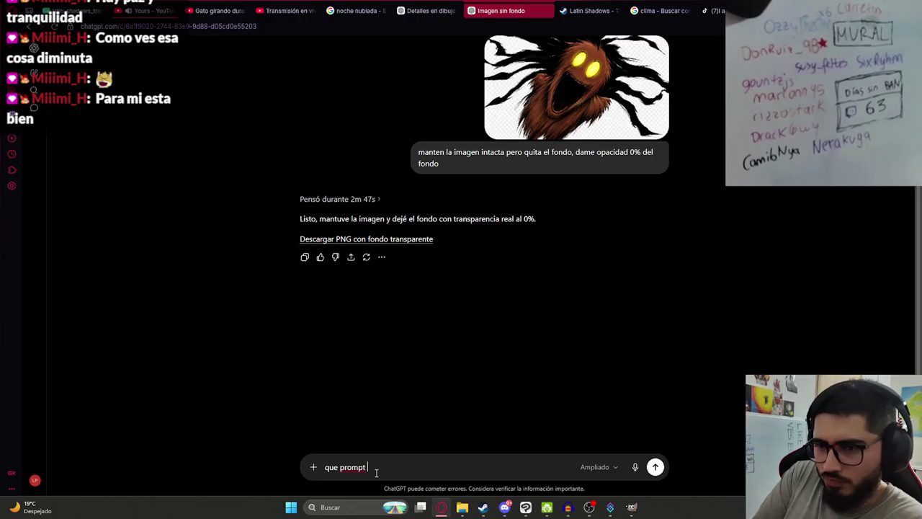
{"action": "type", "text": "para que cuando pase una imagen tra"}
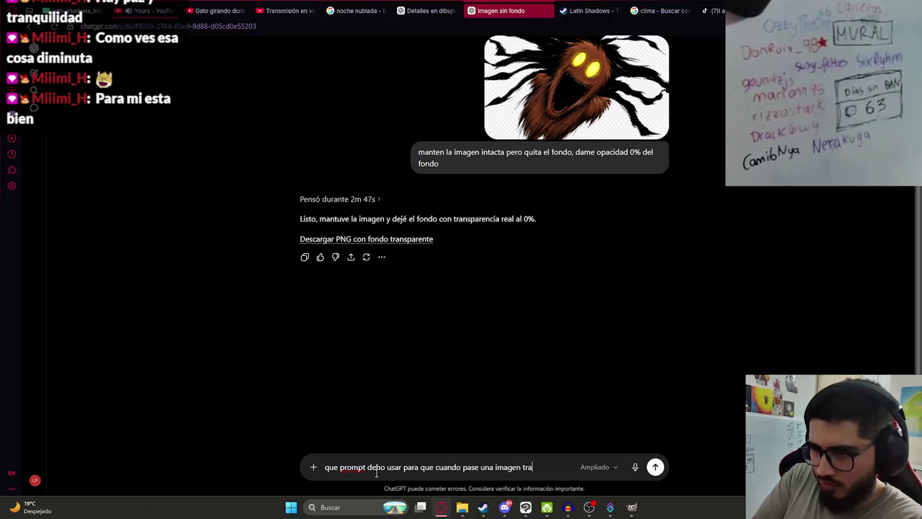
{"action": "type", "text": "manteng"}
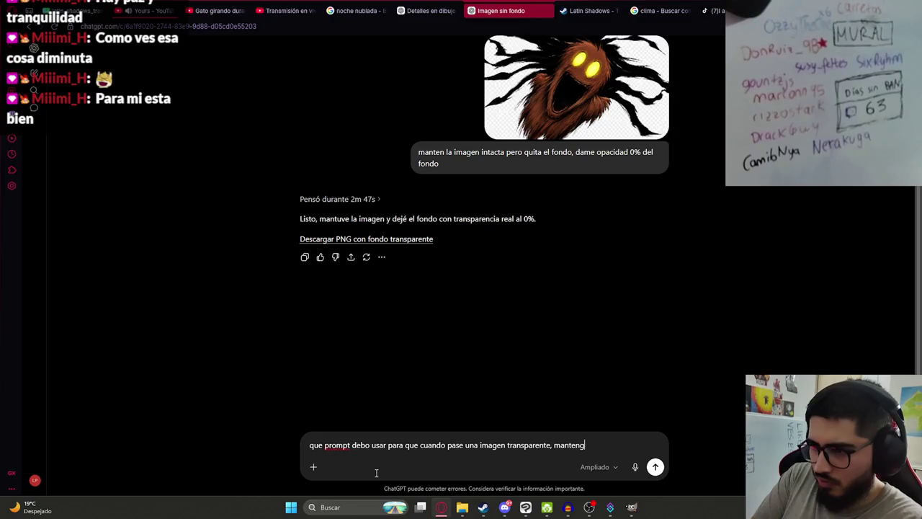
{"action": "type", "text": "a esa transparencia y"}
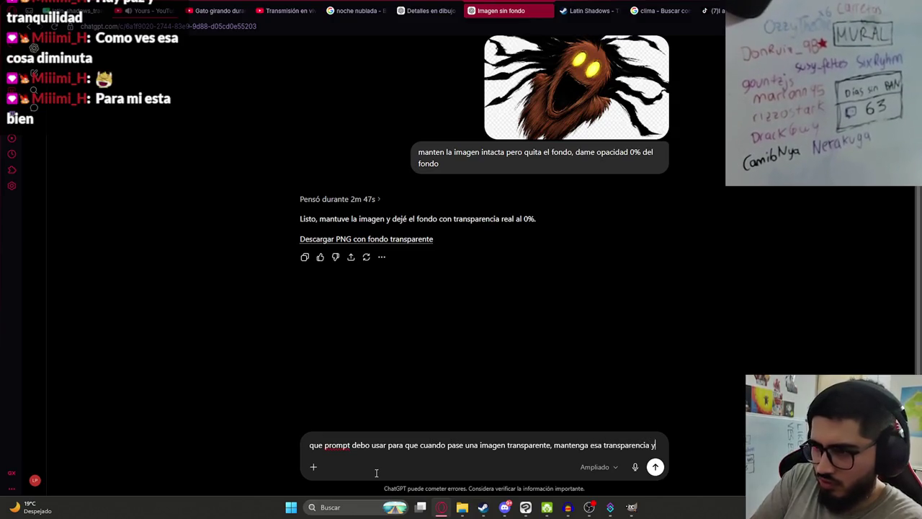
{"action": "type", "text": " no le ponga una falsa"}
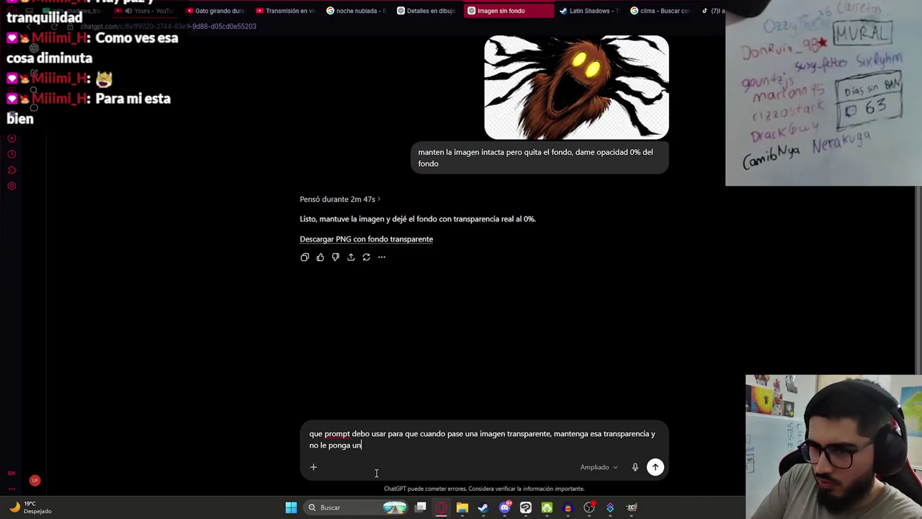
{"action": "key", "text": "Return"}
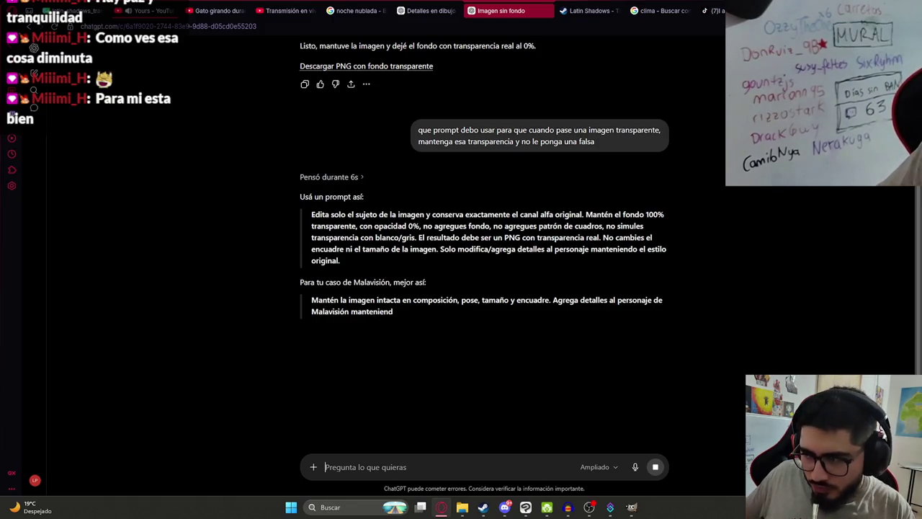
- Select the suggested negative-prompt line and return to the 'Detalles en dibujo' chat
{"action": "left_click", "coordinate": [890, 507]}
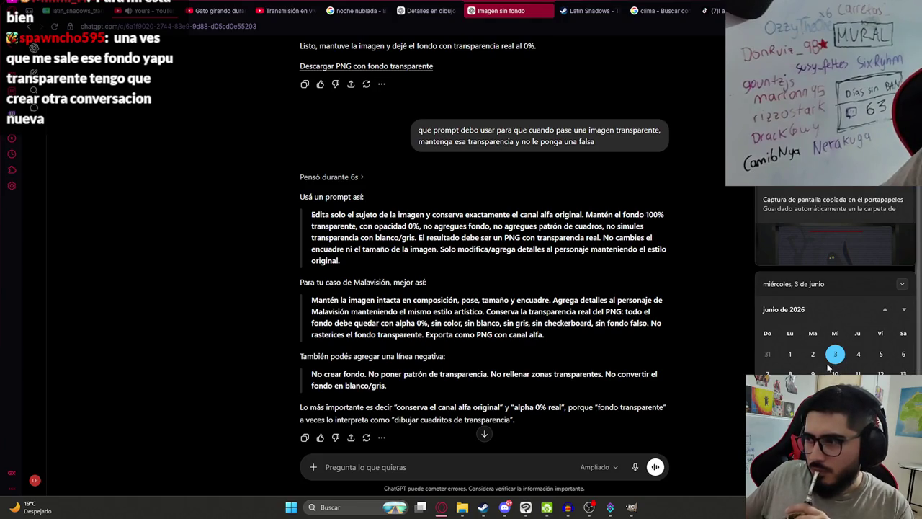
{"action": "left_click", "coordinate": [267, 280]}
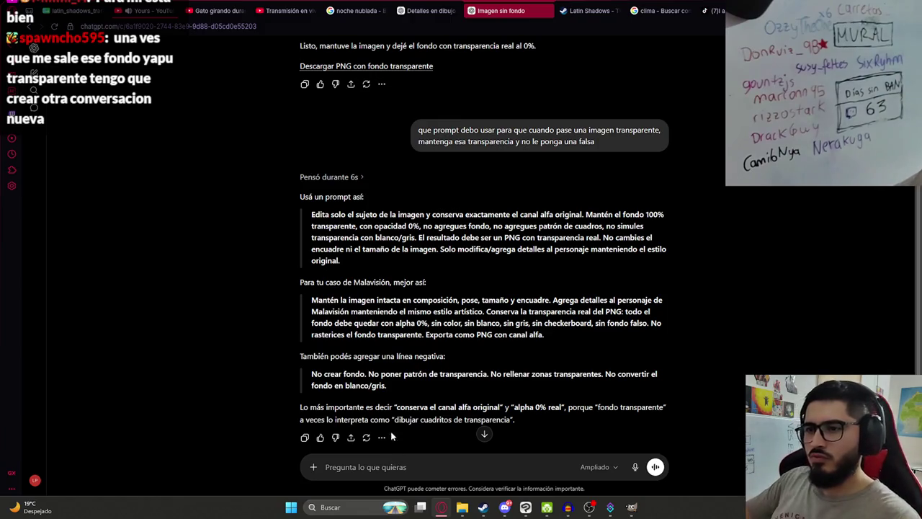
{"action": "left_click_drag", "start_coordinate": [395, 386], "coordinate": [308, 378]}
{"action": "key", "text": "ctrl+c"}
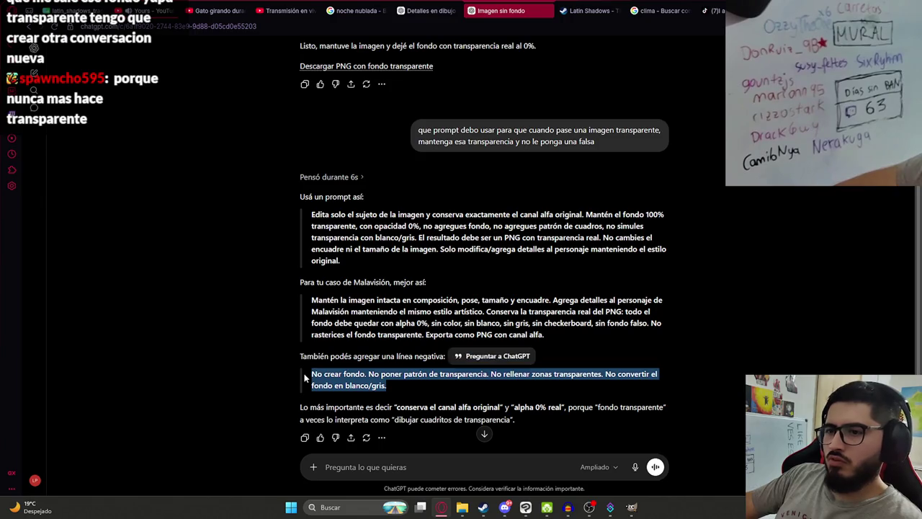
{"action": "left_click", "coordinate": [446, 10]}
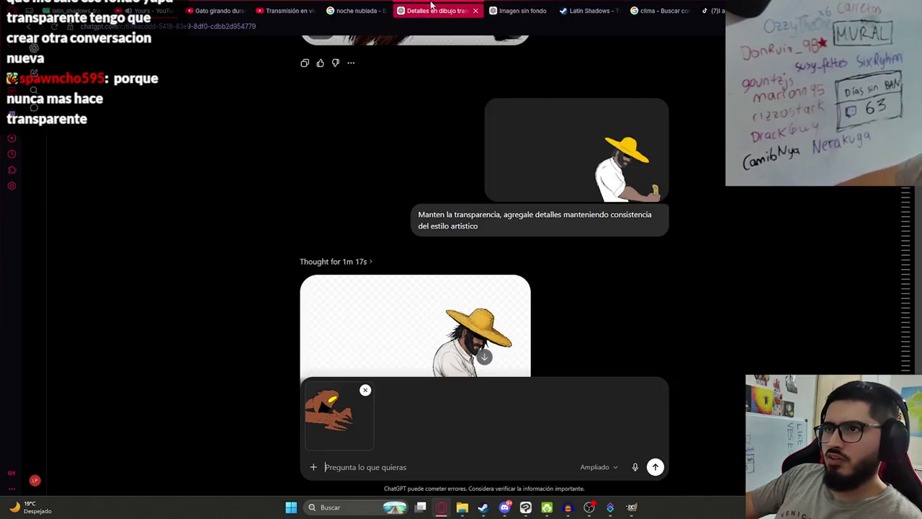
- Send ChatGPT the detail request for the Malavisión sketch, plus the pasted no-background line
{"action": "left_click", "coordinate": [394, 468]}
{"action": "type", "text": "No crear fondo. No poner patrón de transparencia. No rellenar zonas transparentes. No convertir el fondo en blanco/gris."}
{"action": "key", "text": "ctrl+z"}
{"action": "type", "text": "A"}
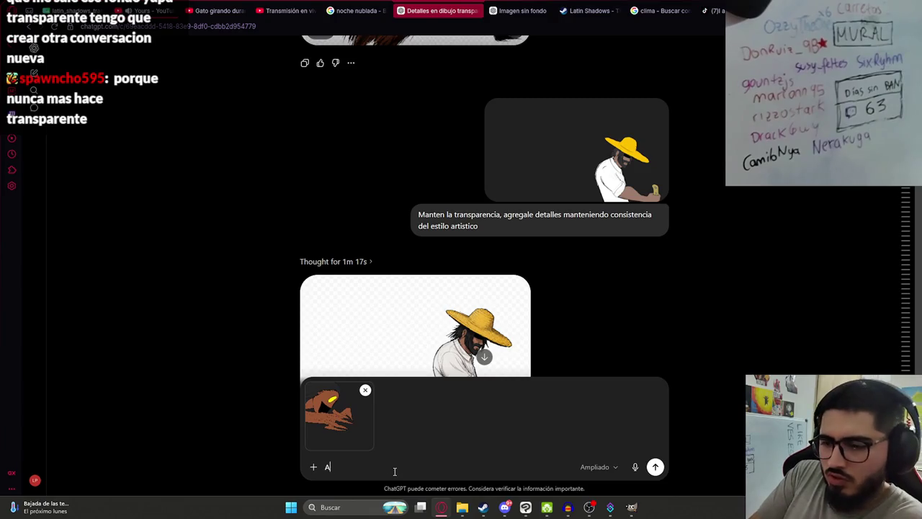
{"action": "type", "text": "ale detalles"}
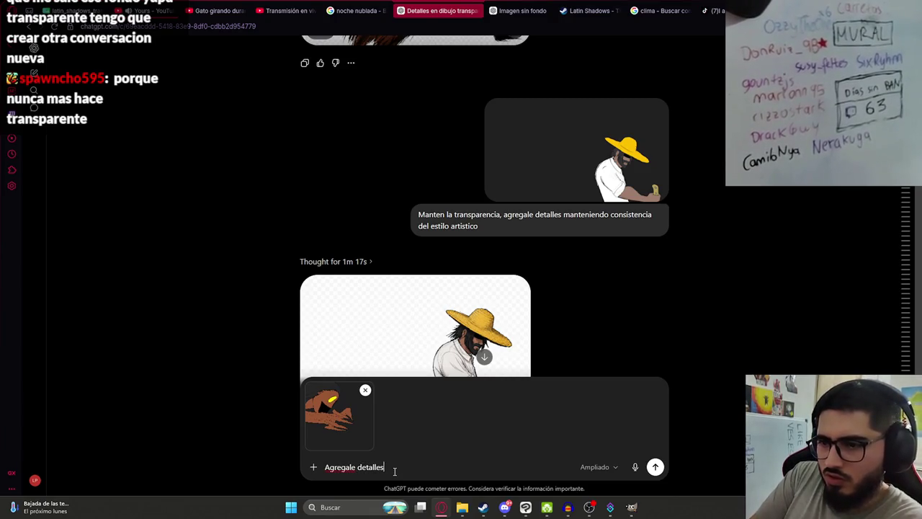
{"action": "type", "text": " a esta"}
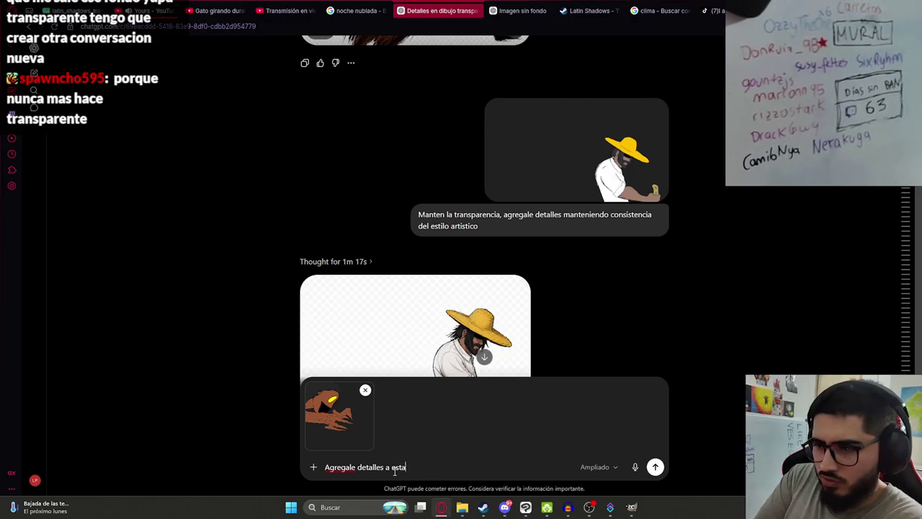
{"action": "type", "text": " imagenboceto de malavision quer"}
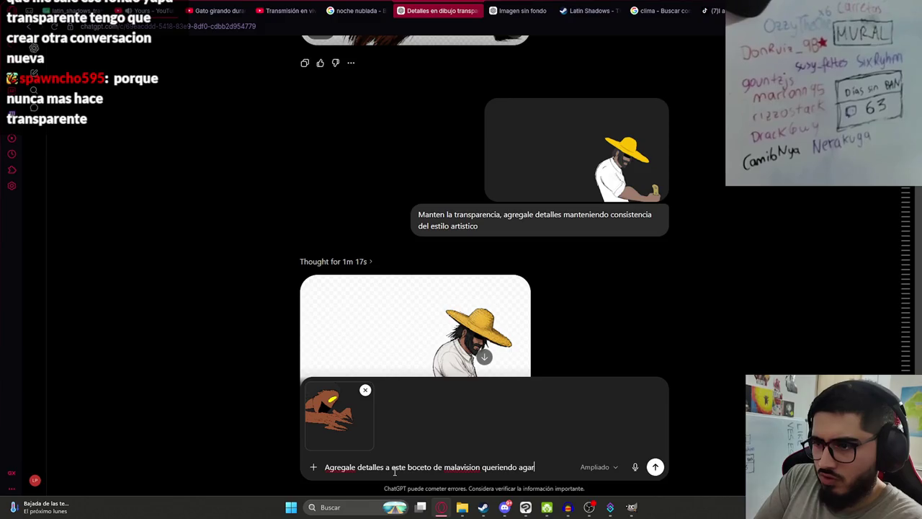
{"action": "type", "text": "ien"}
{"action": "key", "text": "shift+Return"}
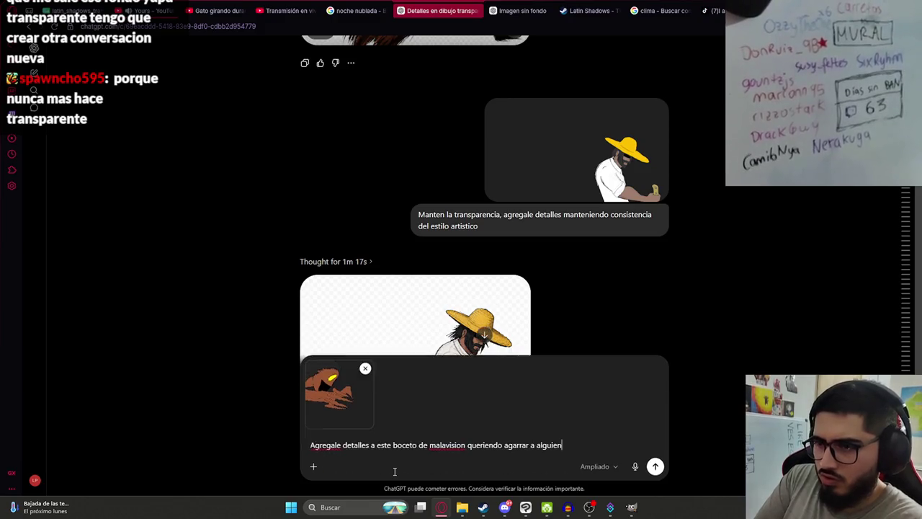
{"action": "key", "text": "ctrl+v"}
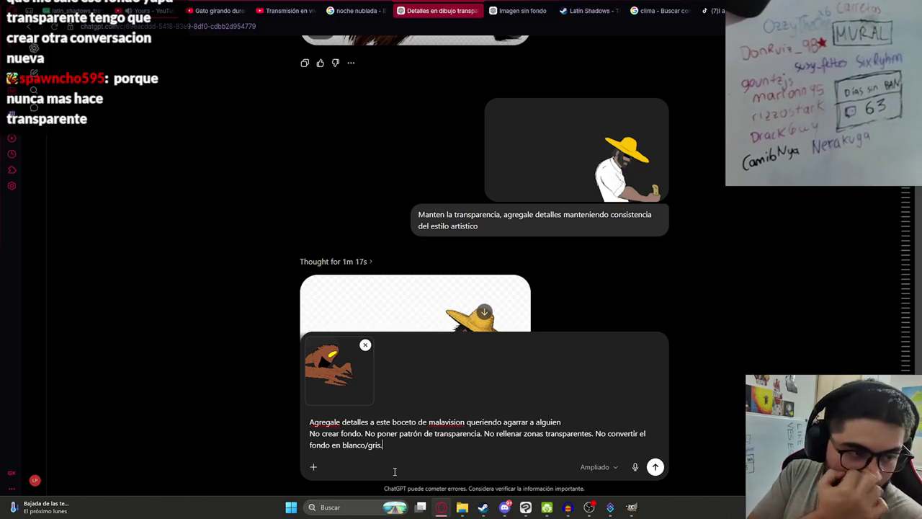
{"action": "key", "text": "Return"}
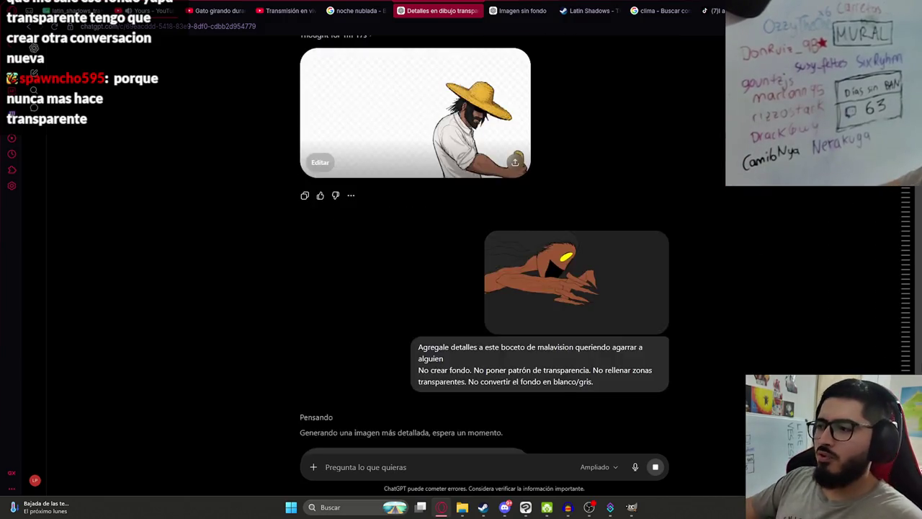
- Scroll through the chat while ChatGPT generates the detailed glowing-eyed monster image
{"action": "scroll", "coordinate": [687, 397], "scroll_direction": "up", "scroll_amount": 10}
{"action": "scroll", "coordinate": [687, 397], "scroll_direction": "up", "scroll_amount": 5}
{"action": "scroll", "coordinate": [688, 397], "scroll_direction": "up", "scroll_amount": 5}
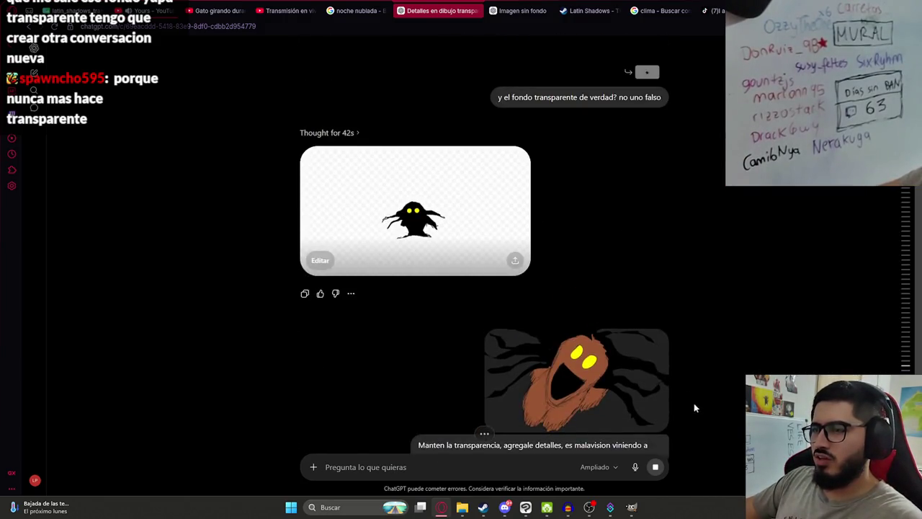
{"action": "scroll", "coordinate": [692, 404], "scroll_direction": "up", "scroll_amount": 5}
{"action": "scroll", "coordinate": [688, 288], "scroll_direction": "down", "scroll_amount": 15}
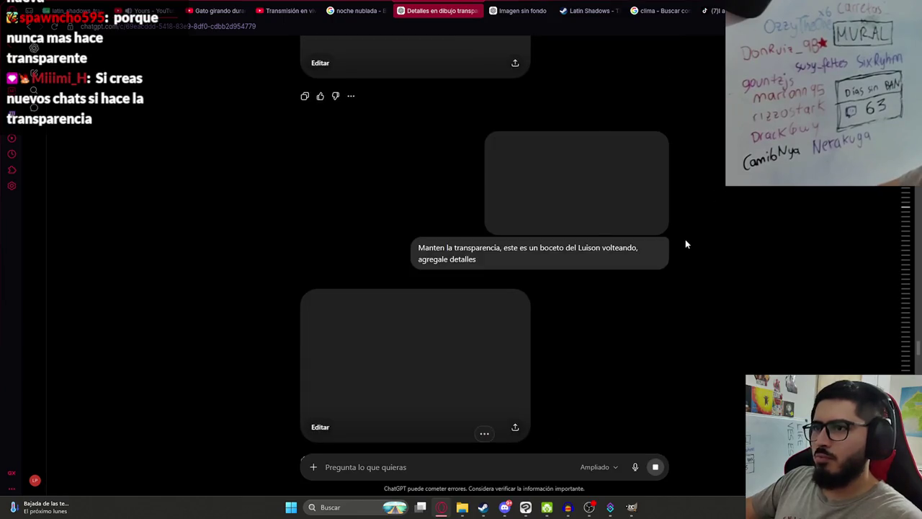
{"action": "scroll", "coordinate": [589, 245], "scroll_direction": "down", "scroll_amount": 2}
{"action": "scroll", "coordinate": [499, 268], "scroll_direction": "down", "scroll_amount": 3}
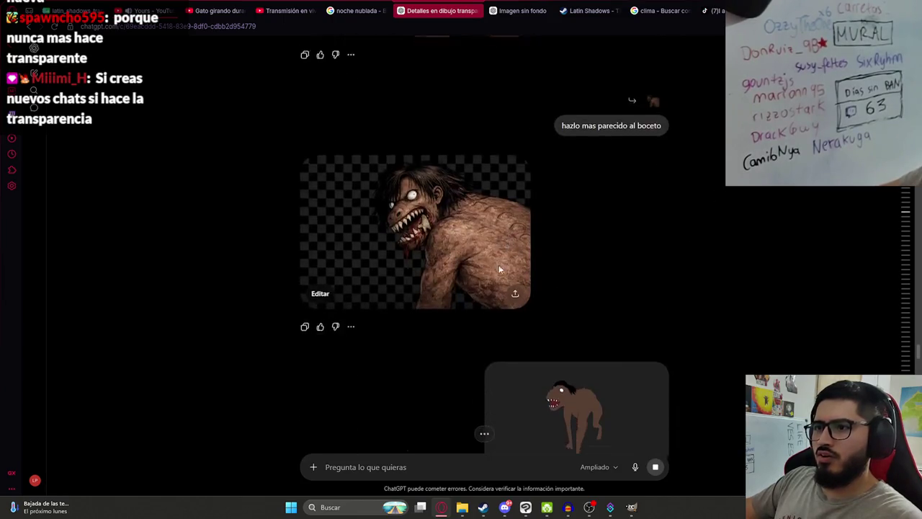
{"action": "scroll", "coordinate": [499, 265], "scroll_direction": "down", "scroll_amount": 5}
{"action": "scroll", "coordinate": [477, 237], "scroll_direction": "up", "scroll_amount": 1}
{"action": "scroll", "coordinate": [566, 173], "scroll_direction": "down", "scroll_amount": 2}
{"action": "scroll", "coordinate": [566, 173], "scroll_direction": "down", "scroll_amount": 1}
{"action": "scroll", "coordinate": [534, 184], "scroll_direction": "up", "scroll_amount": 1}
{"action": "scroll", "coordinate": [444, 208], "scroll_direction": "down", "scroll_amount": 5}
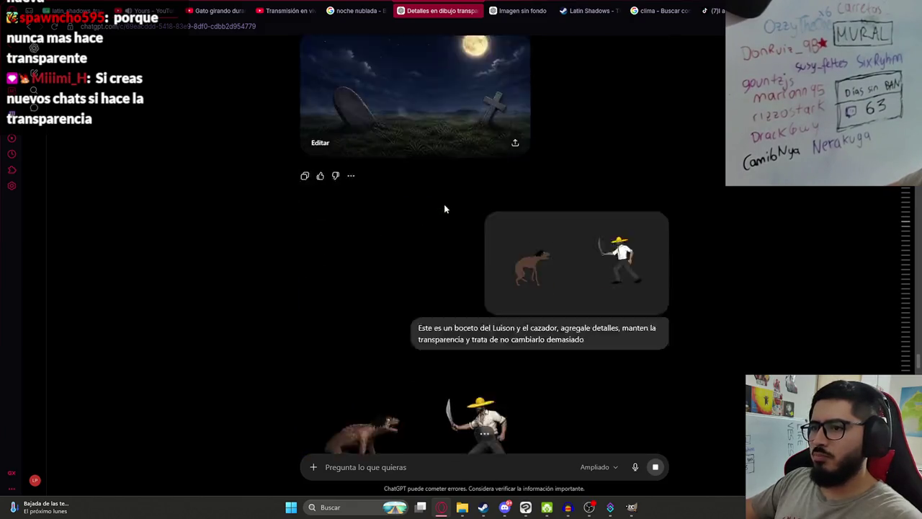
{"action": "scroll", "coordinate": [447, 206], "scroll_direction": "down", "scroll_amount": 2}
{"action": "scroll", "coordinate": [483, 260], "scroll_direction": "down", "scroll_amount": 2}
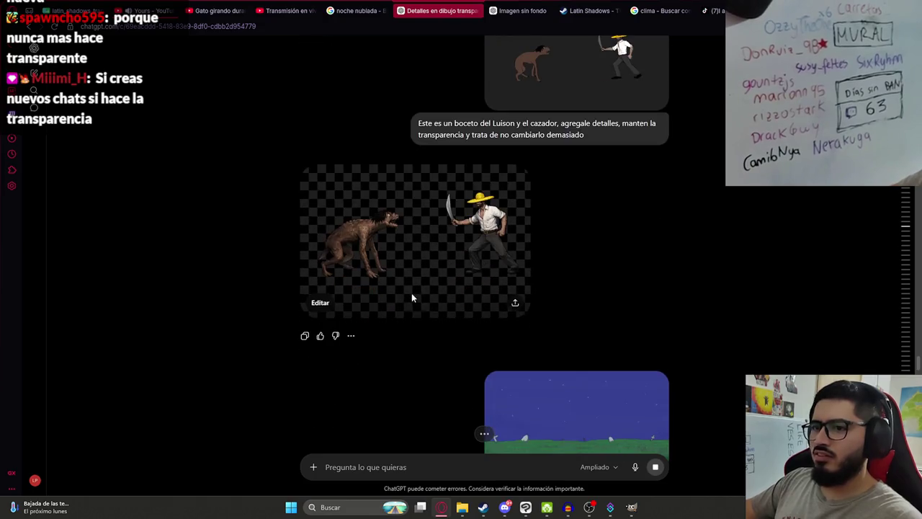
{"action": "left_click", "coordinate": [822, 331]}
{"action": "scroll", "coordinate": [372, 263], "scroll_direction": "down", "scroll_amount": 5}
{"action": "scroll", "coordinate": [446, 278], "scroll_direction": "down", "scroll_amount": 5}
{"action": "scroll", "coordinate": [428, 273], "scroll_direction": "down", "scroll_amount": 3}
{"action": "scroll", "coordinate": [473, 257], "scroll_direction": "down", "scroll_amount": 5}
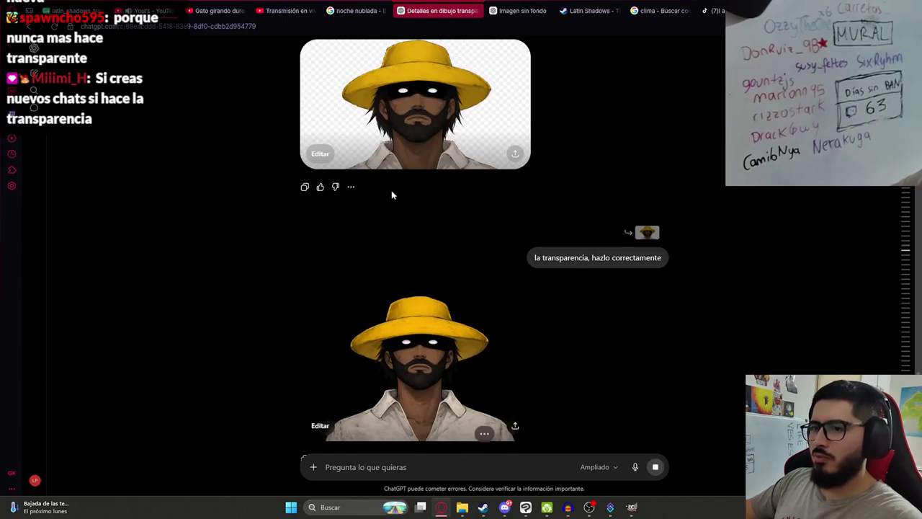
{"action": "scroll", "coordinate": [391, 190], "scroll_direction": "down", "scroll_amount": 3}
{"action": "scroll", "coordinate": [450, 229], "scroll_direction": "down", "scroll_amount": 1}
{"action": "scroll", "coordinate": [397, 264], "scroll_direction": "down", "scroll_amount": 5}
{"action": "scroll", "coordinate": [428, 306], "scroll_direction": "down", "scroll_amount": 3}
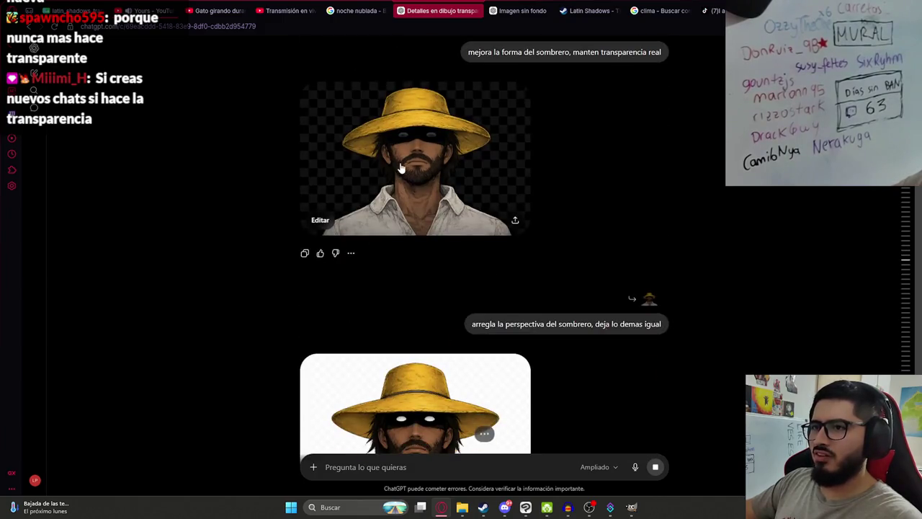
{"action": "scroll", "coordinate": [620, 250], "scroll_direction": "down", "scroll_amount": 5}
{"action": "scroll", "coordinate": [721, 273], "scroll_direction": "down", "scroll_amount": 5}
{"action": "scroll", "coordinate": [768, 286], "scroll_direction": "down", "scroll_amount": 10}
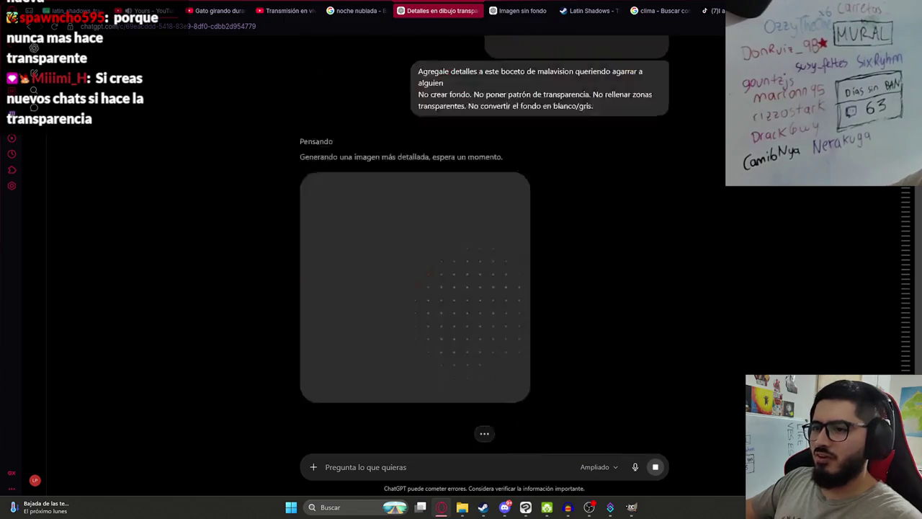
{"action": "scroll", "coordinate": [649, 357], "scroll_direction": "down", "scroll_amount": 5}
{"action": "scroll", "coordinate": [648, 357], "scroll_direction": "up", "scroll_amount": 2}
{"action": "scroll", "coordinate": [650, 351], "scroll_direction": "up", "scroll_amount": 1}
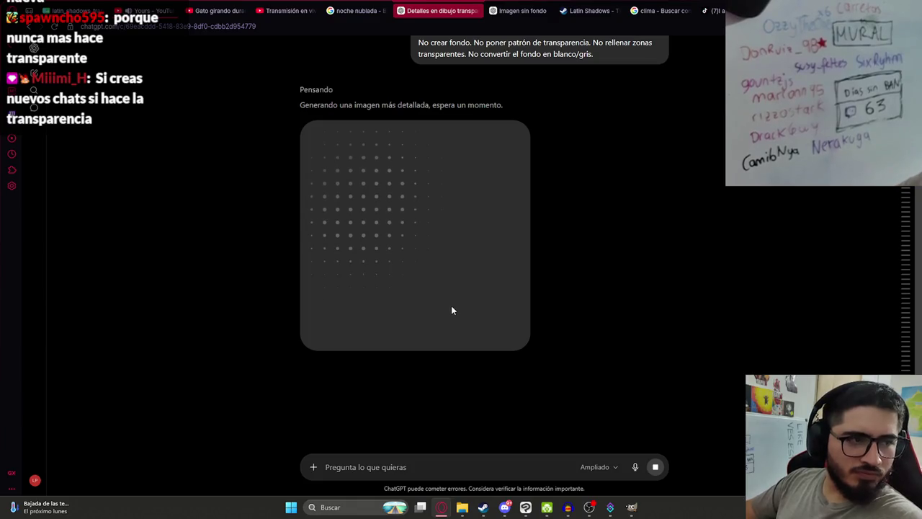
{"action": "scroll", "coordinate": [469, 303], "scroll_direction": "down", "scroll_amount": 2}
{"action": "scroll", "coordinate": [534, 297], "scroll_direction": "up", "scroll_amount": 2}
{"action": "scroll", "coordinate": [566, 306], "scroll_direction": "down", "scroll_amount": 3}
{"action": "scroll", "coordinate": [576, 325], "scroll_direction": "up", "scroll_amount": 3}
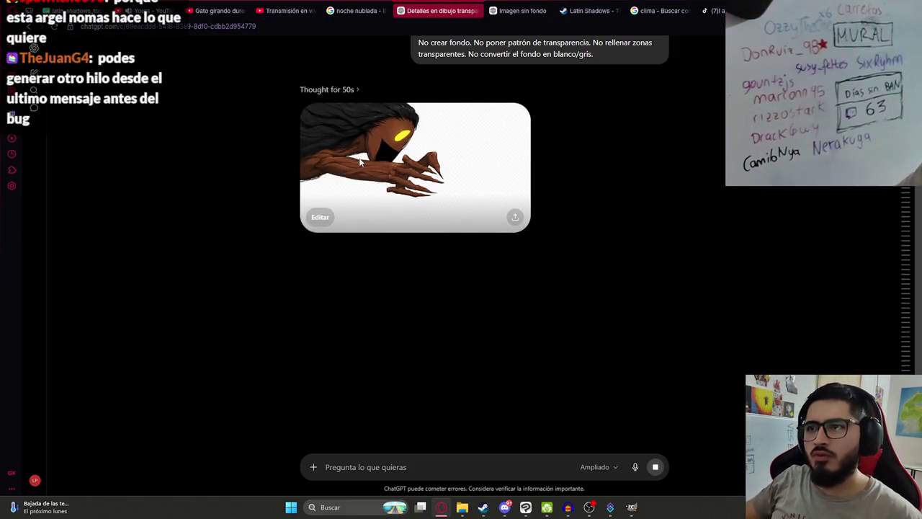
- Copy the full-size detailed monster image and return to the Intro illustration in Clip Studio Paint
{"action": "left_click", "coordinate": [354, 202]}
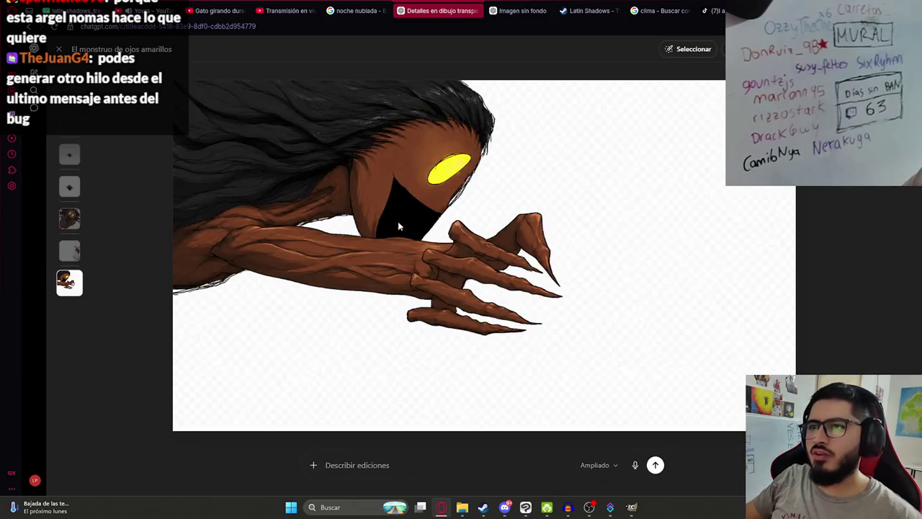
{"action": "right_click", "coordinate": [394, 157]}
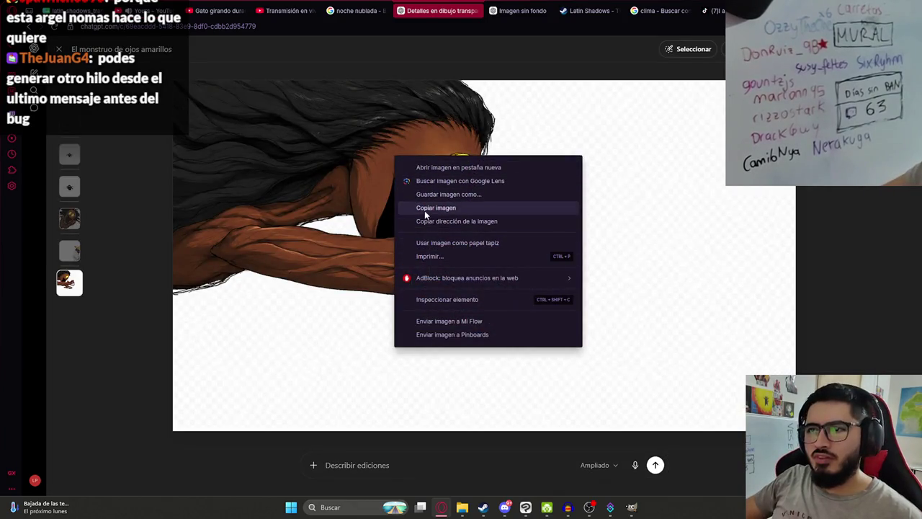
{"action": "left_click", "coordinate": [424, 209]}
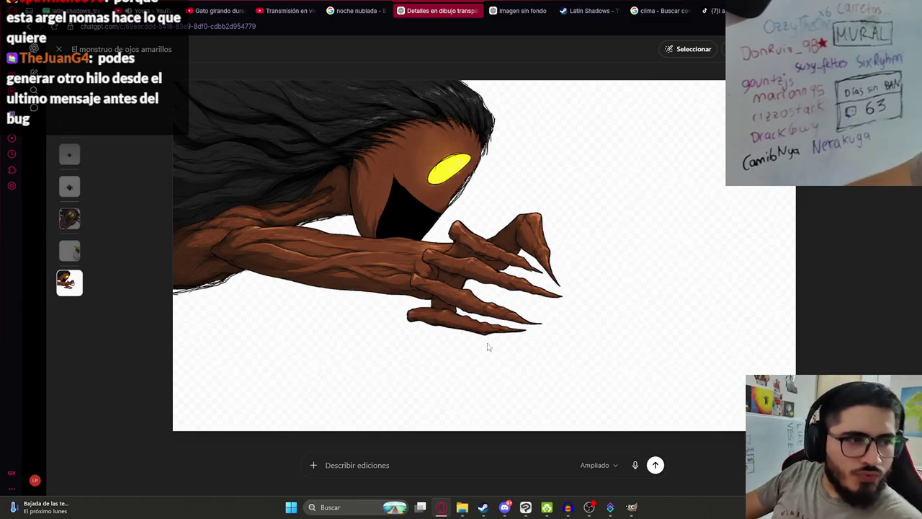
{"action": "key", "text": "alt+Tab"}
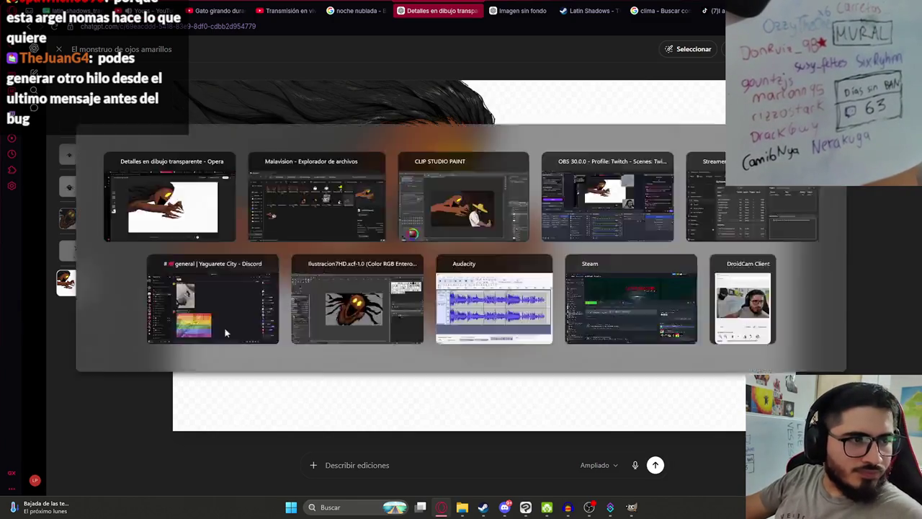
{"action": "left_click", "coordinate": [525, 507]}
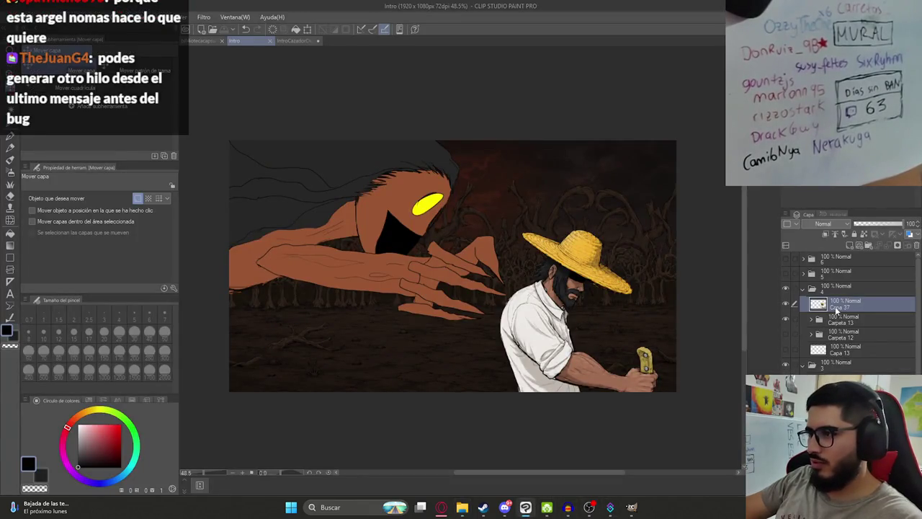
- Paste the detailed monster as Capa 38, remove its white backdrop with Select Color Range, and hide Capa 37
{"action": "key", "text": "ctrl+v"}
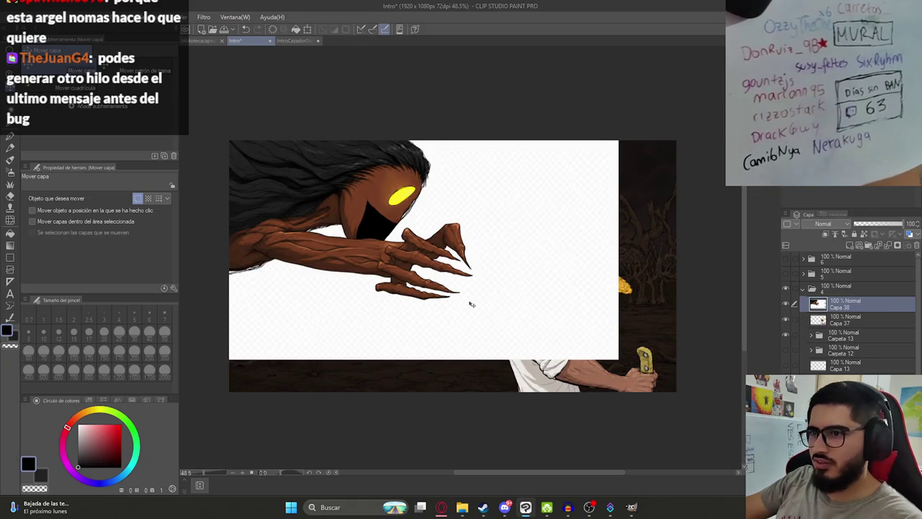
{"action": "key", "text": "ctrl+plus"}
{"action": "left_click", "coordinate": [160, 18]}
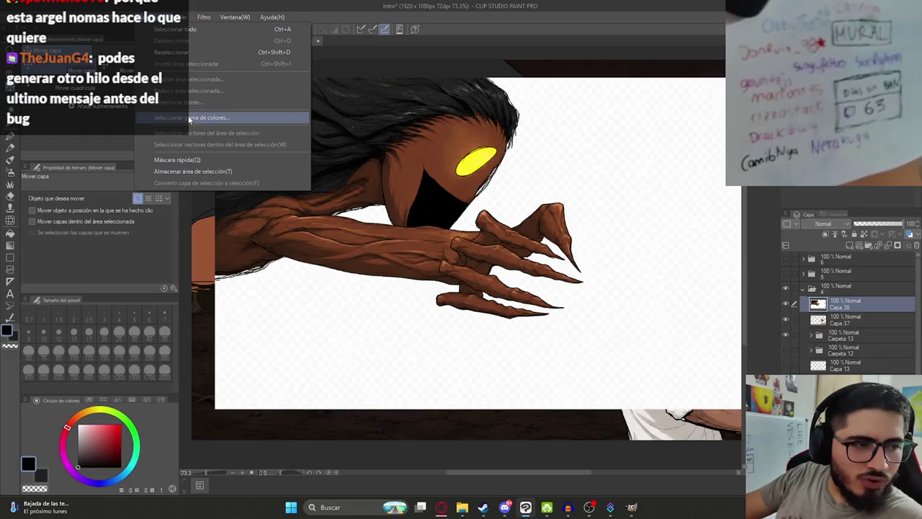
{"action": "left_click", "coordinate": [190, 118]}
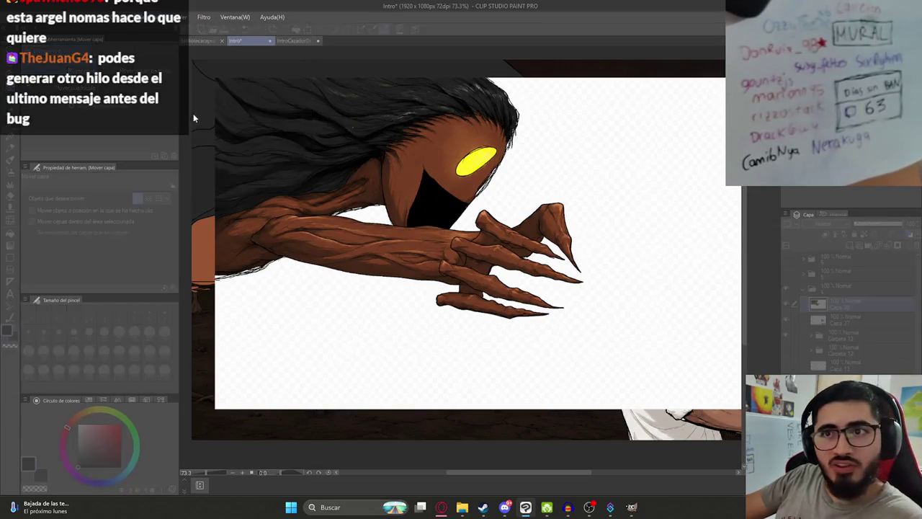
{"action": "left_click", "coordinate": [367, 309]}
{"action": "key", "text": "ctrl+d"}
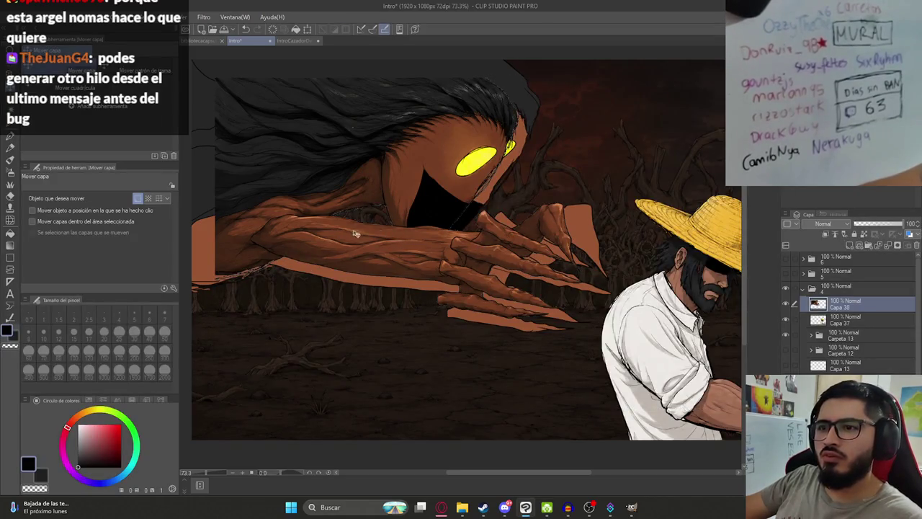
{"action": "left_click_drag", "start_coordinate": [391, 225], "coordinate": [415, 225]}
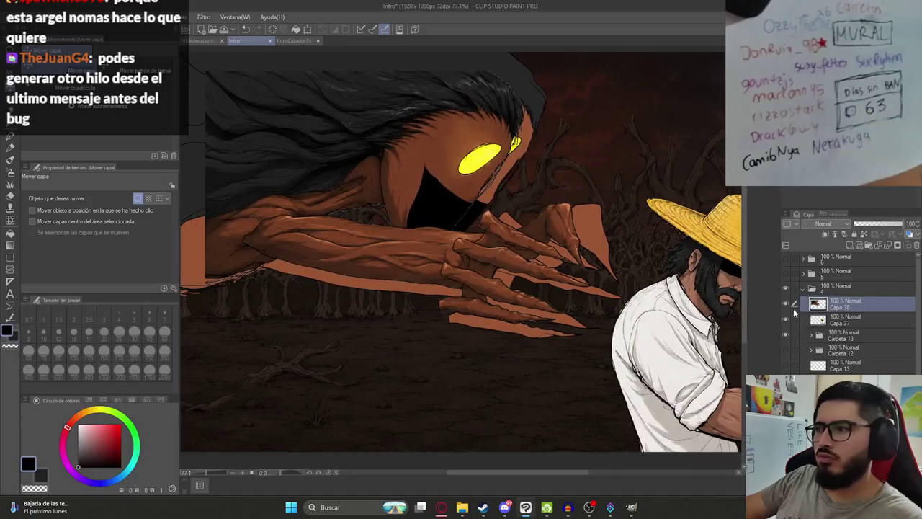
{"action": "left_click", "coordinate": [786, 320]}
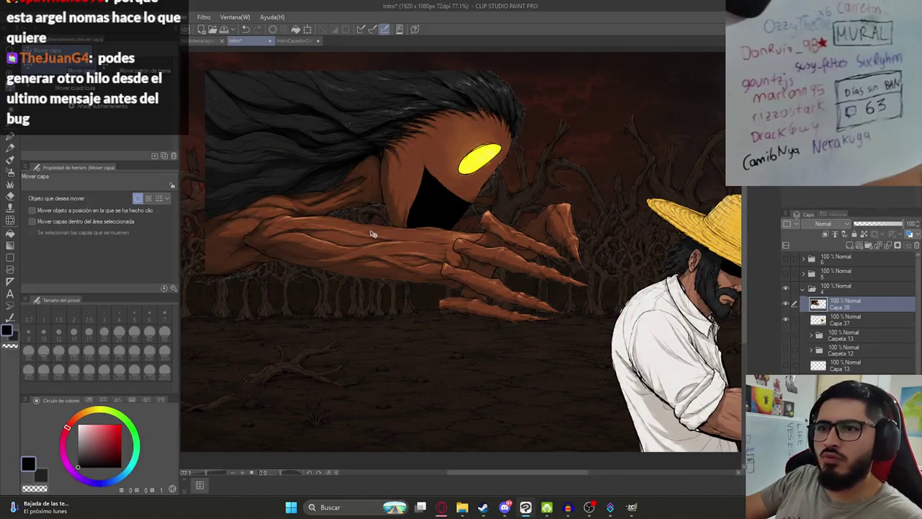
- On a new layer, paint over the white fringe under the arm with the G-pen at size 17
{"action": "scroll", "coordinate": [366, 252], "scroll_direction": "up", "scroll_amount": 2}
{"action": "scroll", "coordinate": [304, 356], "scroll_direction": "up", "scroll_amount": 5}
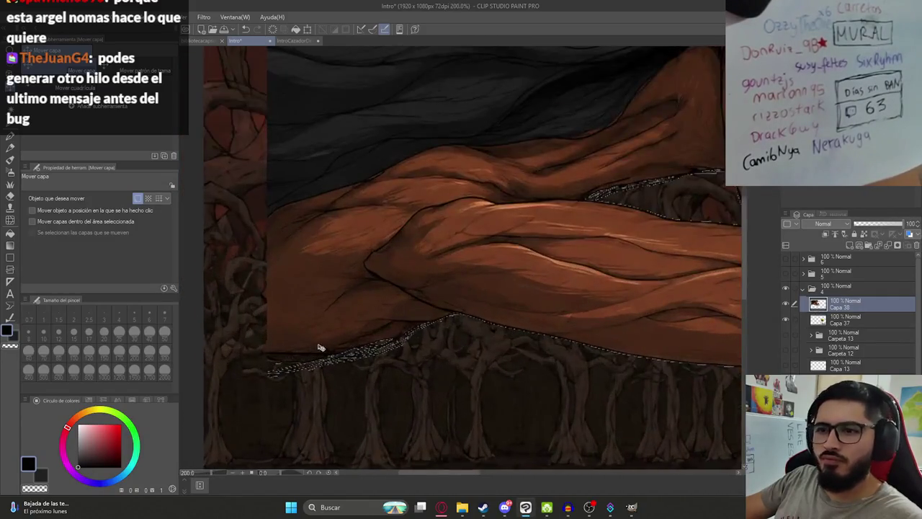
{"action": "scroll", "coordinate": [319, 346], "scroll_direction": "up", "scroll_amount": 3}
{"action": "scroll", "coordinate": [348, 359], "scroll_direction": "down", "scroll_amount": 3}
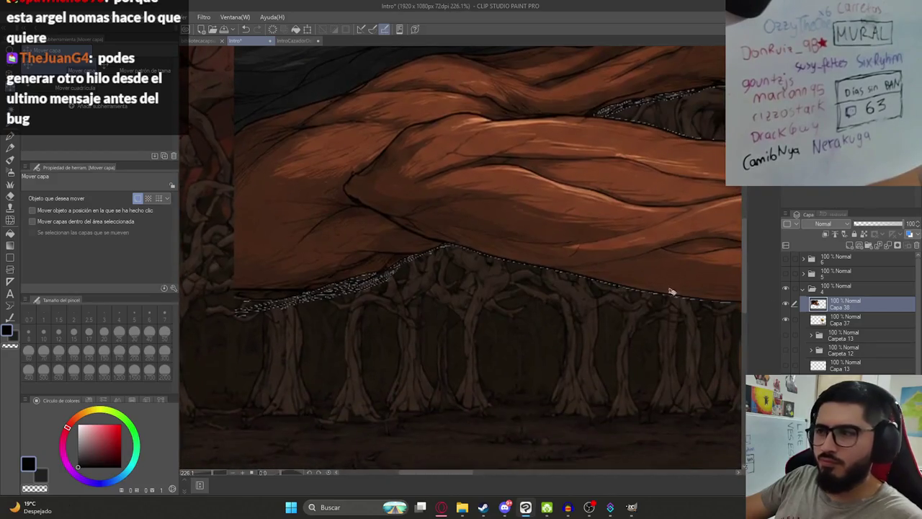
{"action": "left_click", "coordinate": [851, 246]}
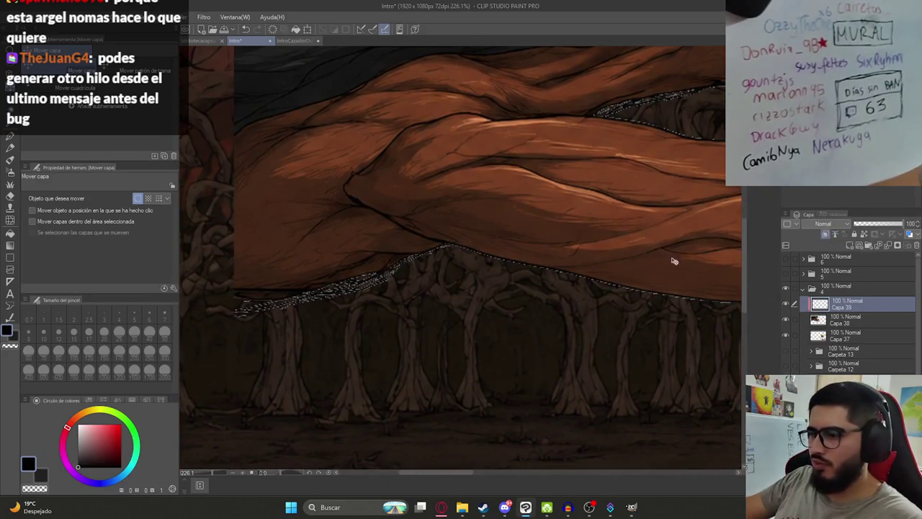
{"action": "key", "text": "p"}
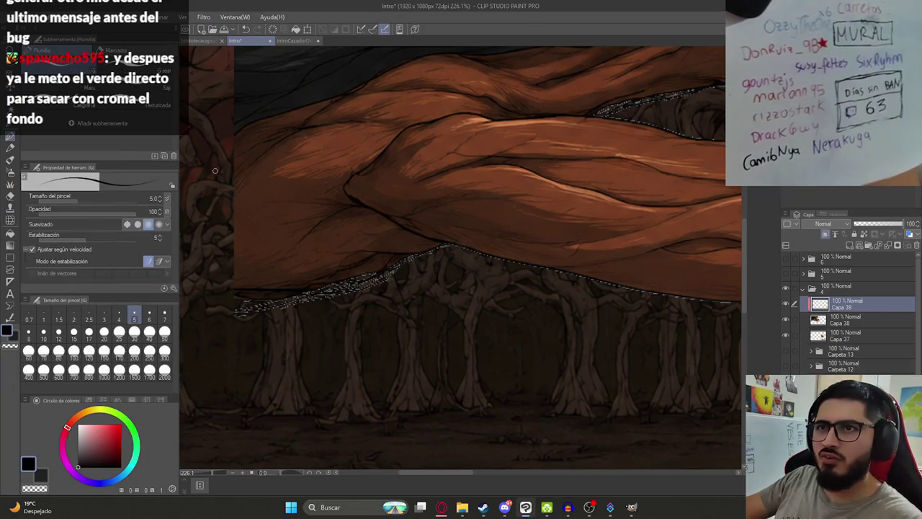
{"action": "left_click", "coordinate": [89, 331]}
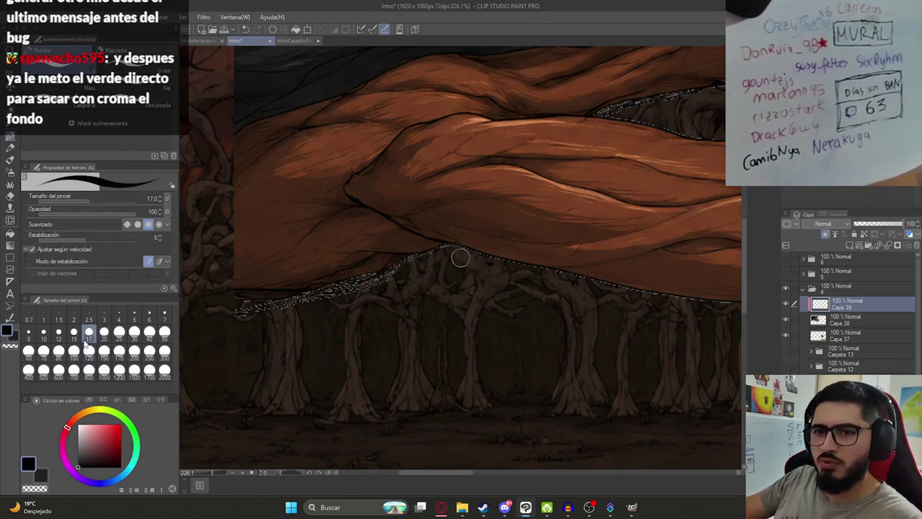
{"action": "mouse_move", "coordinate": [389, 272]}
{"action": "left_mouse_down"}
{"action": "mouse_move", "coordinate": [257, 312]}
{"action": "mouse_move", "coordinate": [392, 269]}
{"action": "left_mouse_up"}
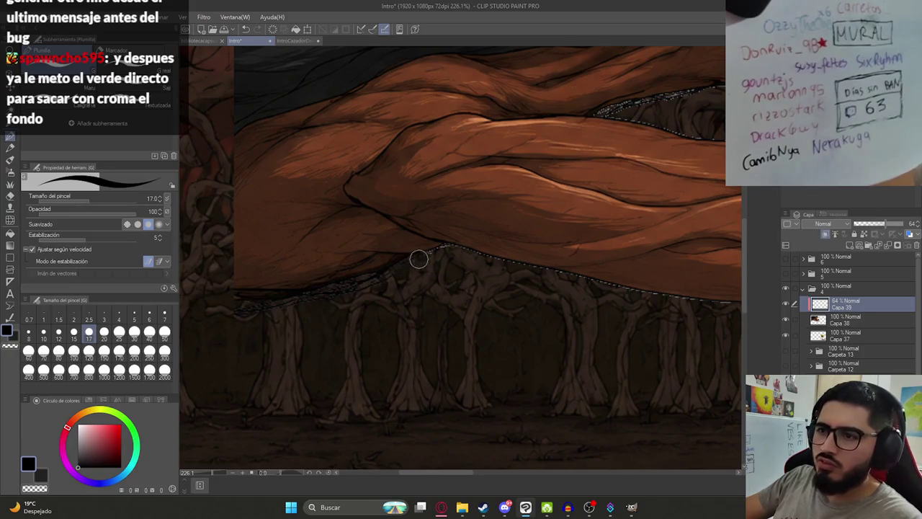
- Continue covering the arm's underside with the Soft airbrush at size 20, then save Intro
{"action": "key", "text": "b"}
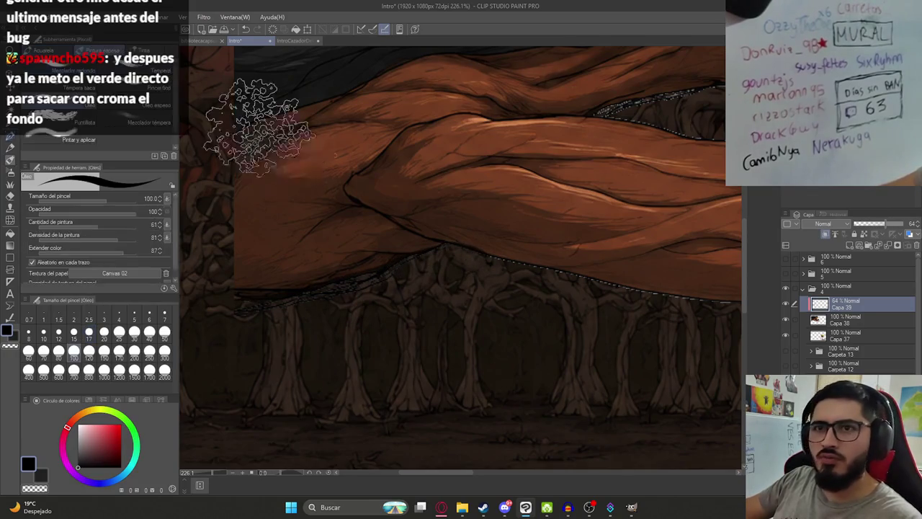
{"action": "key", "text": "bracketleft"}
{"action": "key", "text": "bracketleft"}
{"action": "key", "text": "bracketleft"}
{"action": "key", "text": "bracketleft"}
{"action": "key", "text": "bracketleft"}
{"action": "key", "text": "bracketleft"}
{"action": "key", "text": "bracketleft"}
{"action": "key", "text": "bracketleft"}
{"action": "key", "text": "bracketleft"}
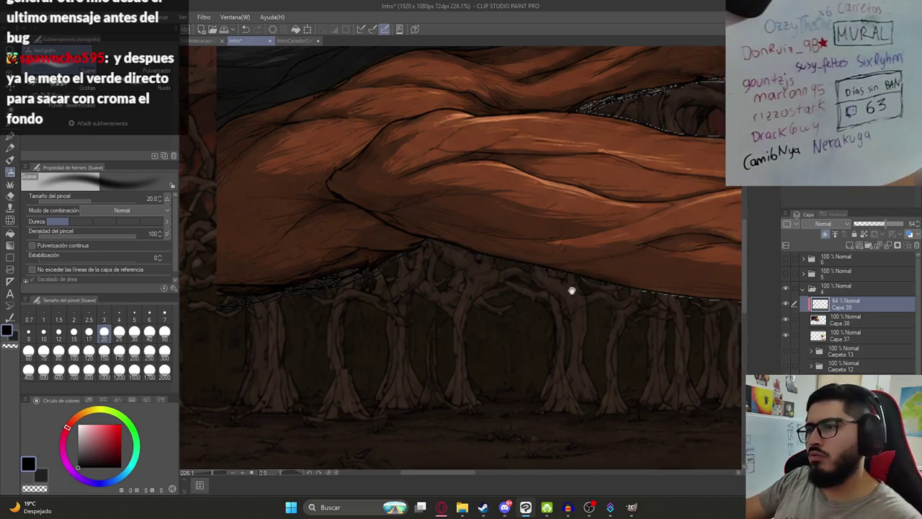
{"action": "left_click_drag", "start_coordinate": [572, 288], "coordinate": [445, 247]}
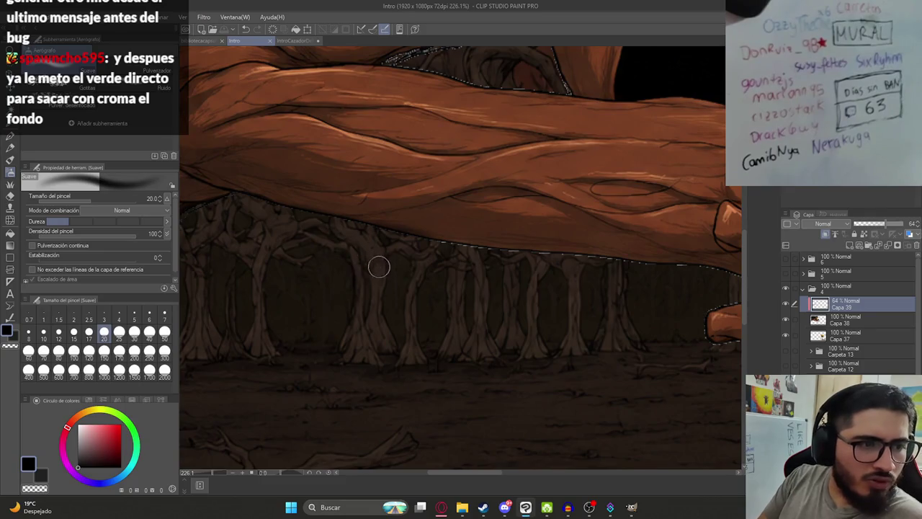
{"action": "scroll", "coordinate": [392, 260], "scroll_direction": "up", "scroll_amount": 1}
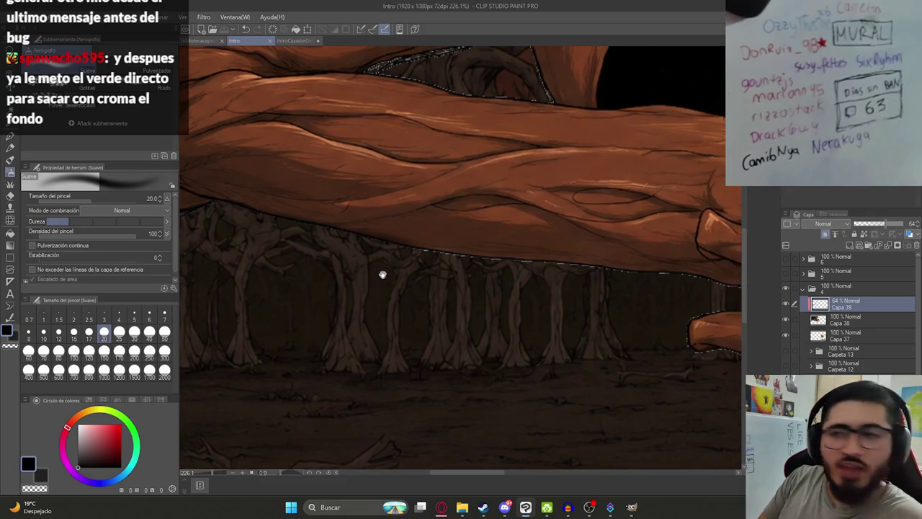
{"action": "scroll", "coordinate": [421, 249], "scroll_direction": "up", "scroll_amount": 1}
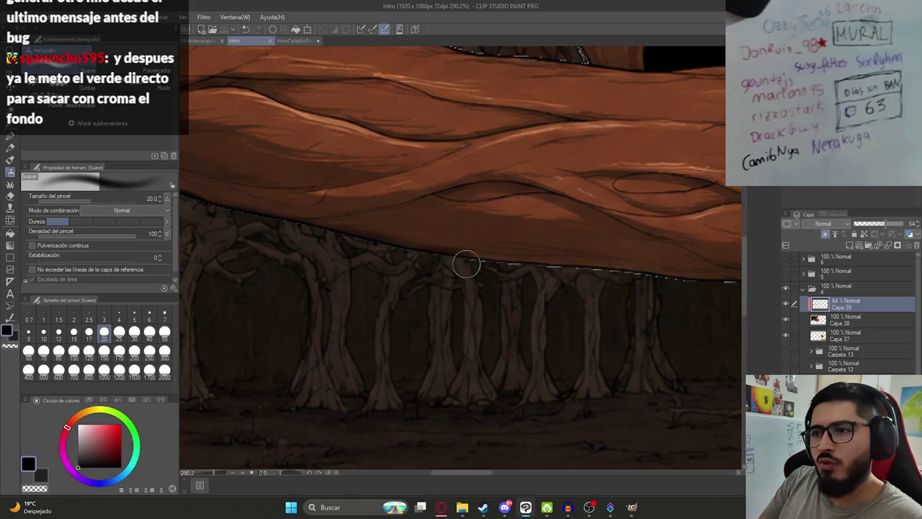
{"action": "key", "text": "ctrl+z"}
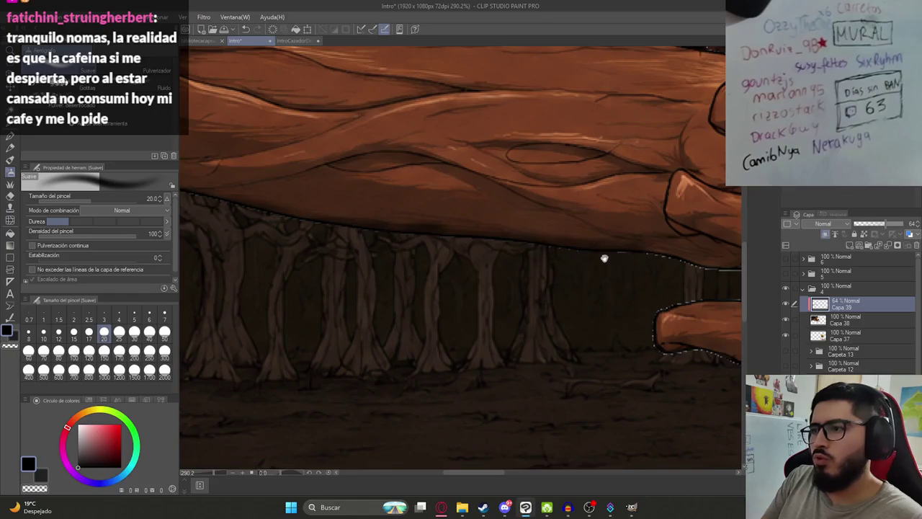
{"action": "left_click_drag", "start_coordinate": [604, 258], "coordinate": [500, 233]}
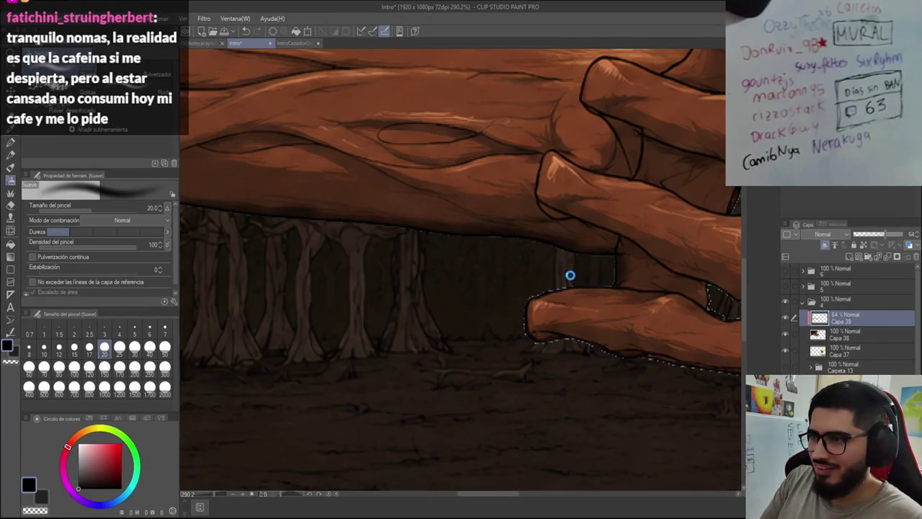
{"action": "key", "text": "ctrl+s"}
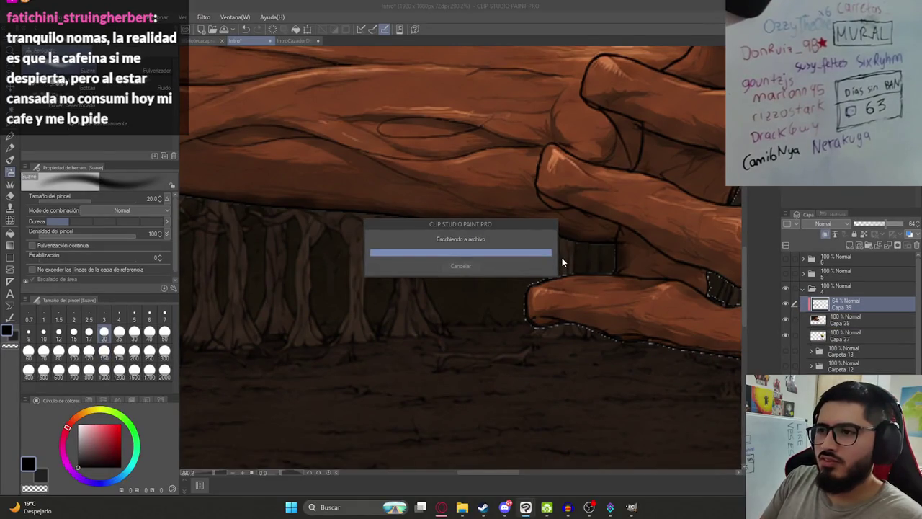
- Darken the fringe under the lowest finger and the shadows between the fingers, then save
{"action": "mouse_move", "coordinate": [569, 266]}
{"action": "left_mouse_down"}
{"action": "mouse_move", "coordinate": [524, 278]}
{"action": "mouse_move", "coordinate": [573, 264]}
{"action": "left_mouse_up"}
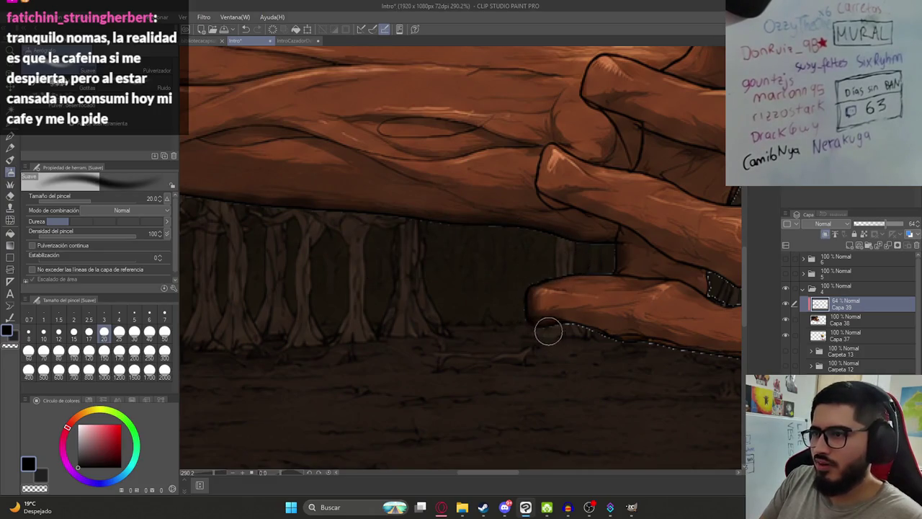
{"action": "left_click_drag", "start_coordinate": [594, 335], "coordinate": [490, 281]}
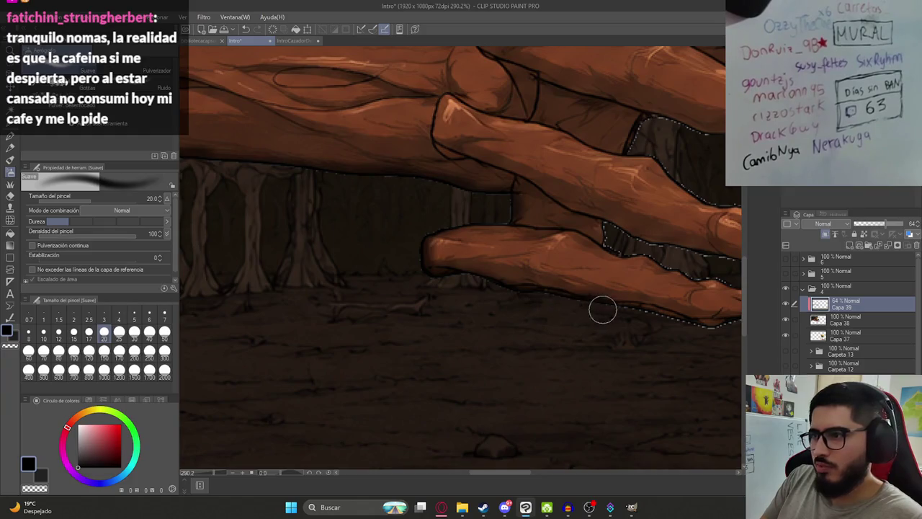
{"action": "left_click_drag", "start_coordinate": [603, 309], "coordinate": [505, 278]}
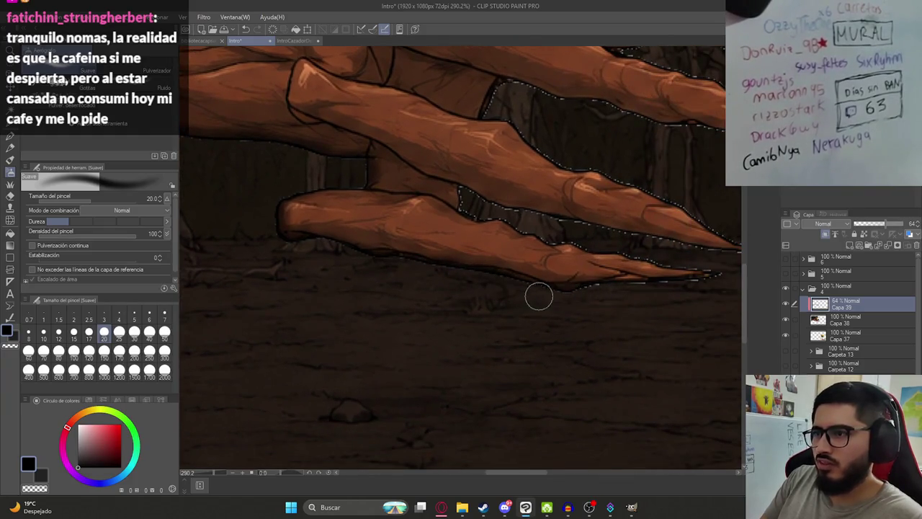
{"action": "left_click_drag", "start_coordinate": [620, 299], "coordinate": [531, 295]}
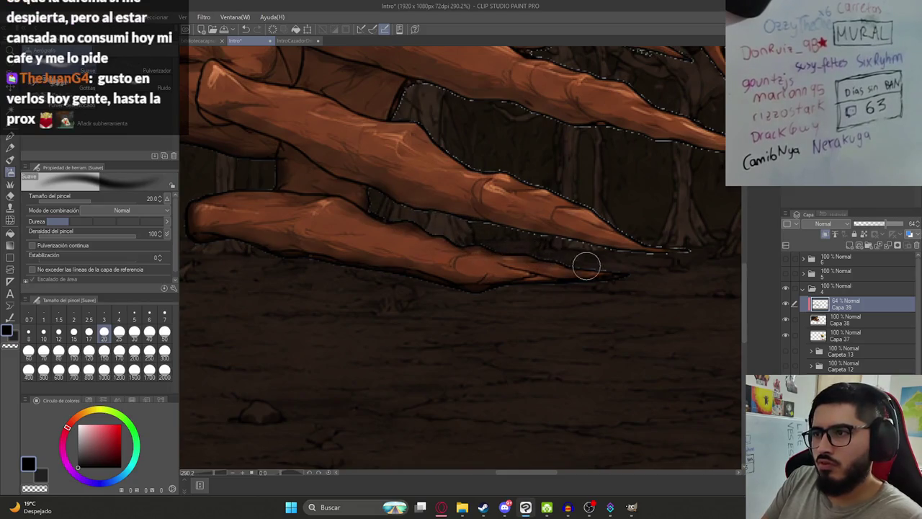
{"action": "mouse_move", "coordinate": [372, 196]}
{"action": "left_mouse_down"}
{"action": "mouse_move", "coordinate": [630, 257]}
{"action": "mouse_move", "coordinate": [686, 250]}
{"action": "left_mouse_up"}
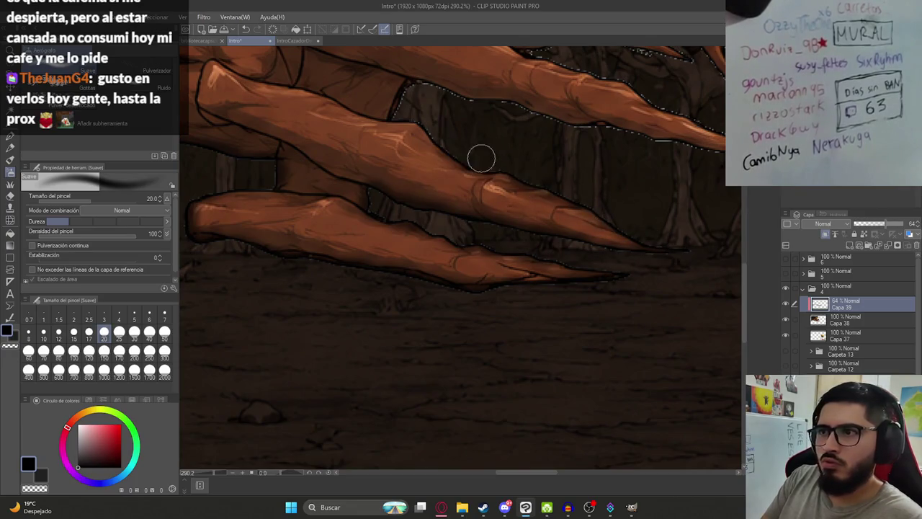
{"action": "left_click_drag", "start_coordinate": [457, 157], "coordinate": [493, 236]}
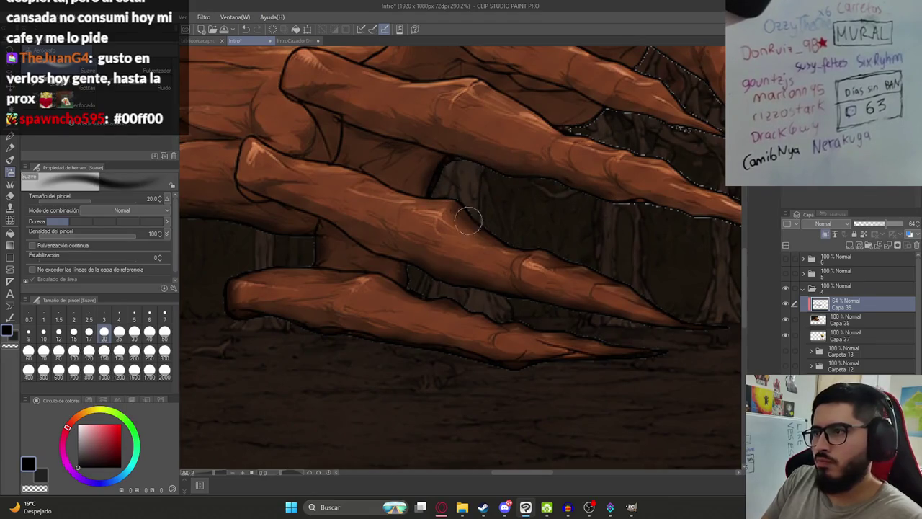
{"action": "left_click_drag", "start_coordinate": [509, 210], "coordinate": [458, 251]}
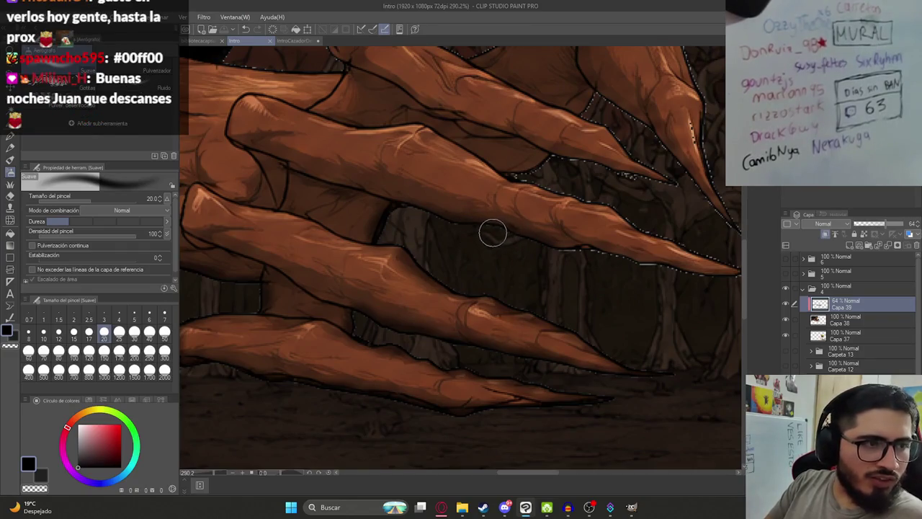
{"action": "left_click_drag", "start_coordinate": [599, 260], "coordinate": [485, 239]}
{"action": "mouse_move", "coordinate": [630, 267]}
{"action": "left_mouse_down"}
{"action": "mouse_move", "coordinate": [612, 262]}
{"action": "mouse_move", "coordinate": [679, 278]}
{"action": "mouse_move", "coordinate": [694, 271]}
{"action": "mouse_move", "coordinate": [596, 262]}
{"action": "left_mouse_up"}
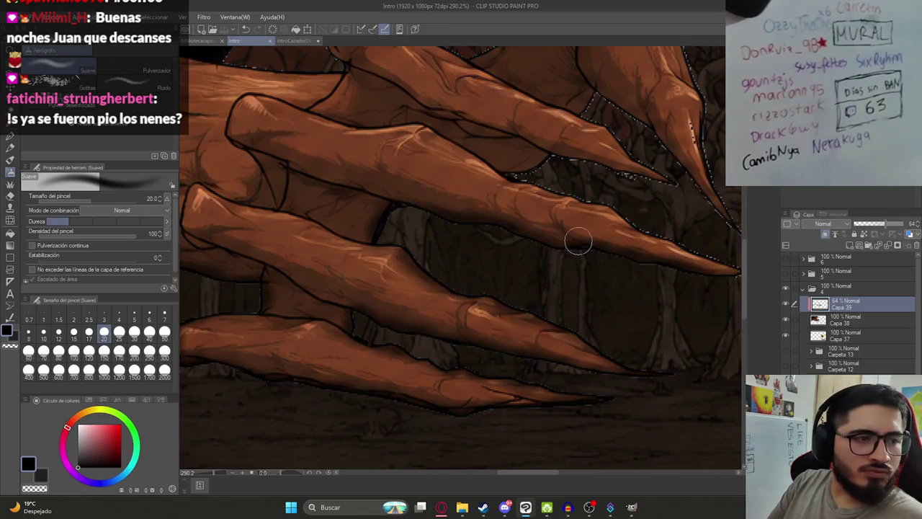
{"action": "key", "text": "asciicircum"}
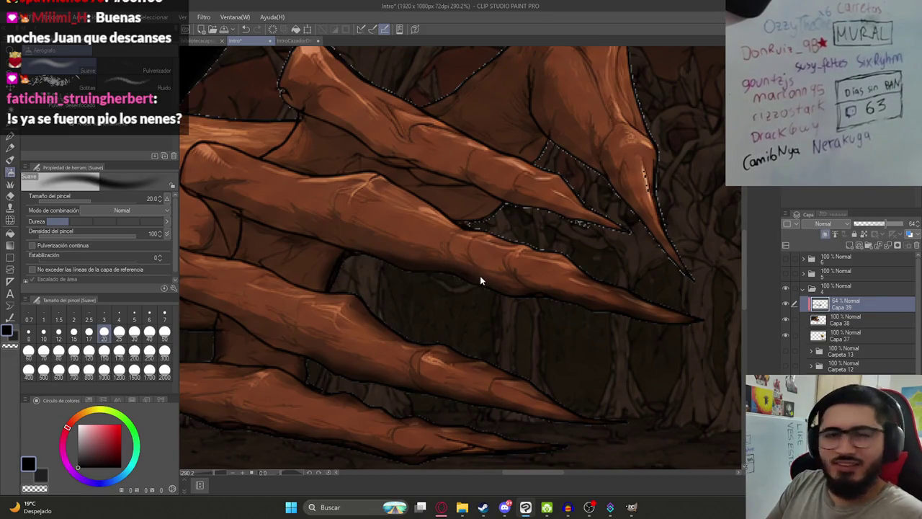
{"action": "key", "text": "ctrl+s"}
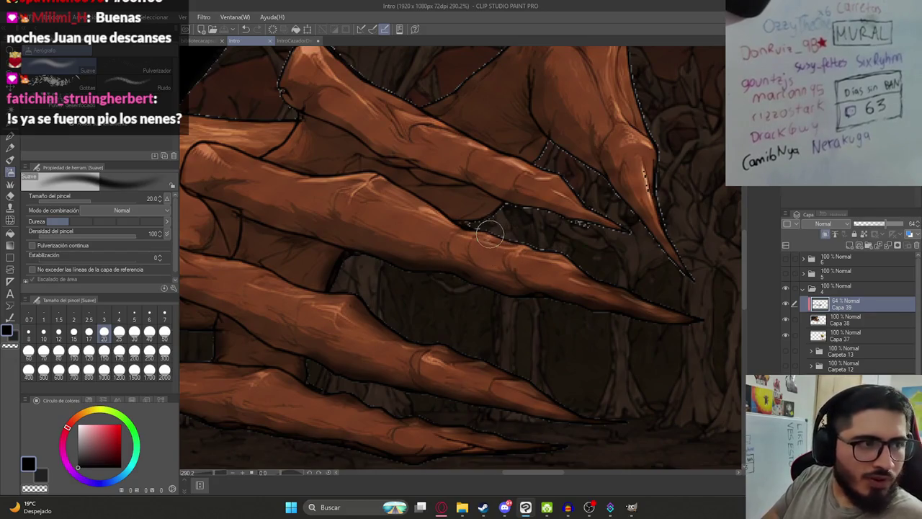
- Shrink the Suave brush to 12, darken the claw-tip edge, and bring the eye and hair into view
{"action": "mouse_move", "coordinate": [509, 228]}
{"action": "left_mouse_down"}
{"action": "mouse_move", "coordinate": [469, 283]}
{"action": "mouse_move", "coordinate": [432, 274]}
{"action": "mouse_move", "coordinate": [565, 294]}
{"action": "mouse_move", "coordinate": [539, 281]}
{"action": "left_mouse_up"}
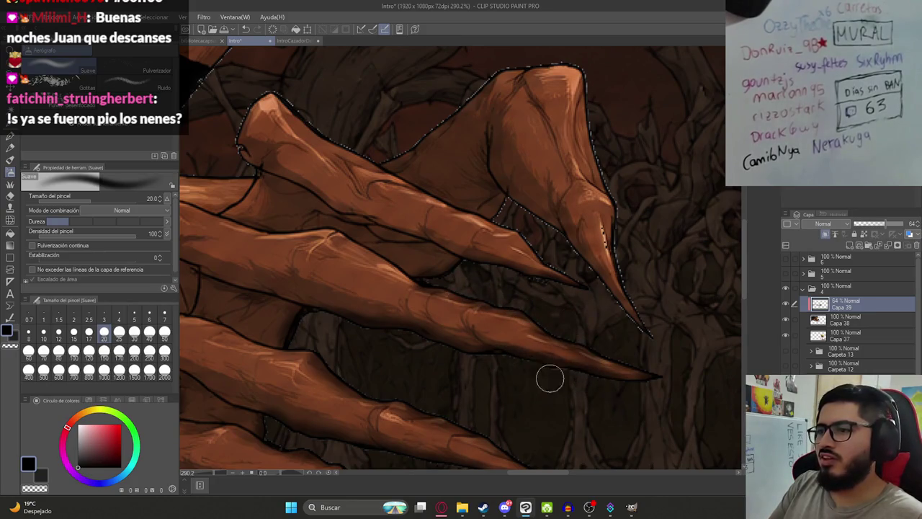
{"action": "left_click", "coordinate": [59, 331]}
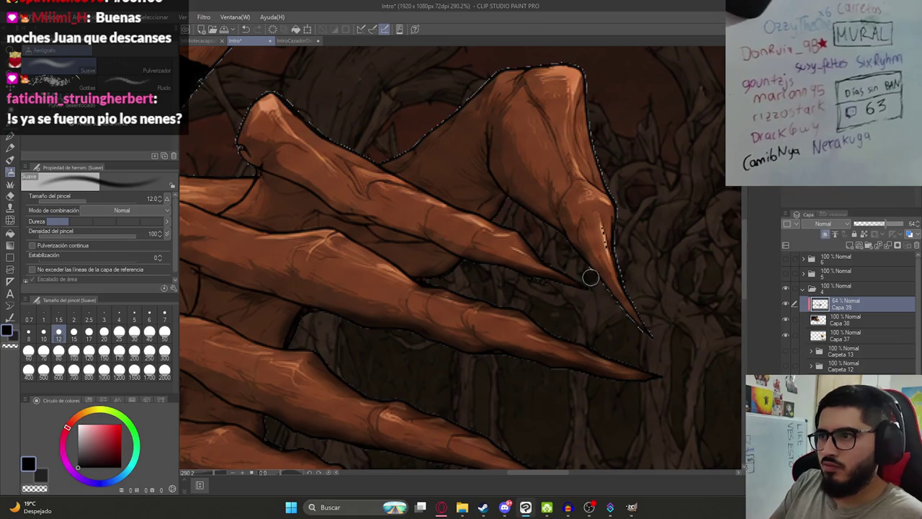
{"action": "left_click_drag", "start_coordinate": [641, 332], "coordinate": [653, 336]}
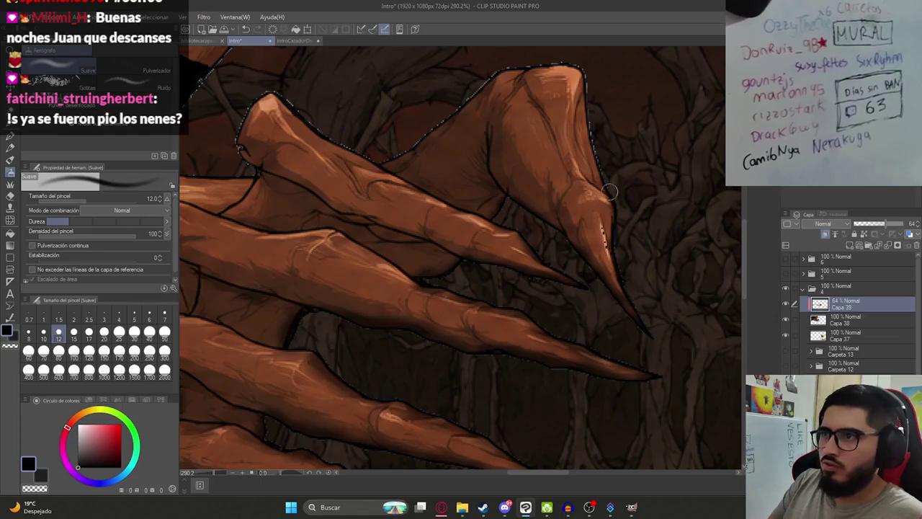
{"action": "scroll", "coordinate": [601, 192], "scroll_direction": "up", "scroll_amount": 3}
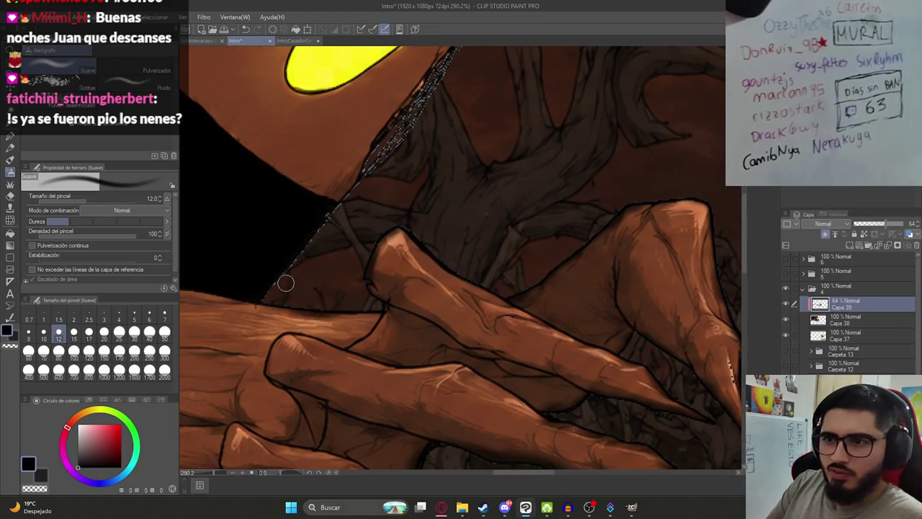
{"action": "left_click_drag", "start_coordinate": [346, 213], "coordinate": [306, 307]}
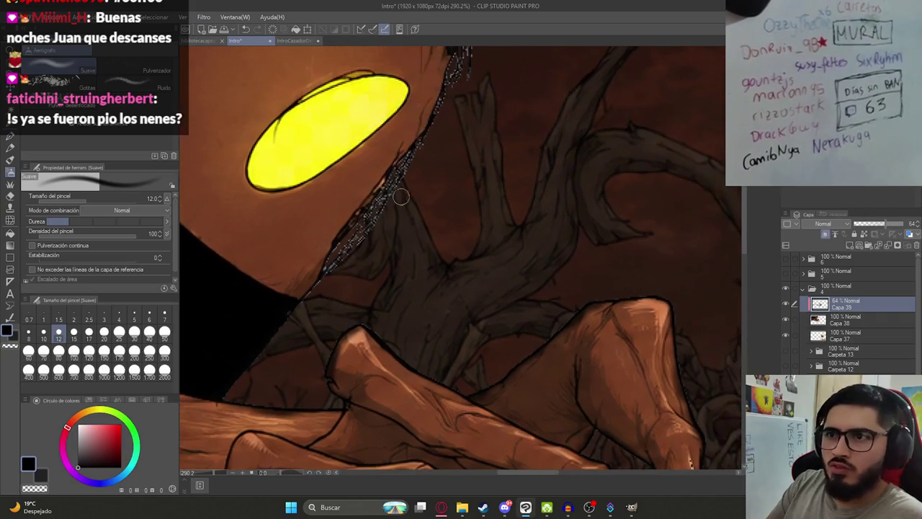
{"action": "left_click_drag", "start_coordinate": [397, 166], "coordinate": [358, 249]}
{"action": "mouse_move", "coordinate": [418, 103]}
{"action": "left_mouse_down"}
{"action": "mouse_move", "coordinate": [421, 154]}
{"action": "mouse_move", "coordinate": [389, 196]}
{"action": "left_mouse_up"}
{"action": "mouse_move", "coordinate": [369, 121]}
{"action": "left_mouse_down"}
{"action": "mouse_move", "coordinate": [373, 142]}
{"action": "mouse_move", "coordinate": [425, 204]}
{"action": "left_mouse_up"}
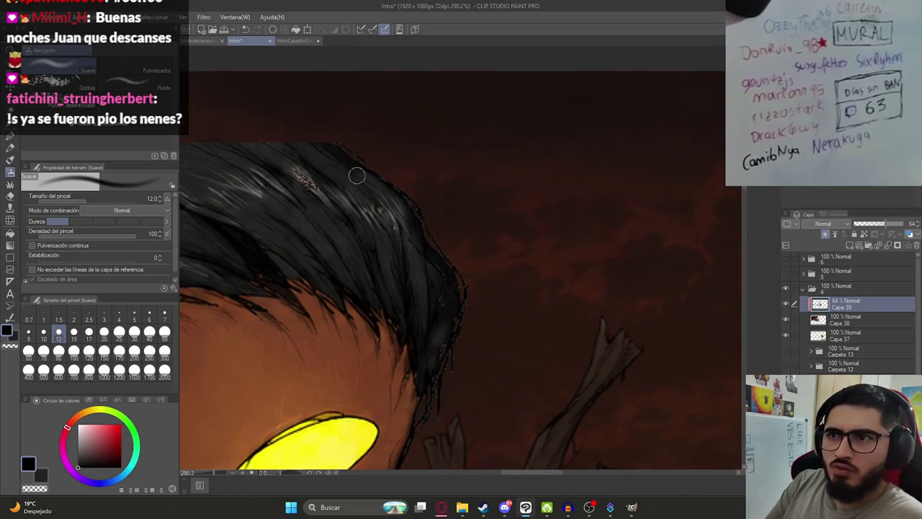
{"action": "scroll", "coordinate": [334, 212], "scroll_direction": "down", "scroll_amount": 4}
{"action": "scroll", "coordinate": [309, 212], "scroll_direction": "down", "scroll_amount": 1}
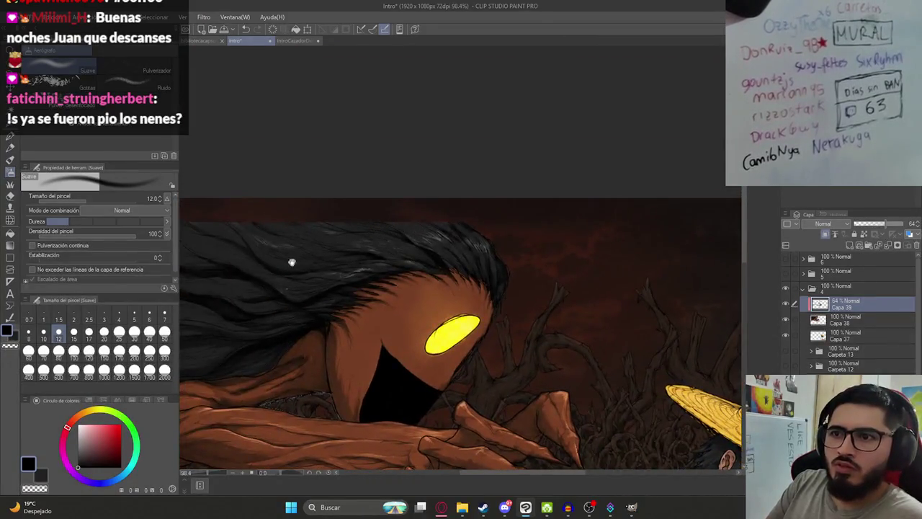
- Brush dark over the jagged light pixels on the upper and diagonal edges of the arm-head gap
{"action": "left_click_drag", "start_coordinate": [292, 263], "coordinate": [426, 225]}
{"action": "scroll", "coordinate": [392, 271], "scroll_direction": "up", "scroll_amount": 4}
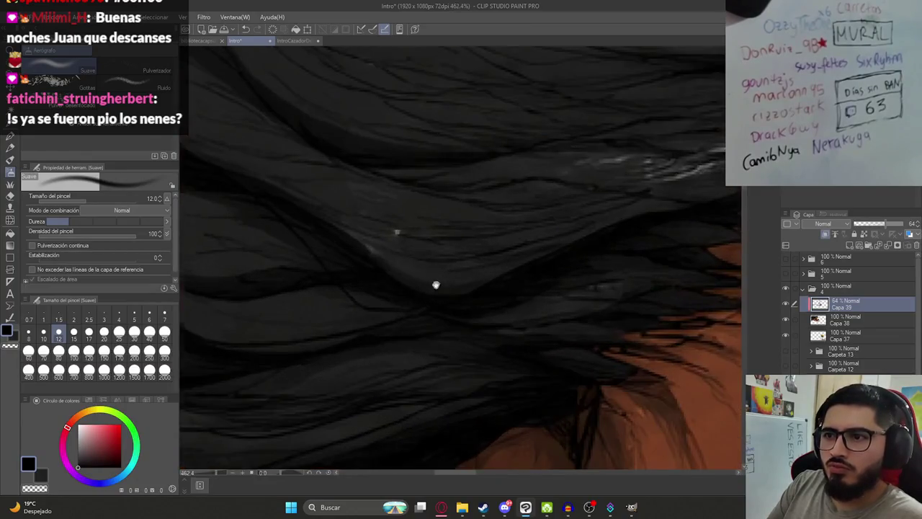
{"action": "scroll", "coordinate": [408, 231], "scroll_direction": "down", "scroll_amount": 4}
{"action": "scroll", "coordinate": [358, 258], "scroll_direction": "up", "scroll_amount": 4}
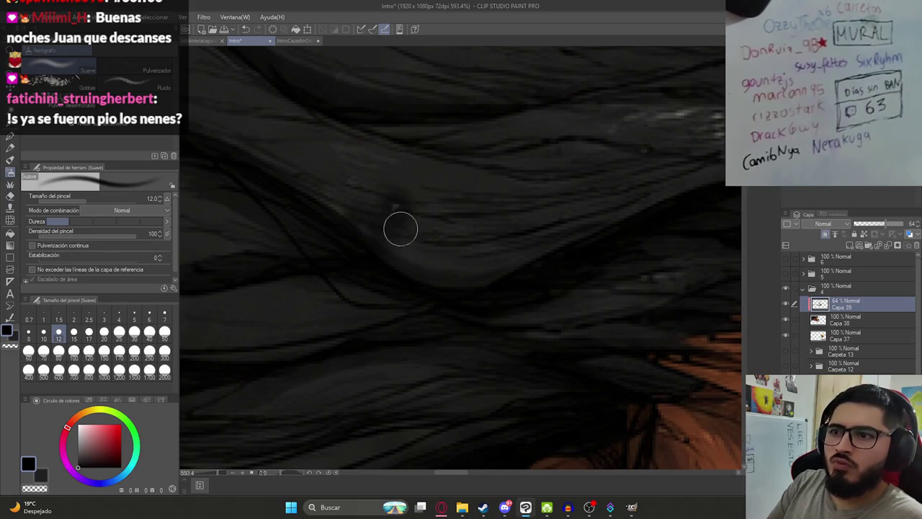
{"action": "scroll", "coordinate": [352, 215], "scroll_direction": "down", "scroll_amount": 10}
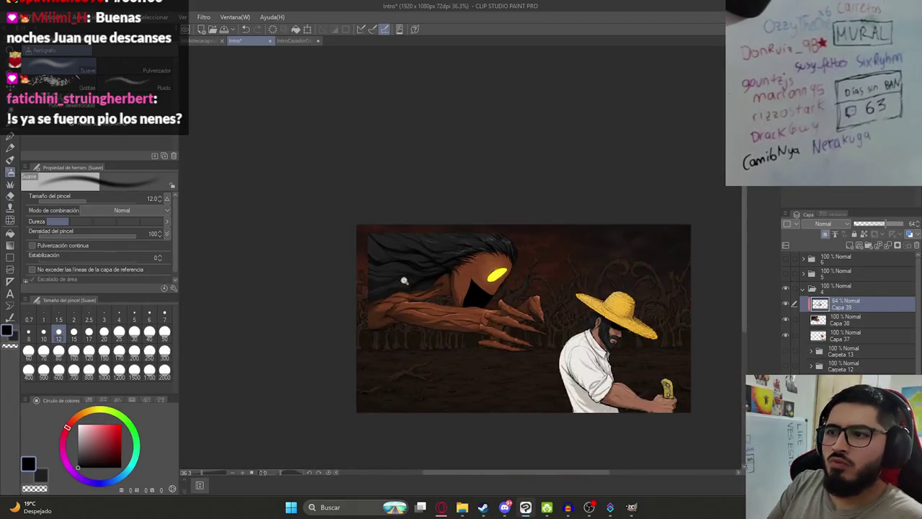
{"action": "scroll", "coordinate": [383, 289], "scroll_direction": "up", "scroll_amount": 5}
{"action": "scroll", "coordinate": [487, 333], "scroll_direction": "down", "scroll_amount": 2}
{"action": "scroll", "coordinate": [336, 272], "scroll_direction": "up", "scroll_amount": 8}
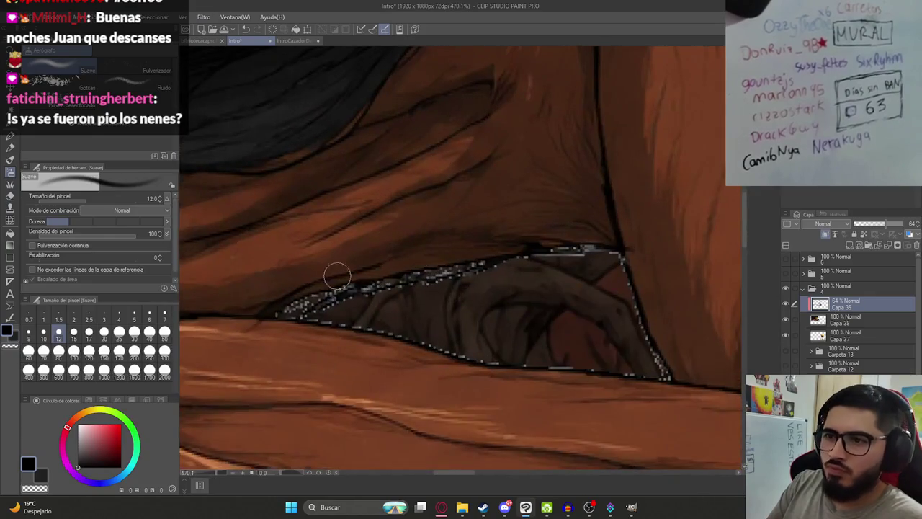
{"action": "mouse_move", "coordinate": [299, 313]}
{"action": "left_mouse_down"}
{"action": "mouse_move", "coordinate": [411, 267]}
{"action": "mouse_move", "coordinate": [617, 260]}
{"action": "left_mouse_up"}
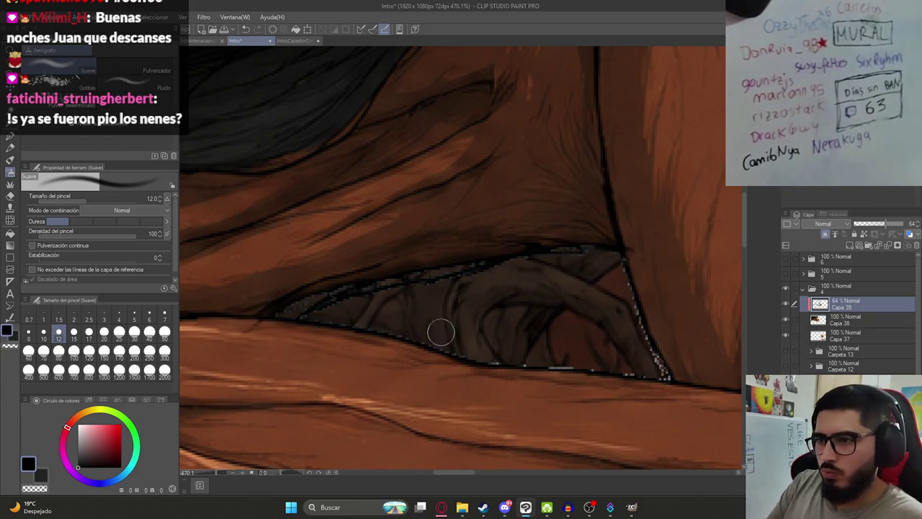
{"action": "left_click_drag", "start_coordinate": [517, 357], "coordinate": [432, 311]}
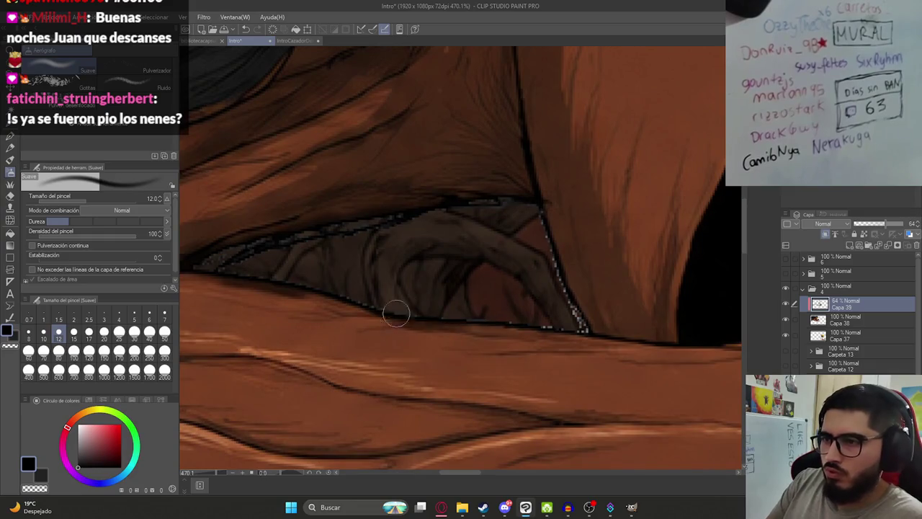
{"action": "left_click_drag", "start_coordinate": [571, 298], "coordinate": [528, 200]}
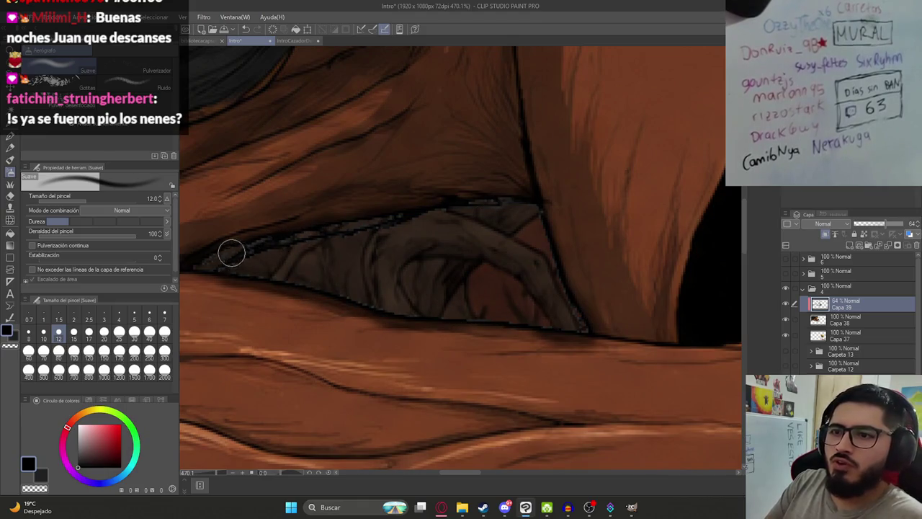
{"action": "scroll", "coordinate": [374, 267], "scroll_direction": "down", "scroll_amount": 3}
{"action": "scroll", "coordinate": [374, 266], "scroll_direction": "down", "scroll_amount": 5}
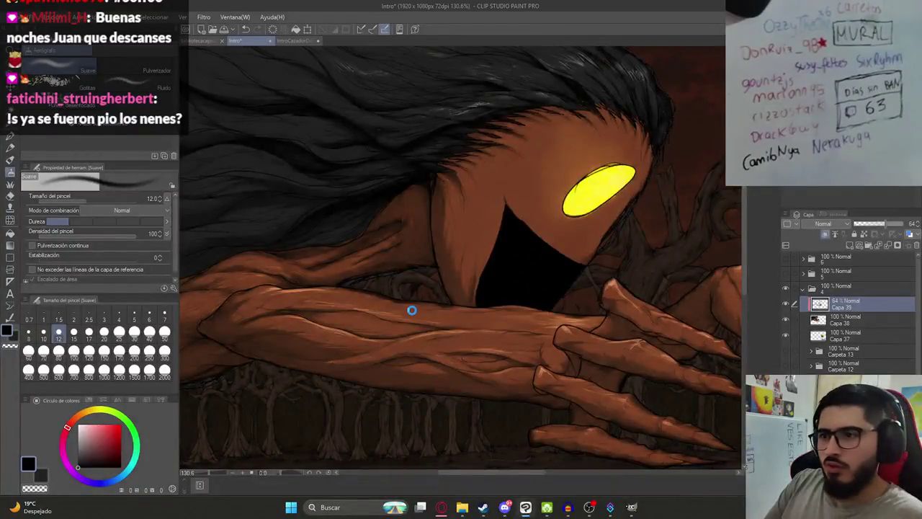
{"action": "scroll", "coordinate": [411, 309], "scroll_direction": "down", "scroll_amount": 5}
{"action": "scroll", "coordinate": [395, 324], "scroll_direction": "up", "scroll_amount": 4}
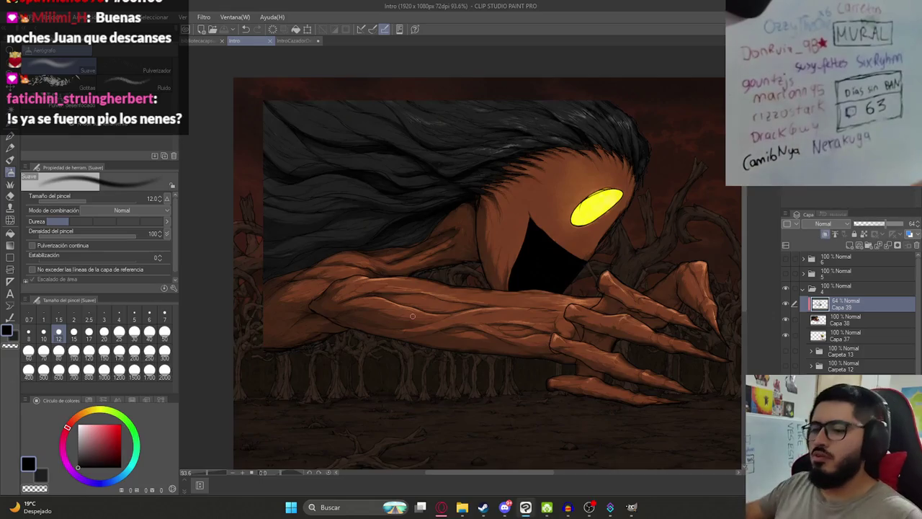
- Merge the touch-up layer Capa 39 down into the creature layer Capa 38
{"action": "key", "text": "k"}
{"action": "scroll", "coordinate": [442, 288], "scroll_direction": "down", "scroll_amount": 2}
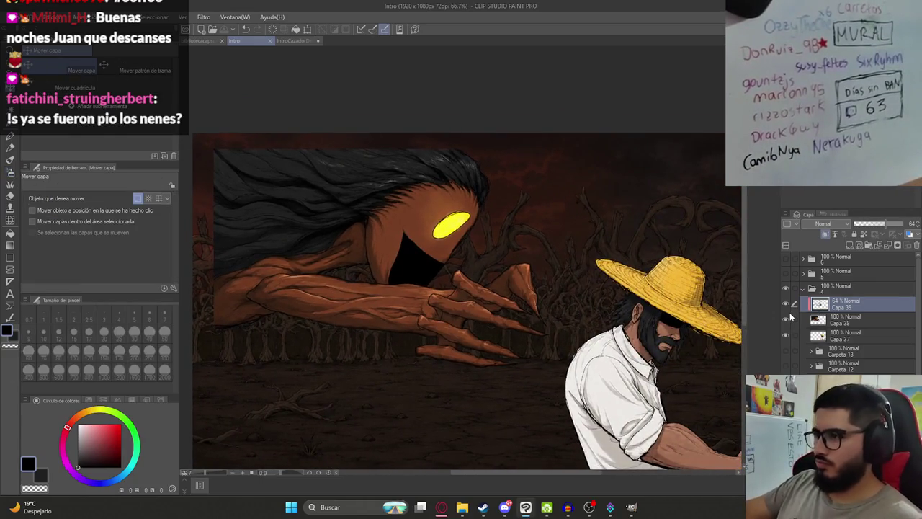
{"action": "left_click", "coordinate": [829, 321], "text": "ctrl"}
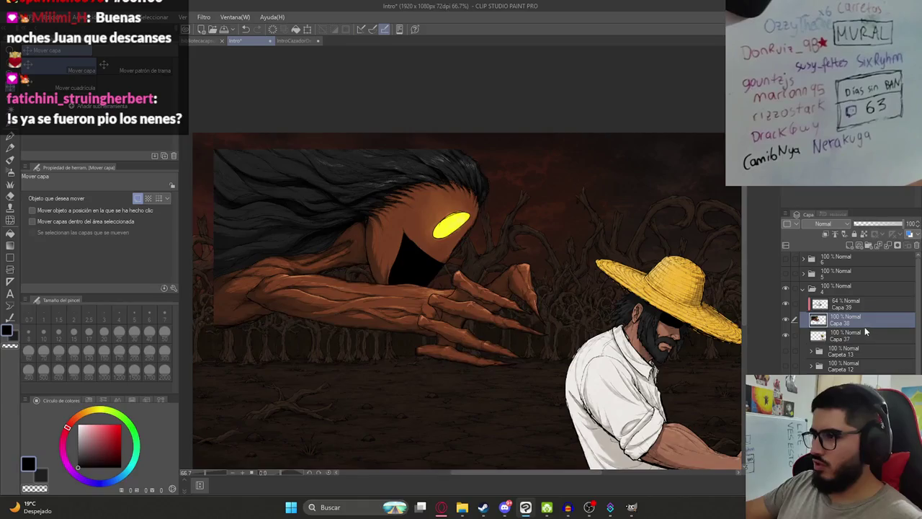
{"action": "right_click", "coordinate": [865, 326]}
{"action": "left_click", "coordinate": [869, 312]}
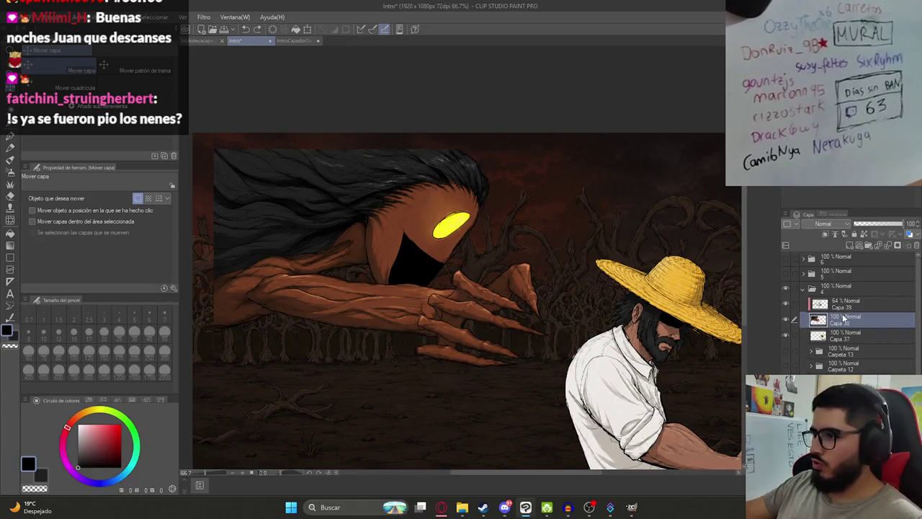
{"action": "right_click", "coordinate": [844, 308]}
{"action": "left_click", "coordinate": [868, 266]}
- Scale the creature to about 116% so its claws reach the straw-hatted man
{"action": "scroll", "coordinate": [565, 296], "scroll_direction": "down", "scroll_amount": 3}
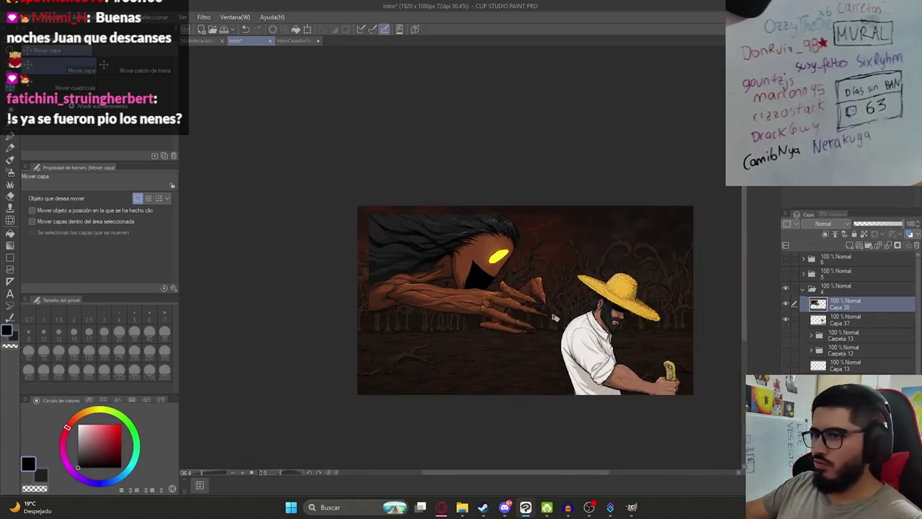
{"action": "scroll", "coordinate": [398, 238], "scroll_direction": "up", "scroll_amount": 2}
{"action": "scroll", "coordinate": [377, 231], "scroll_direction": "up", "scroll_amount": 3}
{"action": "scroll", "coordinate": [350, 180], "scroll_direction": "up", "scroll_amount": 1}
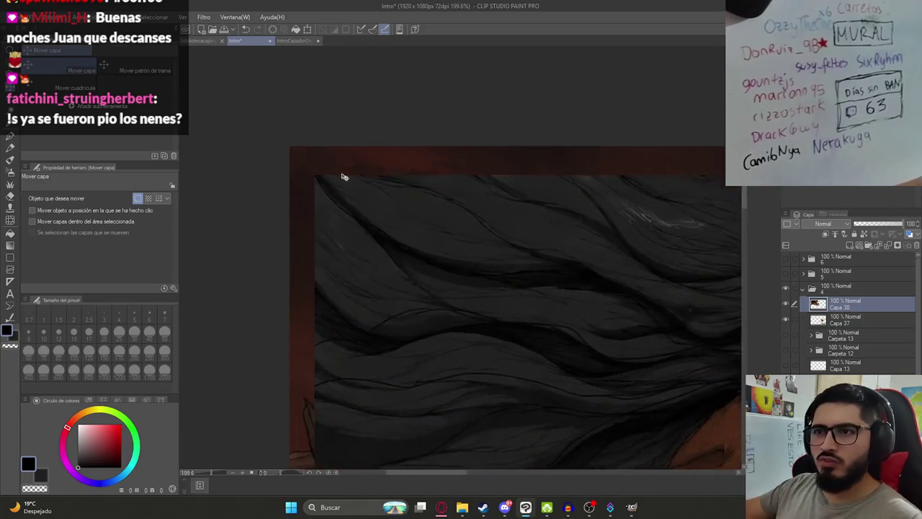
{"action": "scroll", "coordinate": [344, 177], "scroll_direction": "up", "scroll_amount": 1}
{"action": "scroll", "coordinate": [288, 143], "scroll_direction": "up", "scroll_amount": 2}
{"action": "scroll", "coordinate": [296, 148], "scroll_direction": "up", "scroll_amount": 2}
{"action": "scroll", "coordinate": [324, 195], "scroll_direction": "up", "scroll_amount": 2}
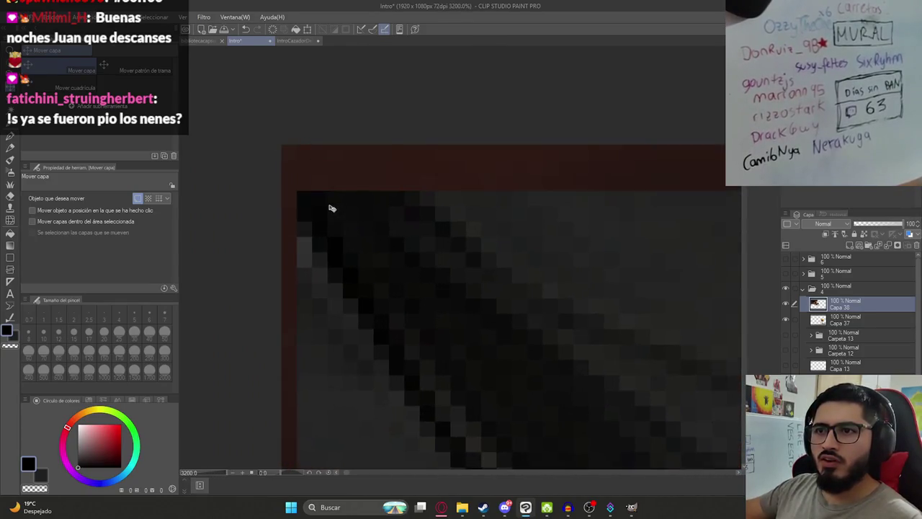
{"action": "scroll", "coordinate": [315, 171], "scroll_direction": "up", "scroll_amount": 1}
{"action": "scroll", "coordinate": [422, 284], "scroll_direction": "down", "scroll_amount": 3}
{"action": "scroll", "coordinate": [468, 330], "scroll_direction": "down", "scroll_amount": 3}
{"action": "scroll", "coordinate": [517, 341], "scroll_direction": "down", "scroll_amount": 3}
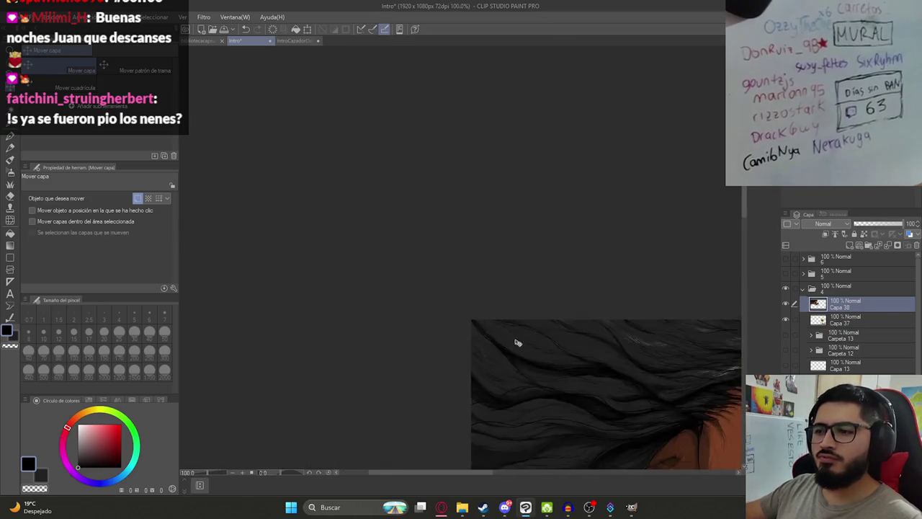
{"action": "scroll", "coordinate": [574, 361], "scroll_direction": "down", "scroll_amount": 3}
{"action": "scroll", "coordinate": [465, 288], "scroll_direction": "up", "scroll_amount": 1}
{"action": "scroll", "coordinate": [465, 289], "scroll_direction": "up", "scroll_amount": 1}
{"action": "key", "text": "ctrl+t"}
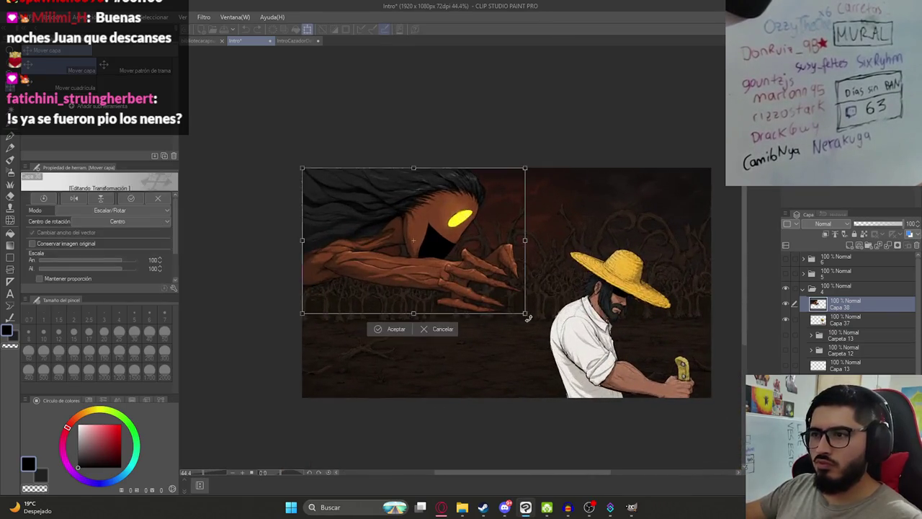
{"action": "left_click_drag", "start_coordinate": [526, 315], "coordinate": [569, 342]}
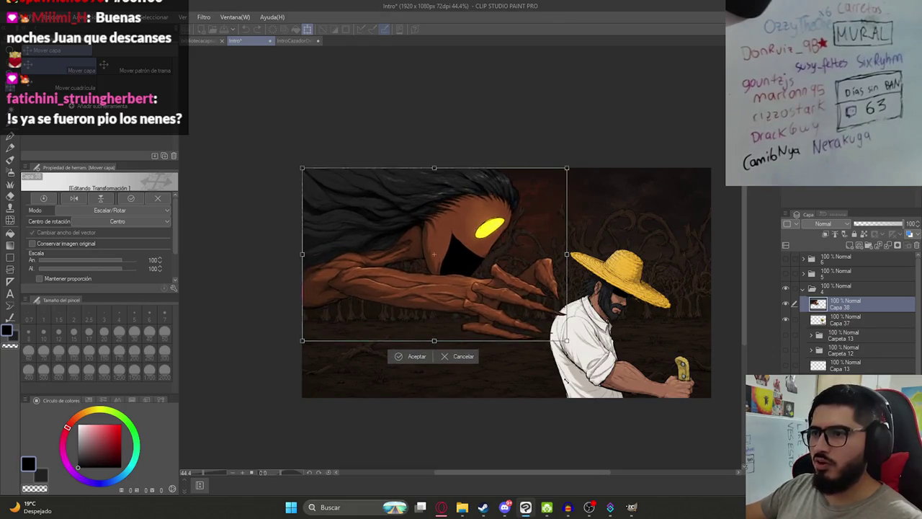
{"action": "left_click_drag", "start_coordinate": [570, 342], "coordinate": [560, 336]}
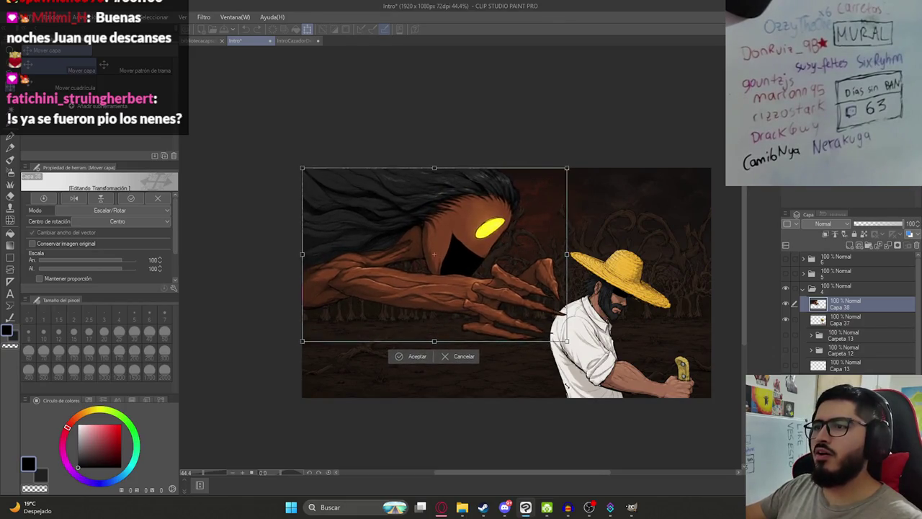
{"action": "key", "text": "Return"}
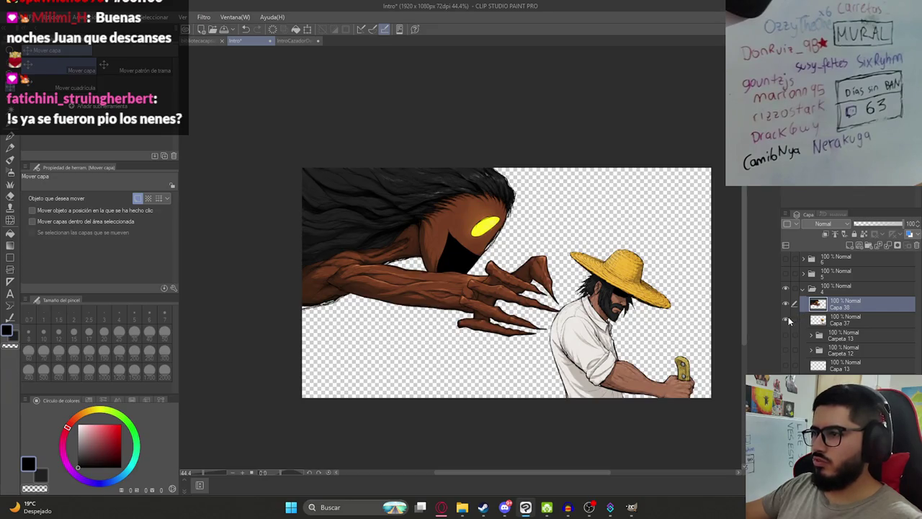
- Export the yellow-eyed creature layer as a transparent PNG named Ilustracion9HD.png
{"action": "left_click", "coordinate": [786, 319]}
{"action": "left_click", "coordinate": [13, 17]}
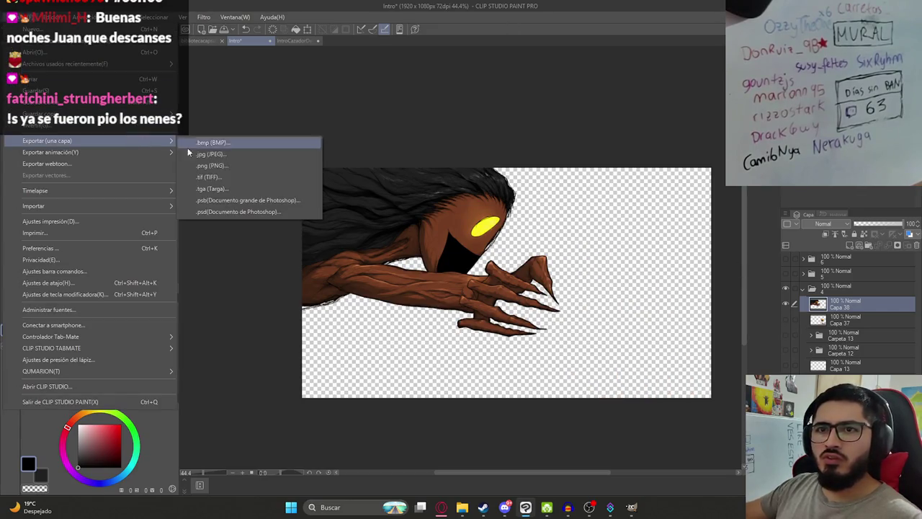
{"action": "left_click", "coordinate": [212, 165]}
{"action": "left_click", "coordinate": [210, 296]}
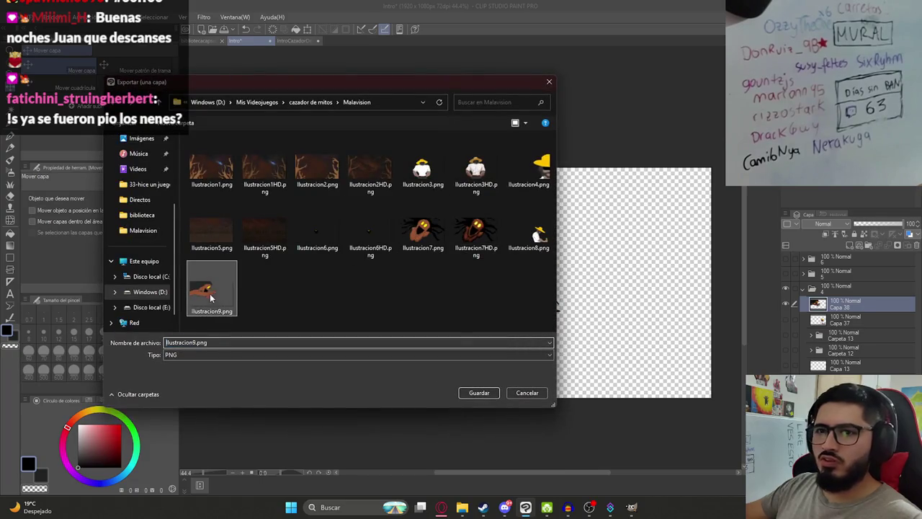
{"action": "left_click", "coordinate": [266, 308]}
{"action": "key", "text": "Right"}
{"action": "type", "text": "HD"}
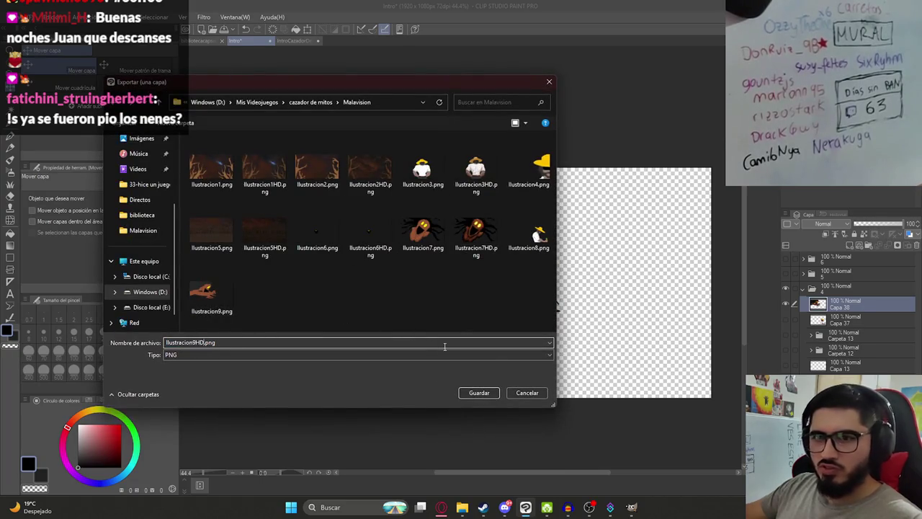
{"action": "left_click", "coordinate": [479, 393]}
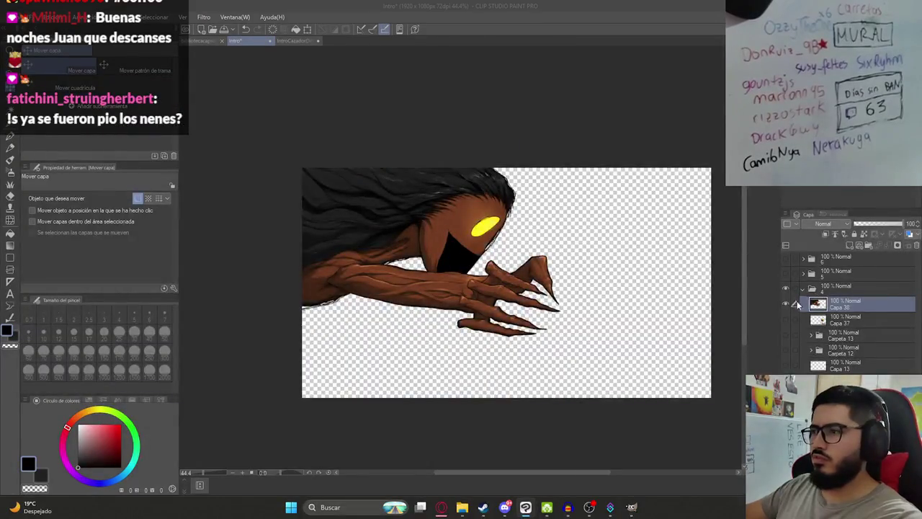
- Show only the straw-hat man's layer and export it as Ilustracion8HD.png
{"action": "left_click", "coordinate": [786, 303]}
{"action": "left_click", "coordinate": [786, 319]}
{"action": "left_click", "coordinate": [22, 17]}
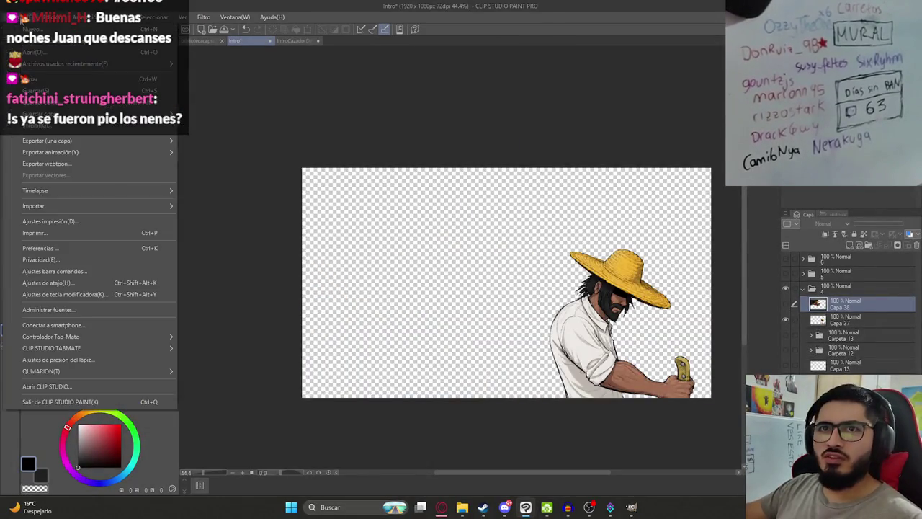
{"action": "mouse_move", "coordinate": [47, 140]}
{"action": "left_click", "coordinate": [249, 165]}
{"action": "left_click", "coordinate": [528, 237]}
{"action": "left_click", "coordinate": [196, 342]}
{"action": "type", "text": "H"}
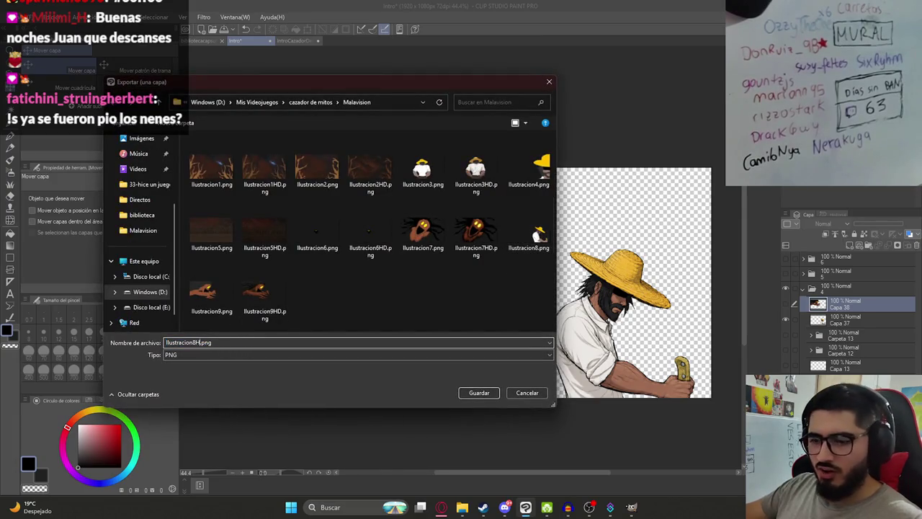
{"action": "type", "text": "D"}
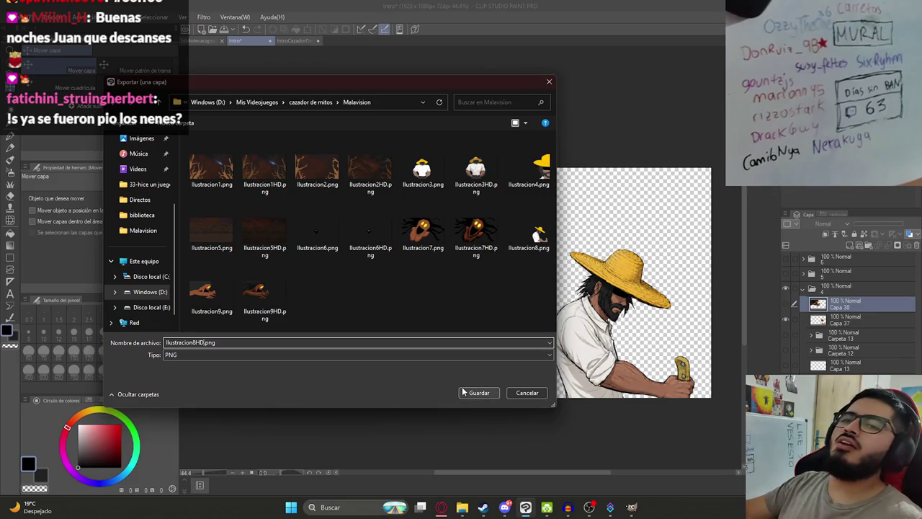
{"action": "left_click", "coordinate": [481, 393]}
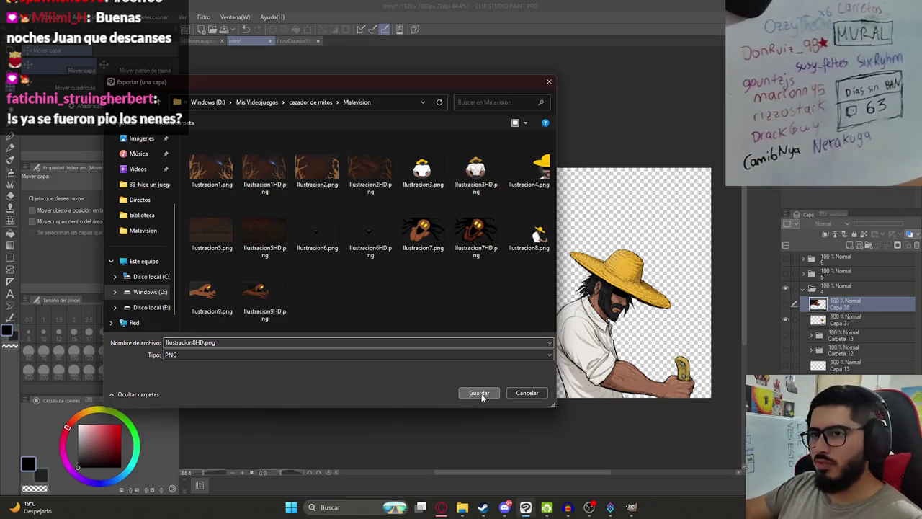
{"action": "left_click", "coordinate": [495, 138]}
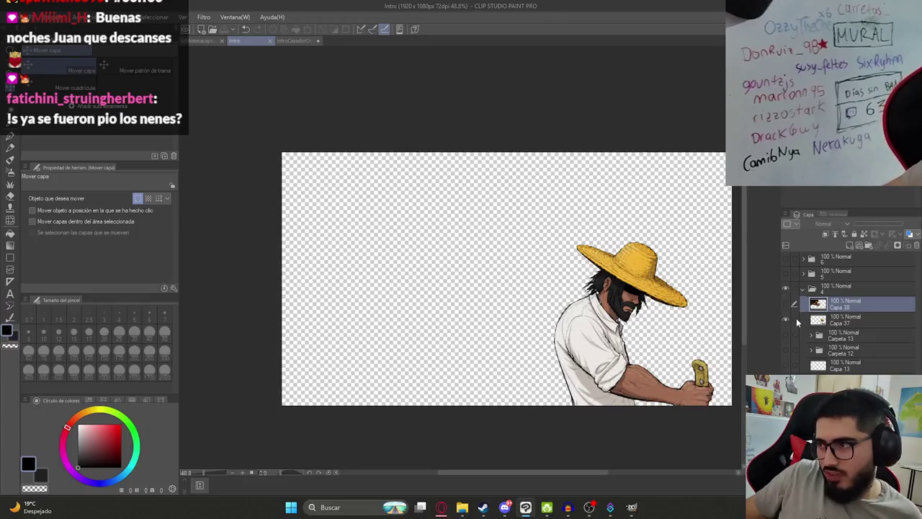
- Hide the straw-hat man and briefly preview the monster sketch and folder 1's night scene
{"action": "left_click", "coordinate": [805, 288]}
{"action": "left_click", "coordinate": [785, 273]}
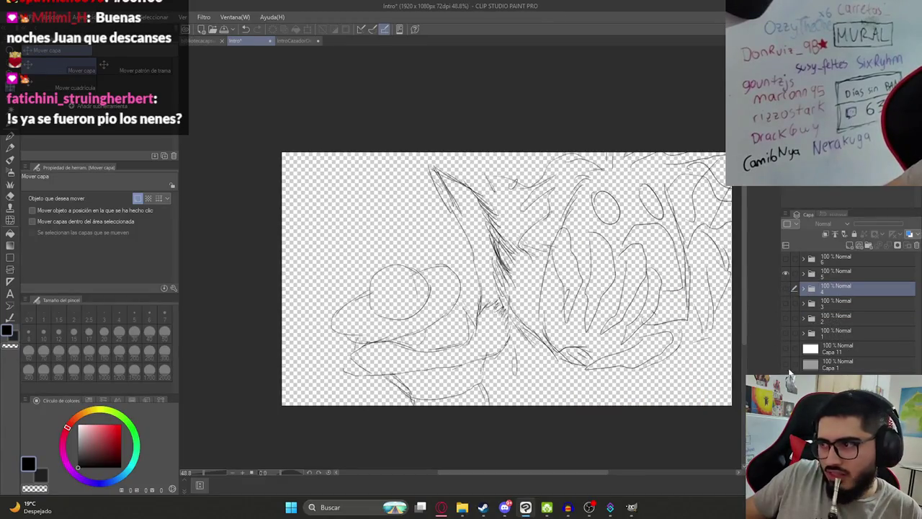
{"action": "left_click", "coordinate": [785, 364]}
{"action": "scroll", "coordinate": [627, 287], "scroll_direction": "down", "scroll_amount": 3}
{"action": "scroll", "coordinate": [589, 293], "scroll_direction": "up", "scroll_amount": 3}
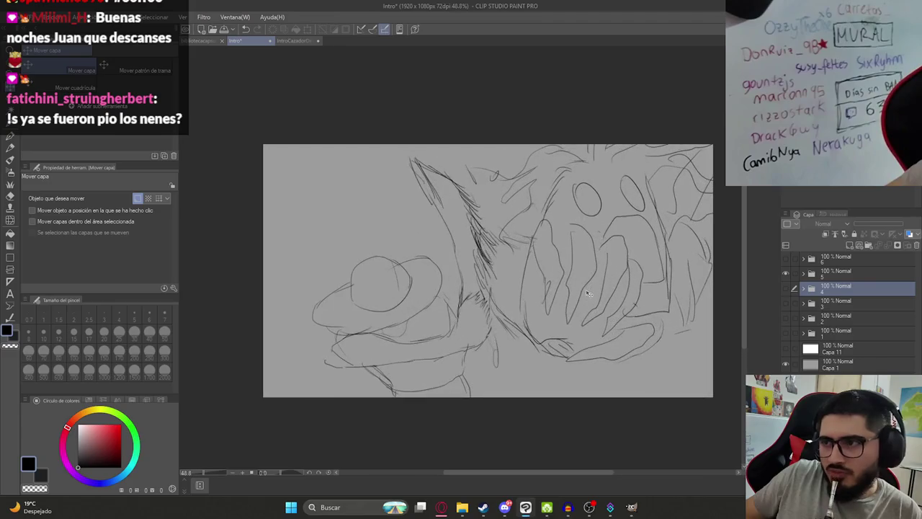
{"action": "left_click", "coordinate": [785, 274]}
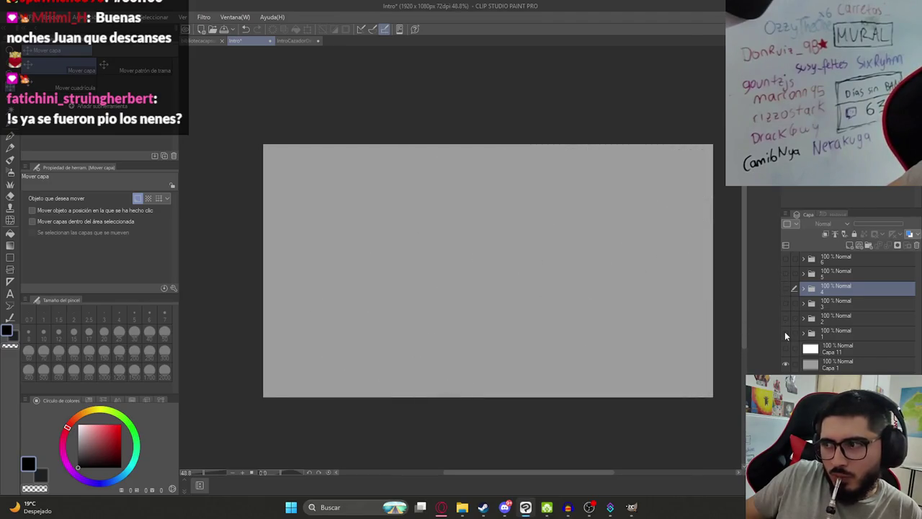
{"action": "left_click", "coordinate": [785, 332]}
{"action": "left_click", "coordinate": [785, 332]}
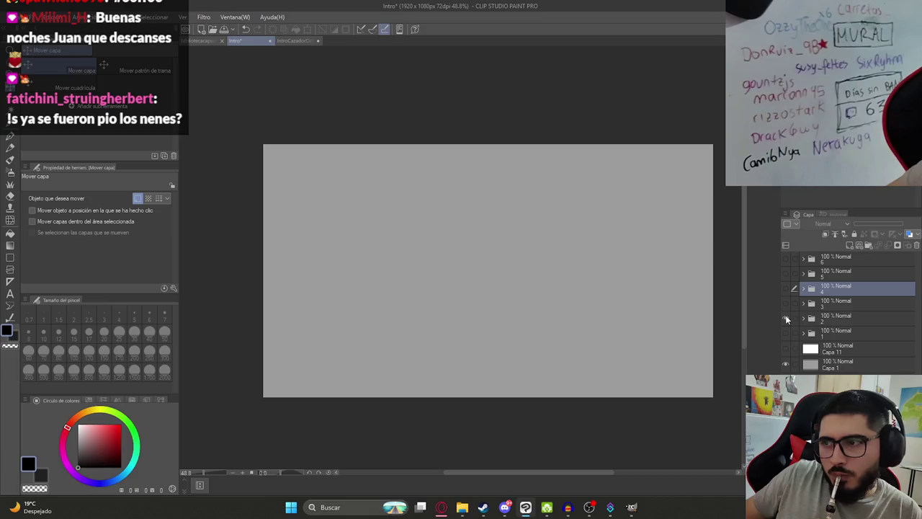
- Show folder 2's dark trees and the straw-hat figure seen from behind, then collapse it
{"action": "left_click", "coordinate": [804, 319]}
{"action": "left_click", "coordinate": [787, 365]}
{"action": "left_click", "coordinate": [787, 349]}
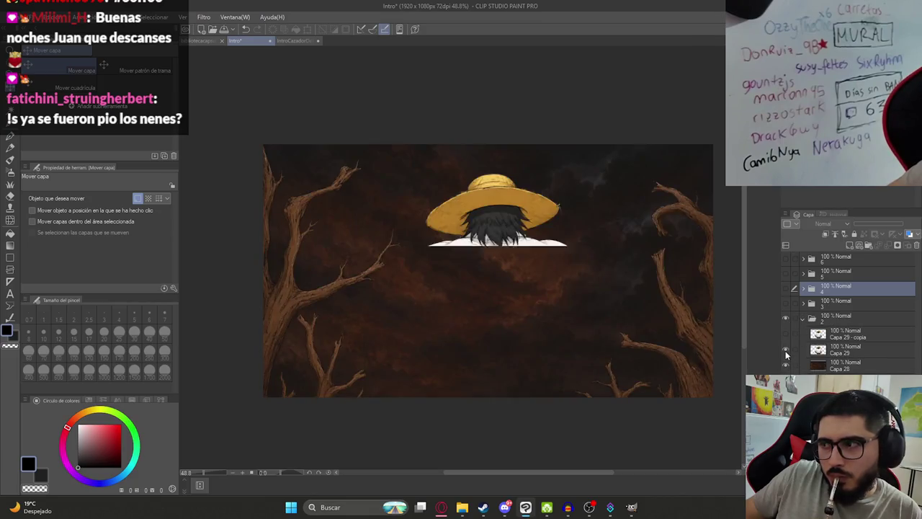
{"action": "left_click", "coordinate": [786, 349]}
{"action": "left_click", "coordinate": [786, 334]}
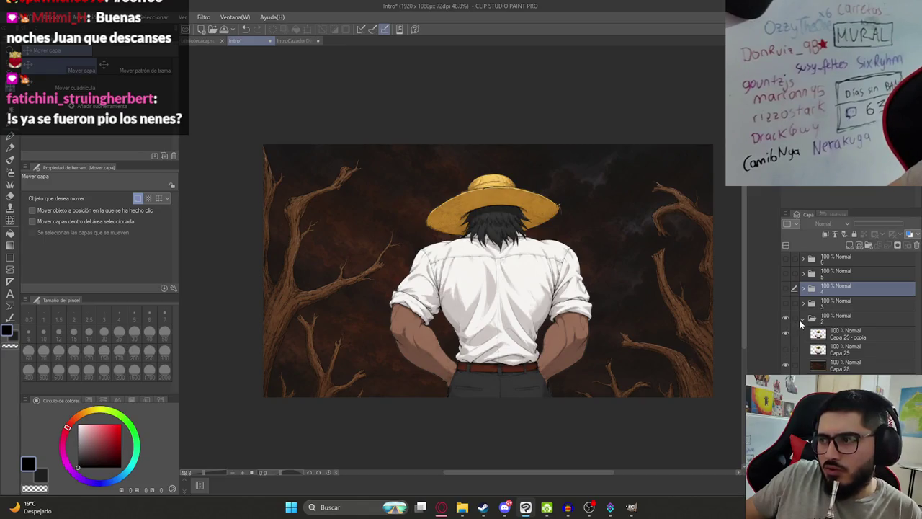
{"action": "left_click", "coordinate": [802, 320]}
- Show folder 3's dark forest with the yellow-eyed creature, briefly checking Carpeta 1's grass
{"action": "left_click", "coordinate": [786, 319]}
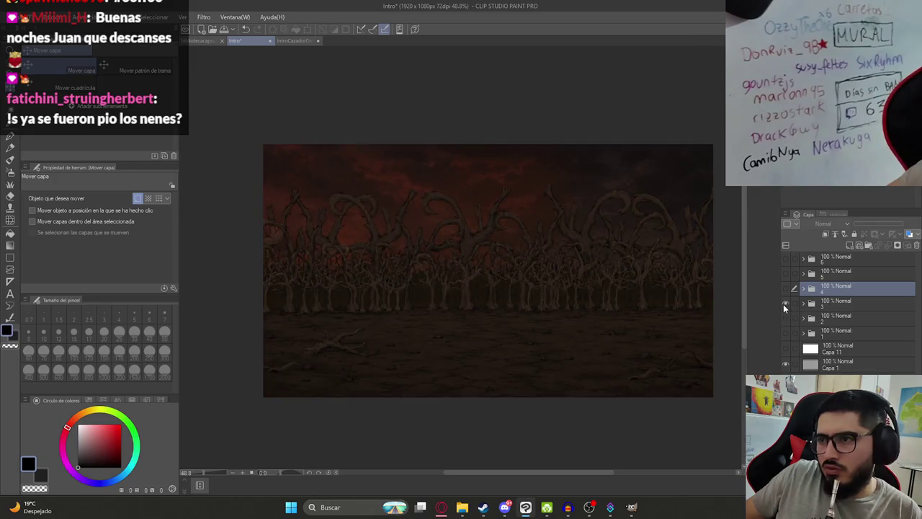
{"action": "left_click", "coordinate": [803, 304]}
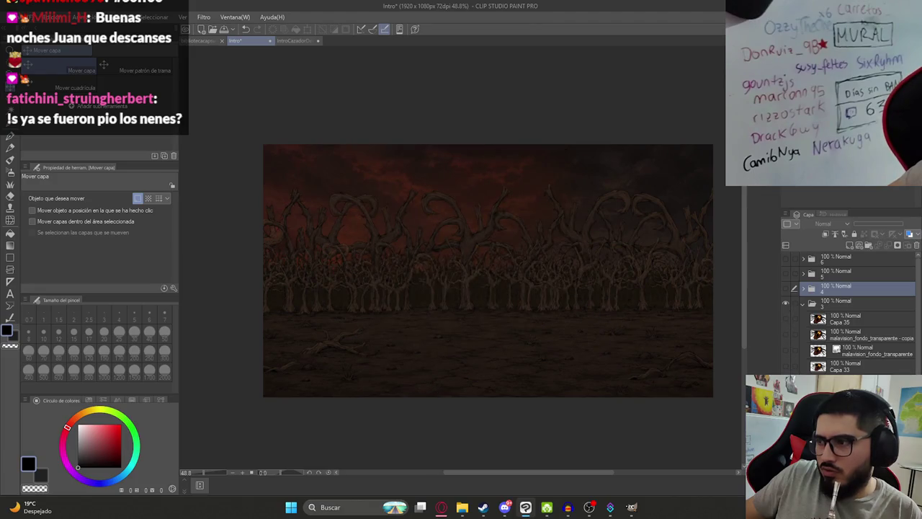
{"action": "scroll", "coordinate": [851, 310], "scroll_direction": "down", "scroll_amount": 1}
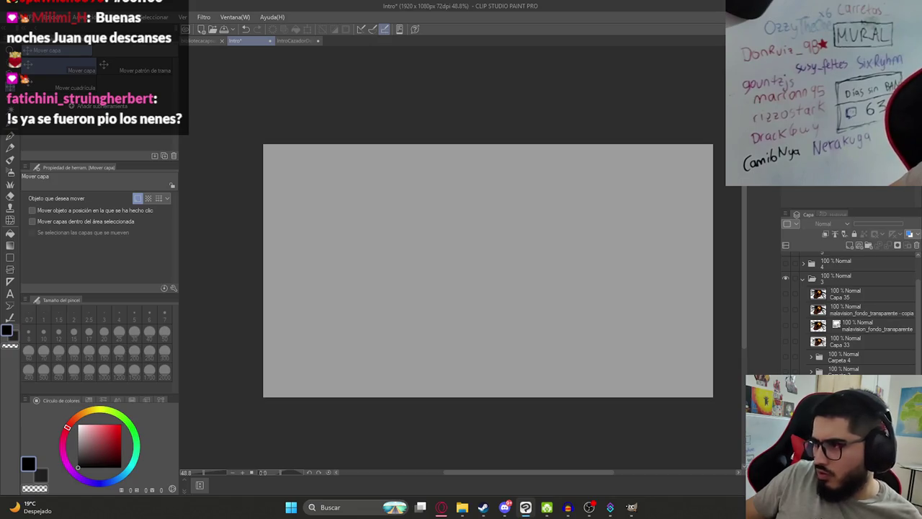
{"action": "left_click", "coordinate": [786, 372]}
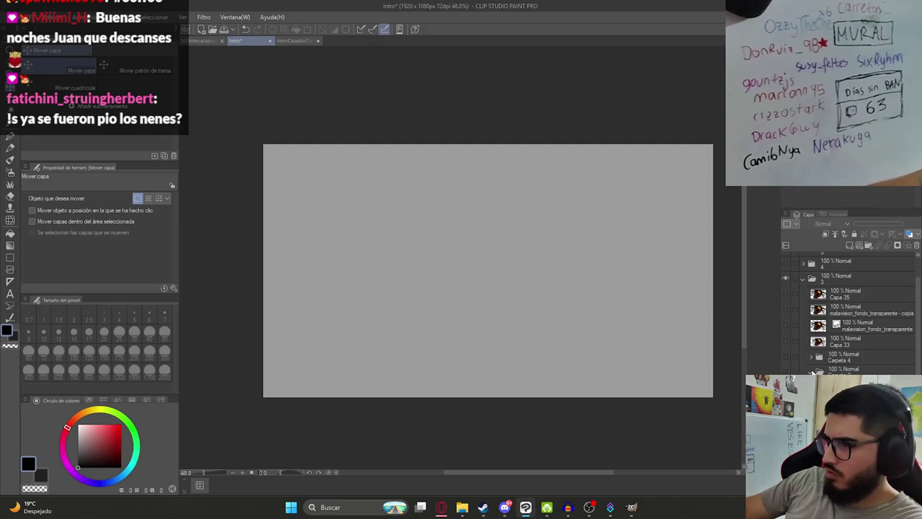
{"action": "scroll", "coordinate": [850, 317], "scroll_direction": "down", "scroll_amount": 1}
{"action": "scroll", "coordinate": [818, 373], "scroll_direction": "down", "scroll_amount": 3}
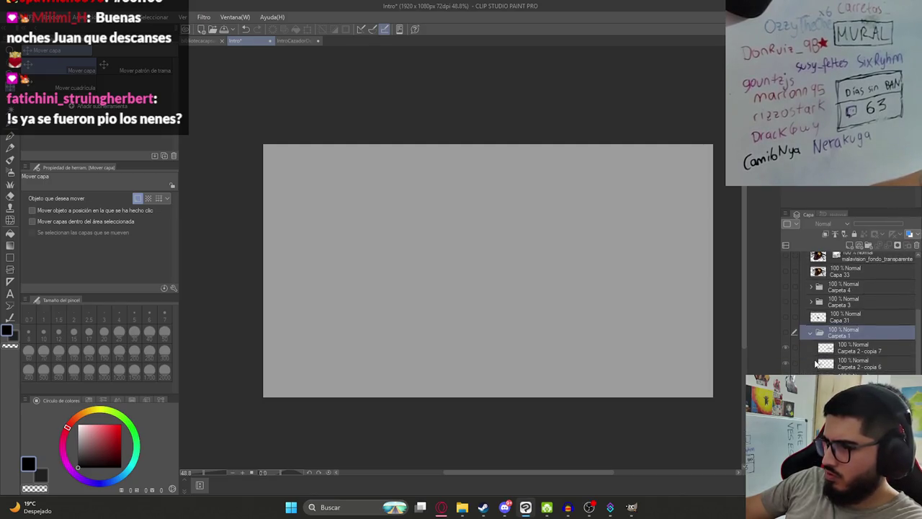
{"action": "scroll", "coordinate": [817, 373], "scroll_direction": "down", "scroll_amount": 3}
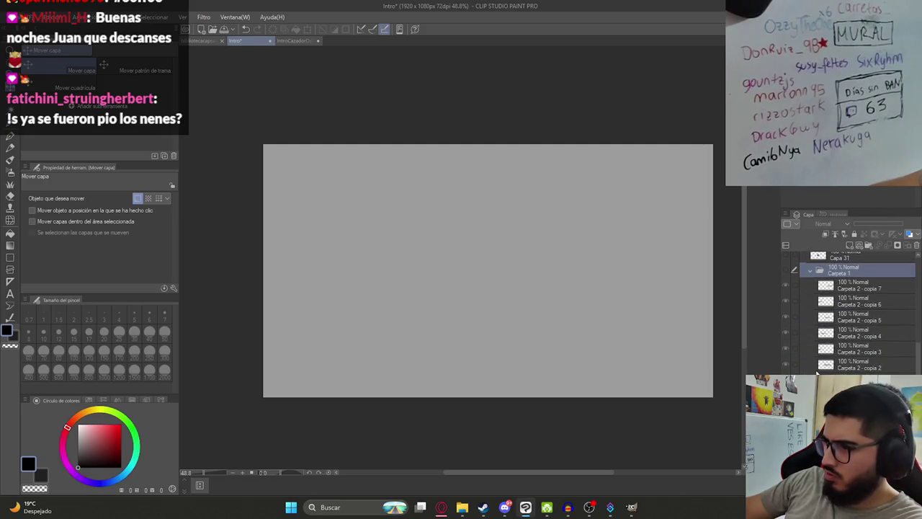
{"action": "left_click", "coordinate": [787, 269]}
{"action": "left_click", "coordinate": [787, 270]}
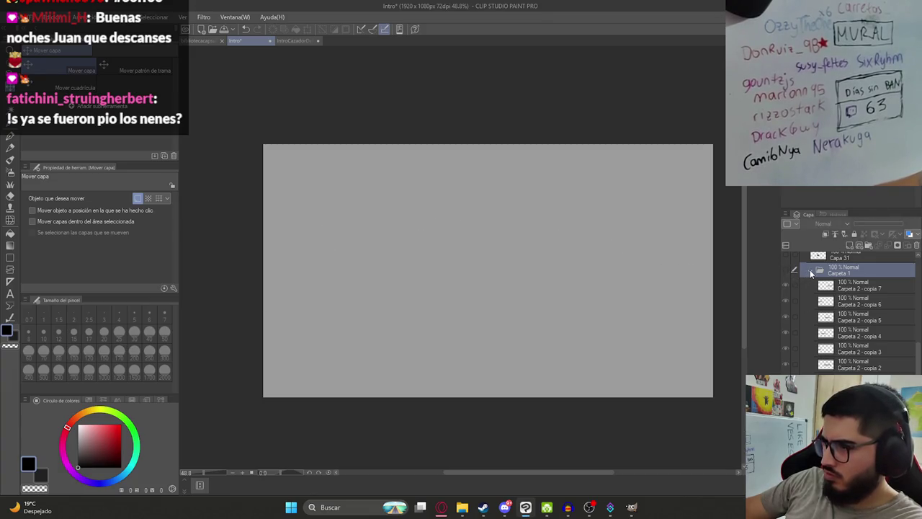
{"action": "scroll", "coordinate": [835, 370], "scroll_direction": "down", "scroll_amount": 2}
{"action": "scroll", "coordinate": [835, 369], "scroll_direction": "down", "scroll_amount": 3}
{"action": "scroll", "coordinate": [834, 370], "scroll_direction": "down", "scroll_amount": 3}
{"action": "scroll", "coordinate": [816, 344], "scroll_direction": "up", "scroll_amount": 3}
{"action": "scroll", "coordinate": [815, 345], "scroll_direction": "up", "scroll_amount": 3}
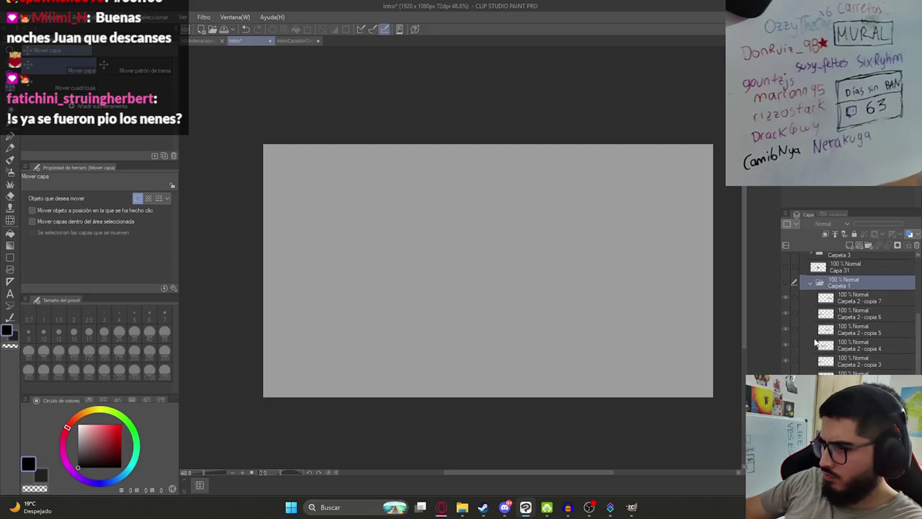
{"action": "left_click", "coordinate": [810, 283]}
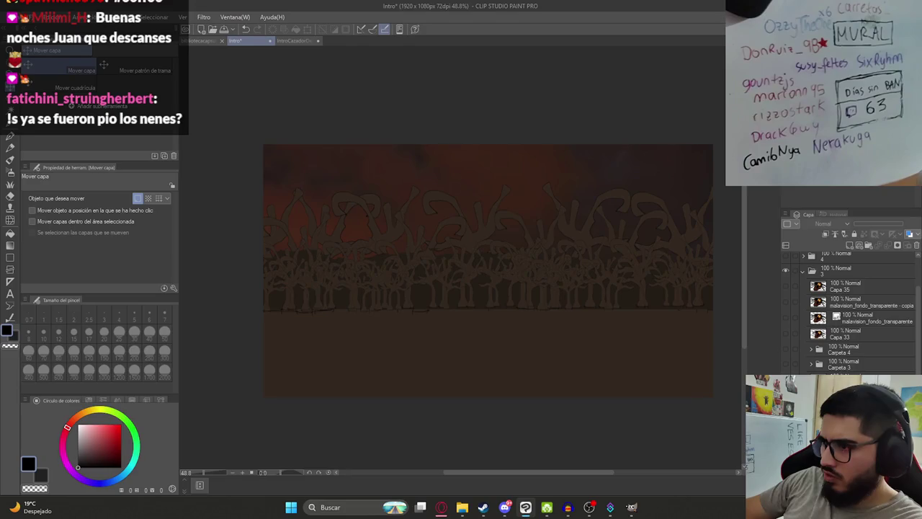
- Show the flat-coloured straw-hat man and hide the dark forest and grey paper
{"action": "scroll", "coordinate": [795, 369], "scroll_direction": "down", "scroll_amount": 2}
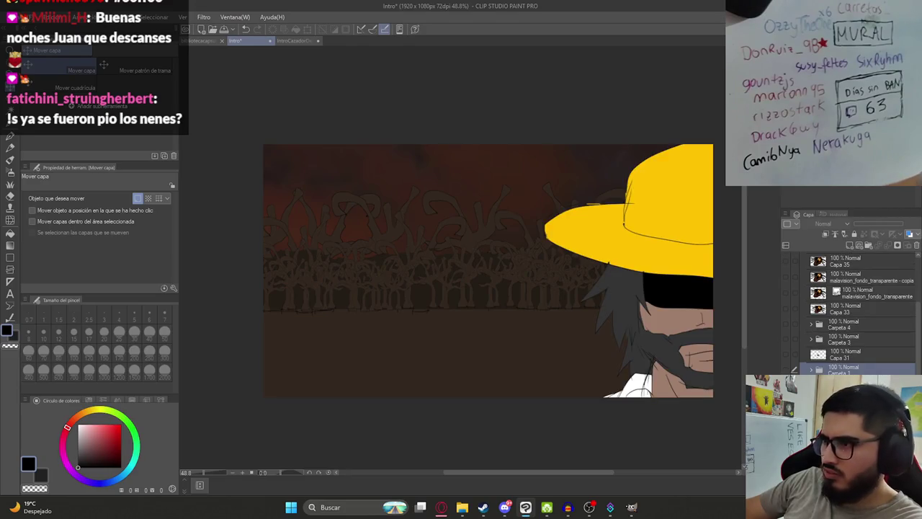
{"action": "left_click", "coordinate": [850, 384]}
{"action": "scroll", "coordinate": [851, 310], "scroll_direction": "down", "scroll_amount": 2}
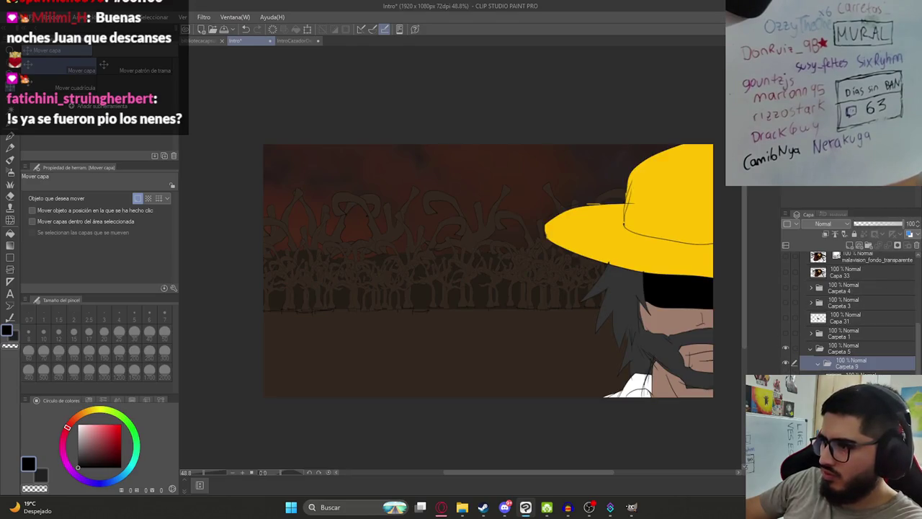
{"action": "left_click", "coordinate": [850, 378]}
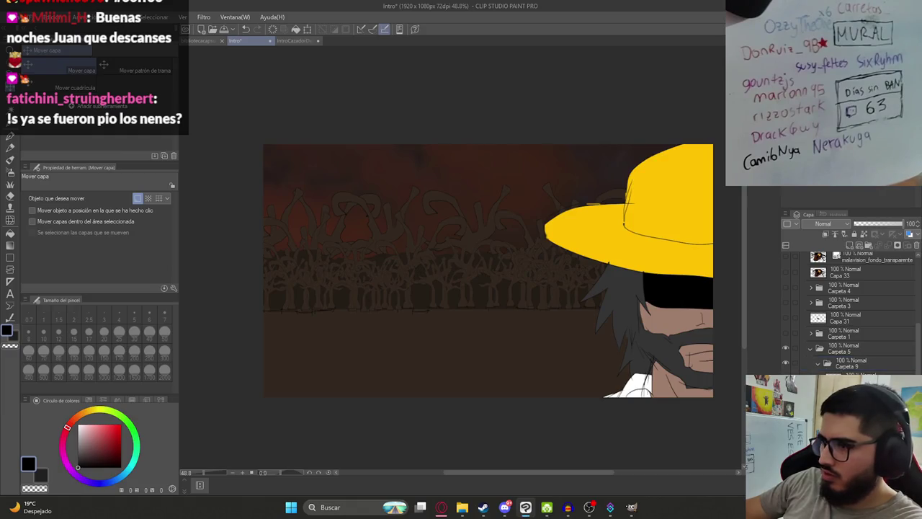
{"action": "left_click", "coordinate": [787, 389]}
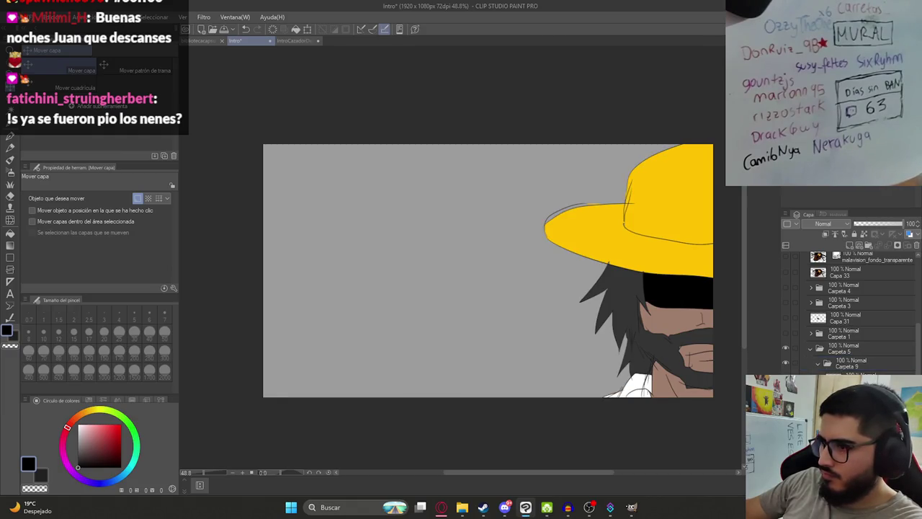
{"action": "left_click", "coordinate": [787, 395]}
- Start a PNG export as Ilustracion4, cancel it, and switch to ChatGPT in the browser
{"action": "left_click", "coordinate": [14, 17]}
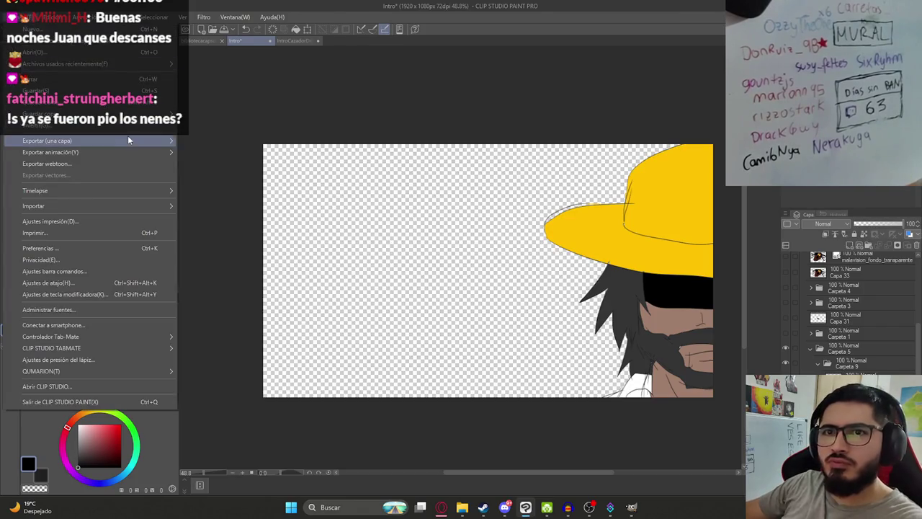
{"action": "mouse_move", "coordinate": [47, 140]}
{"action": "left_click", "coordinate": [253, 162]}
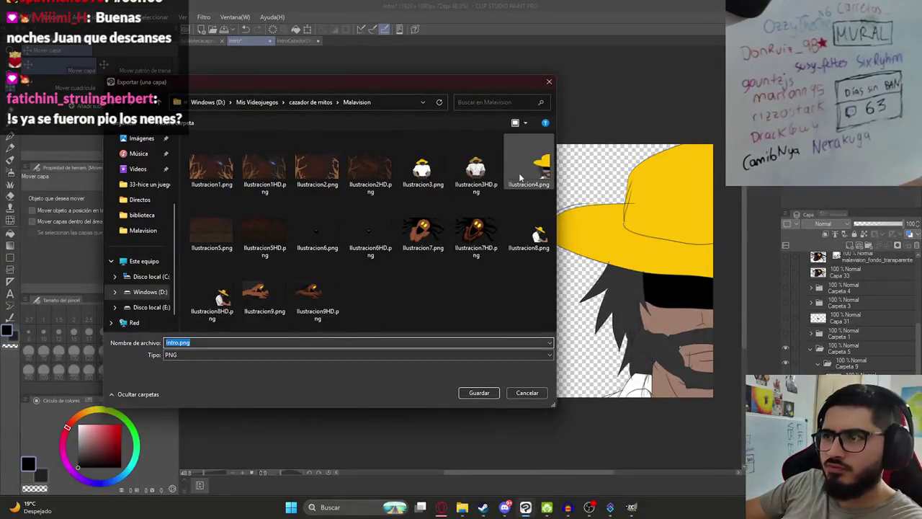
{"action": "left_click", "coordinate": [522, 170]}
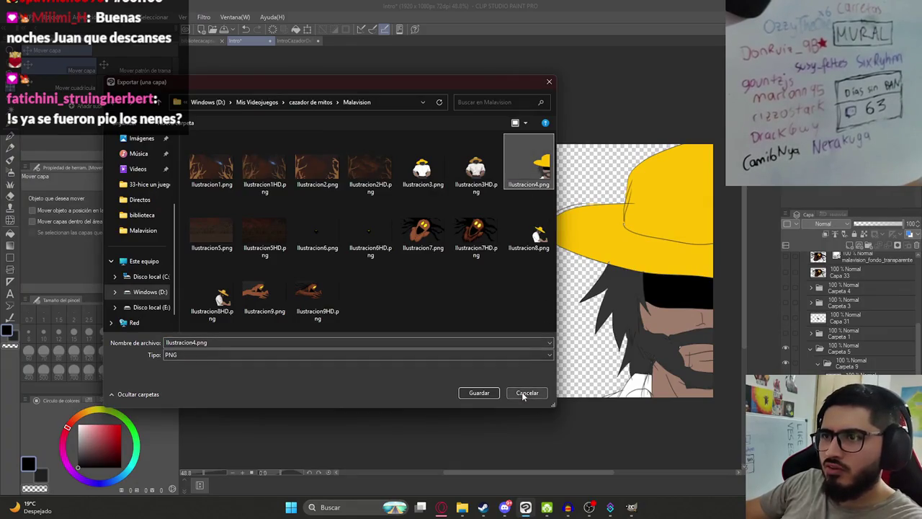
{"action": "left_click", "coordinate": [526, 392]}
{"action": "left_click", "coordinate": [453, 511]}
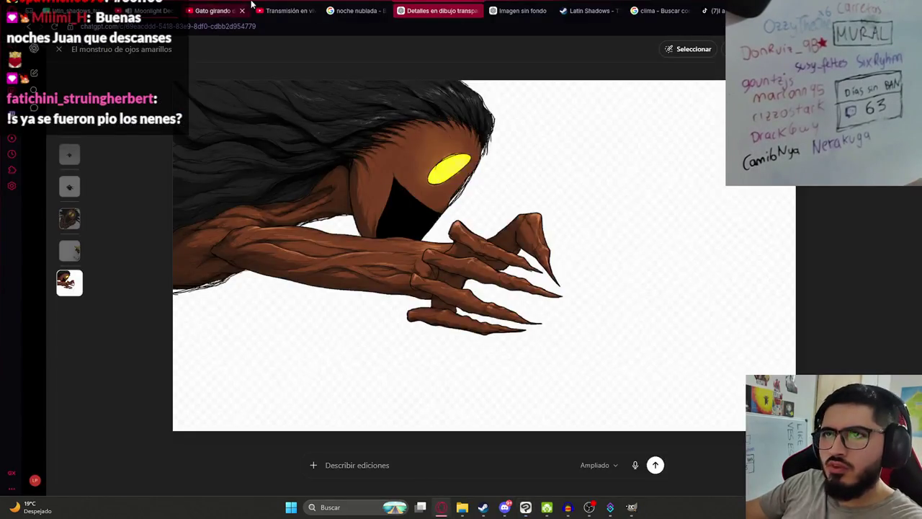
- Paste the hat image and send 'Manten la transparencia, agregale detalles' to ChatGPT
{"action": "key", "text": "Escape"}
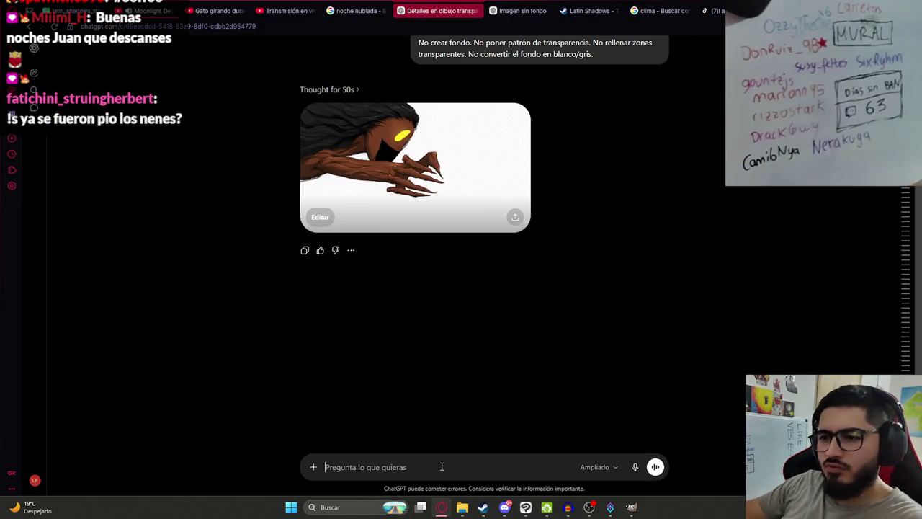
{"action": "key", "text": "ctrl+v"}
{"action": "type", "text": "Manten la "}
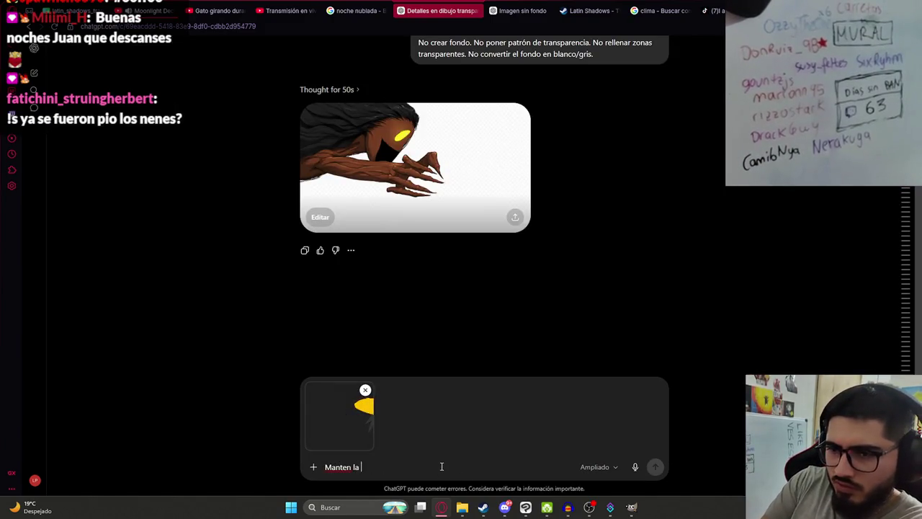
{"action": "type", "text": "transparencia, agregale detalles"}
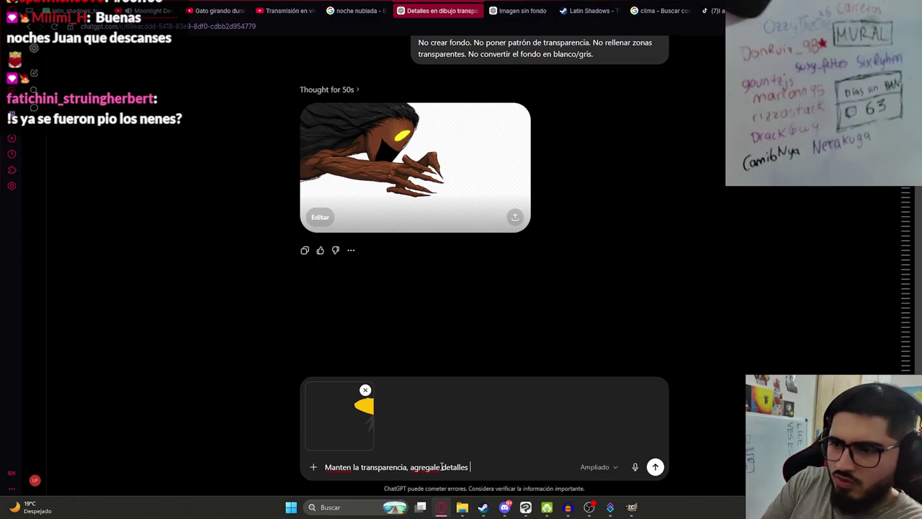
{"action": "key", "text": "Return"}
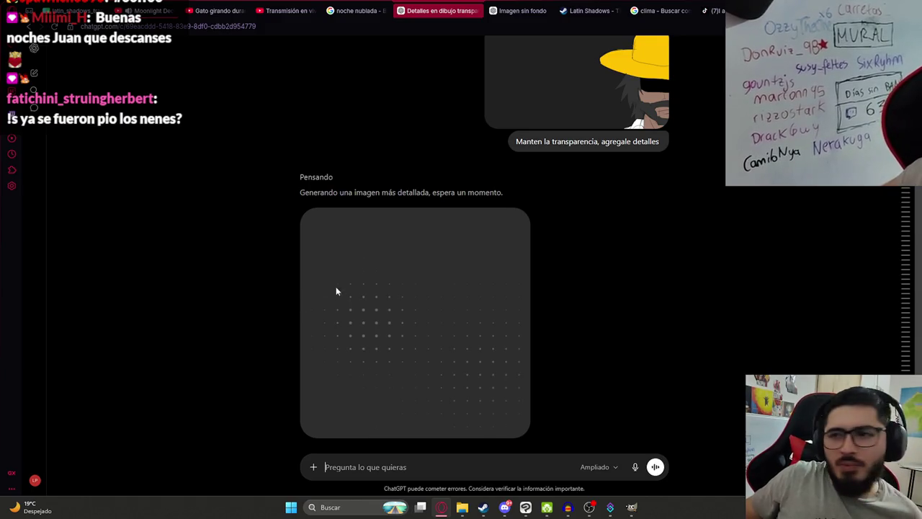
{"action": "key", "text": "alt+Tab"}
- Toggle the brown monster layers on and off to compare the scene
{"action": "scroll", "coordinate": [802, 323], "scroll_direction": "up", "scroll_amount": 3}
{"action": "left_click", "coordinate": [785, 287]}
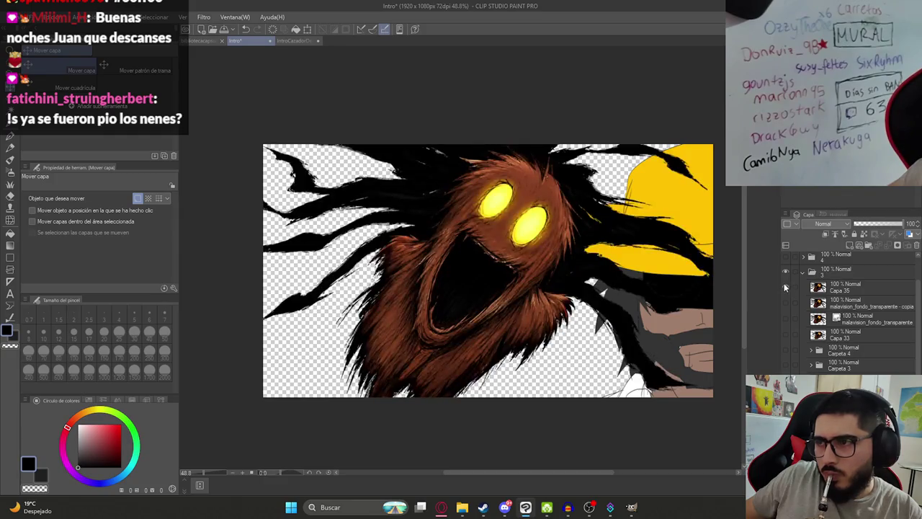
{"action": "left_click", "coordinate": [784, 287]}
{"action": "left_click", "coordinate": [784, 303]}
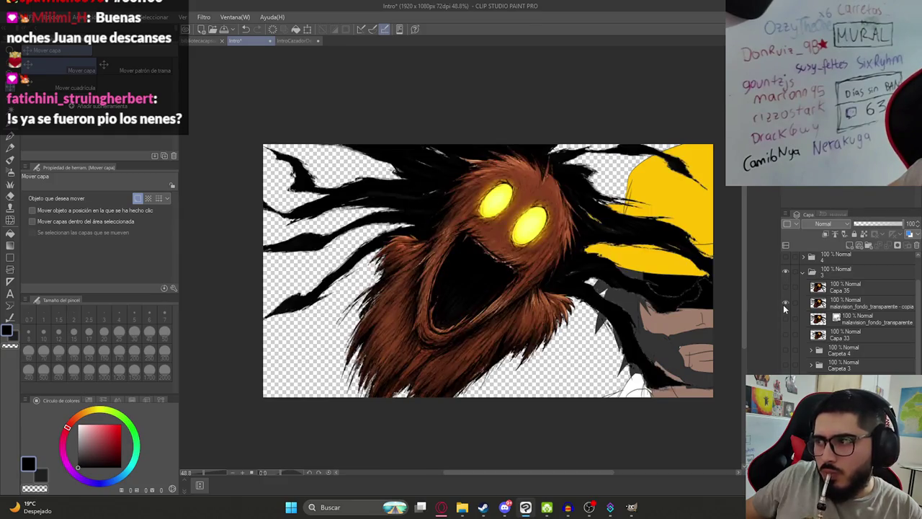
{"action": "left_click", "coordinate": [783, 303]}
- Create Carpeta 14 inside folder 3 and move Capa 35 through Capa 33 into it
{"action": "left_click", "coordinate": [870, 244]}
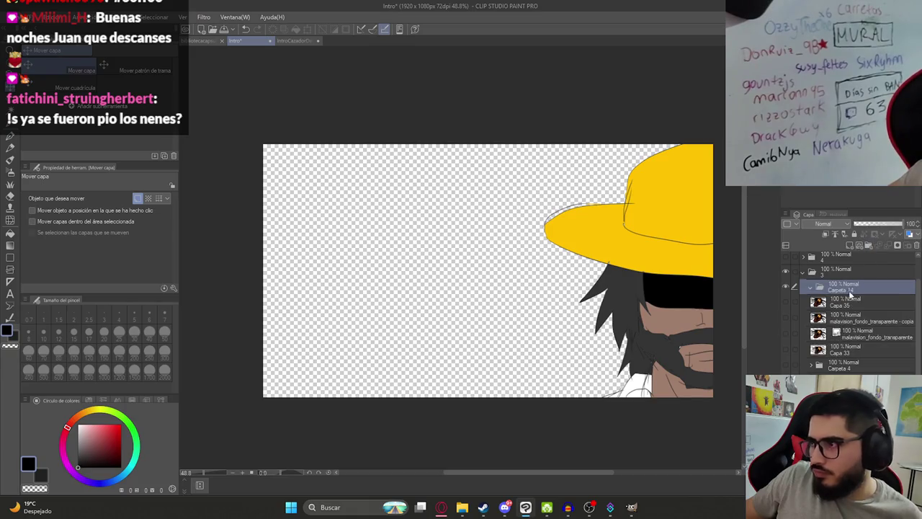
{"action": "left_click", "coordinate": [845, 306]}
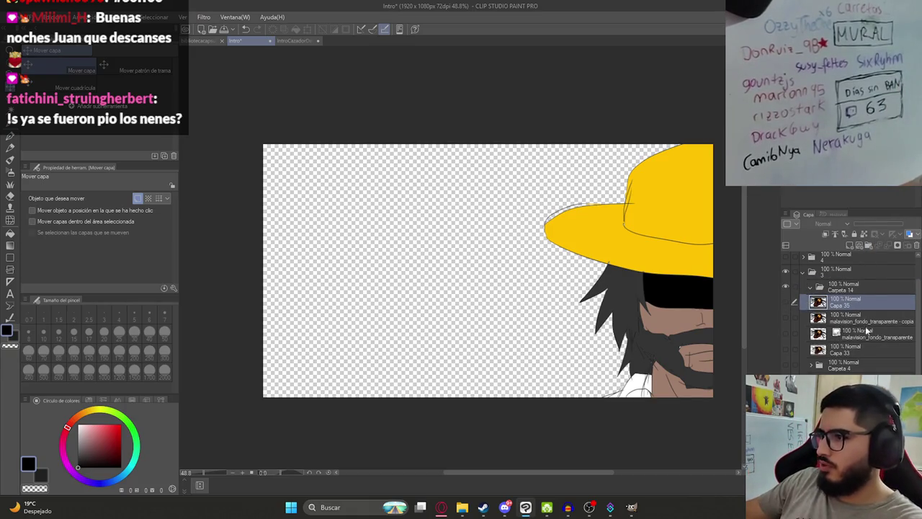
{"action": "left_click", "coordinate": [850, 347], "text": "shift"}
{"action": "left_click_drag", "start_coordinate": [850, 346], "coordinate": [823, 291]}
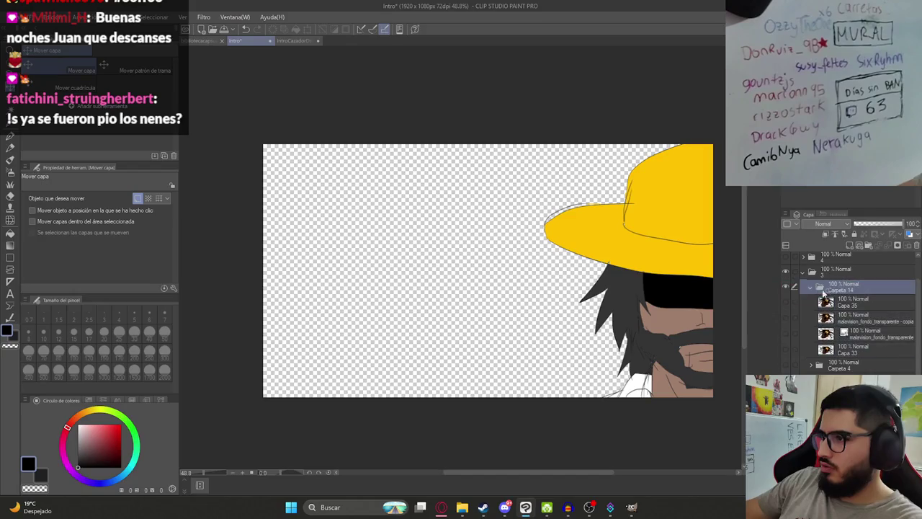
{"action": "left_click", "coordinate": [810, 286]}
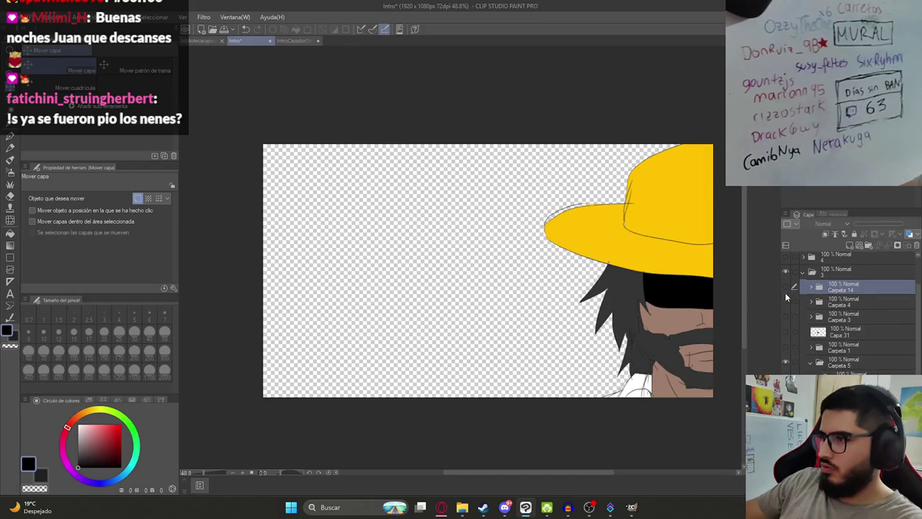
- Check Carpeta 14 and the small black monster, then move Capa 31 above Carpeta 3
{"action": "left_click", "coordinate": [786, 287]}
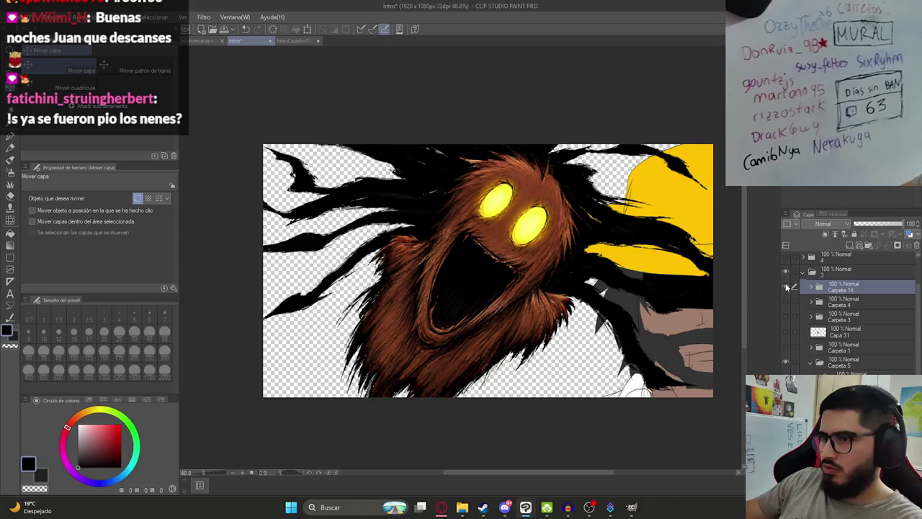
{"action": "left_click", "coordinate": [786, 287]}
{"action": "left_click", "coordinate": [787, 288]}
{"action": "left_click", "coordinate": [786, 315]}
{"action": "left_click", "coordinate": [787, 314]}
{"action": "left_click", "coordinate": [789, 332]}
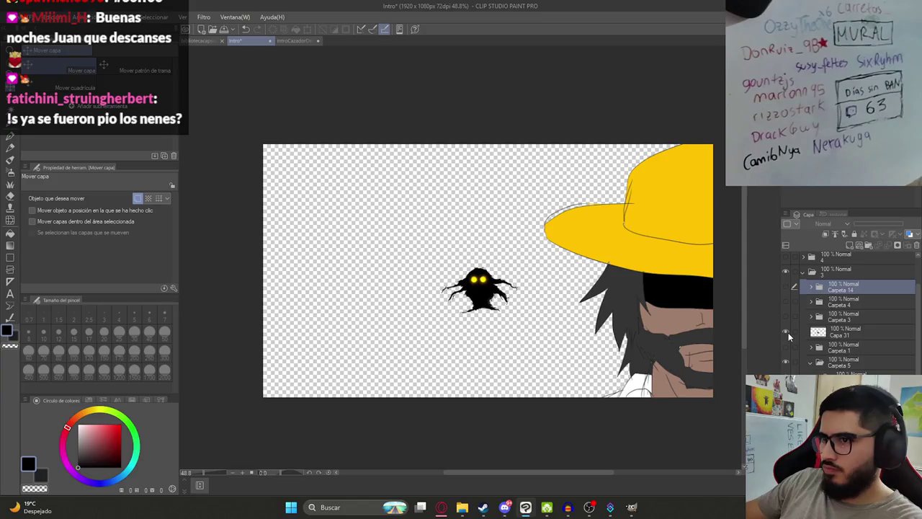
{"action": "left_click_drag", "start_coordinate": [842, 332], "coordinate": [843, 317]}
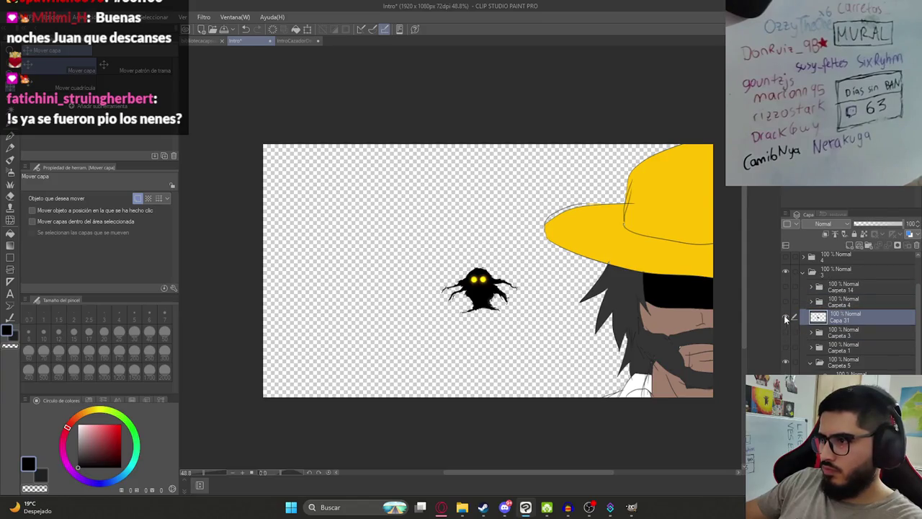
- Toggle the yellow-eyed monster, dark forest band and hat character to check each
{"action": "left_click", "coordinate": [786, 319]}
{"action": "left_click", "coordinate": [786, 332]}
{"action": "left_click", "coordinate": [785, 348]}
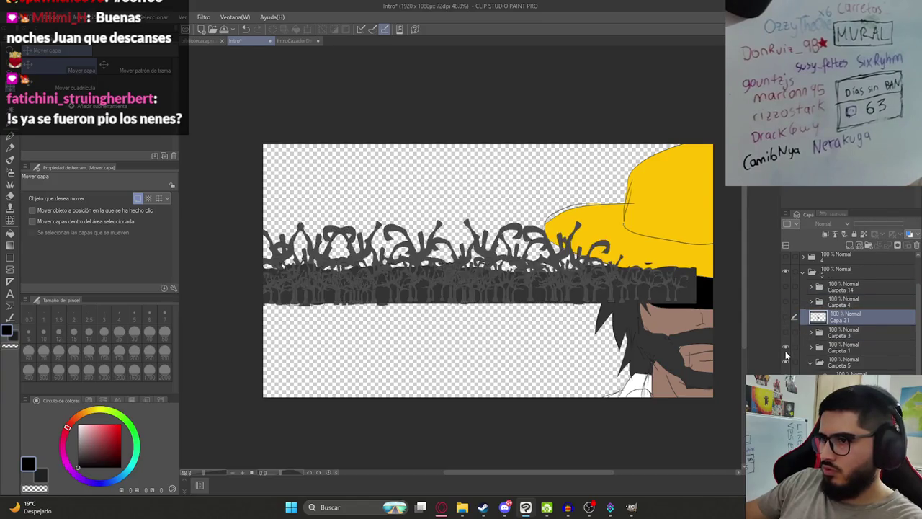
{"action": "left_click", "coordinate": [785, 349]}
{"action": "scroll", "coordinate": [803, 367], "scroll_direction": "up", "scroll_amount": 2}
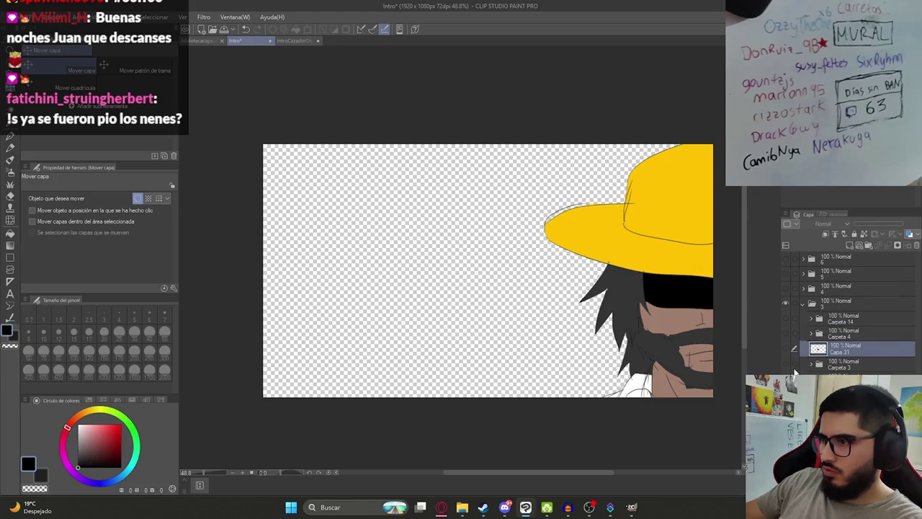
{"action": "left_click", "coordinate": [785, 364]}
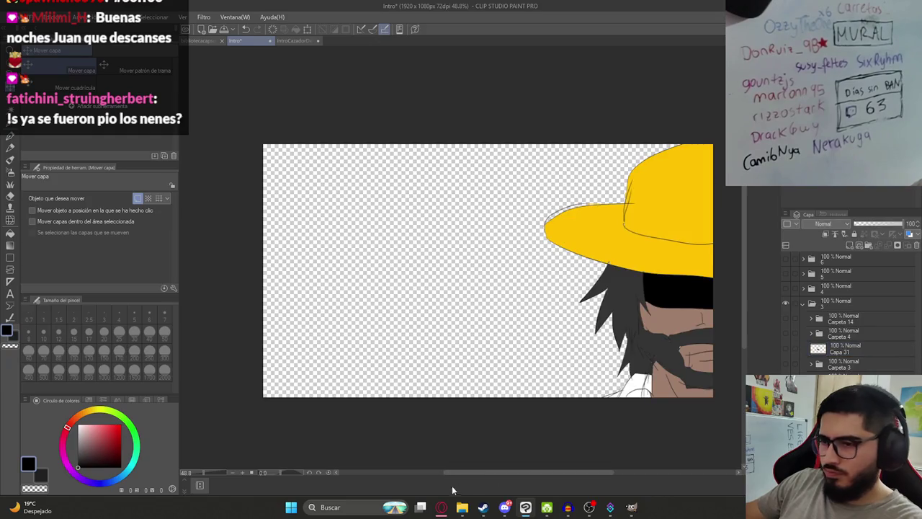
{"action": "scroll", "coordinate": [483, 429], "scroll_direction": "down", "scroll_amount": 2}
{"action": "scroll", "coordinate": [479, 429], "scroll_direction": "up", "scroll_amount": 2}
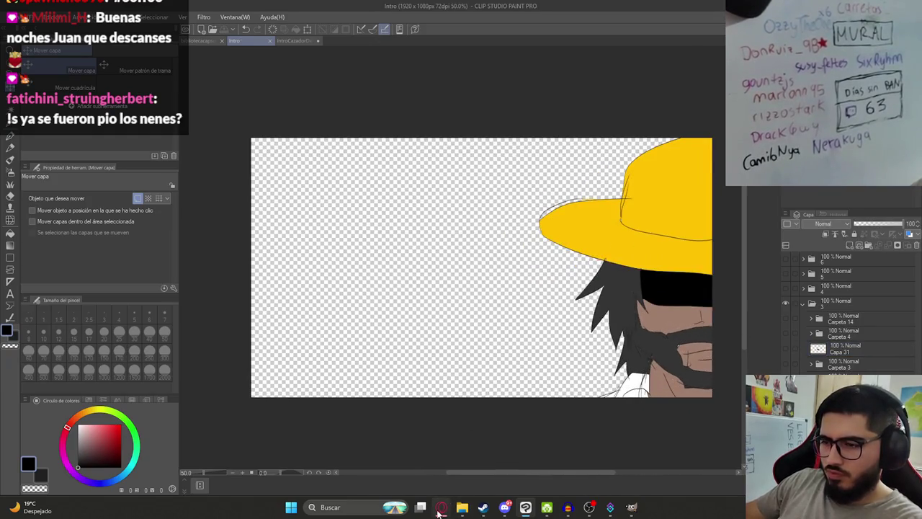
- Check the ChatGPT image generation, then hide the hat character layers
{"action": "left_click", "coordinate": [441, 508]}
{"action": "scroll", "coordinate": [440, 356], "scroll_direction": "down", "scroll_amount": 4}
{"action": "scroll", "coordinate": [475, 364], "scroll_direction": "up", "scroll_amount": 3}
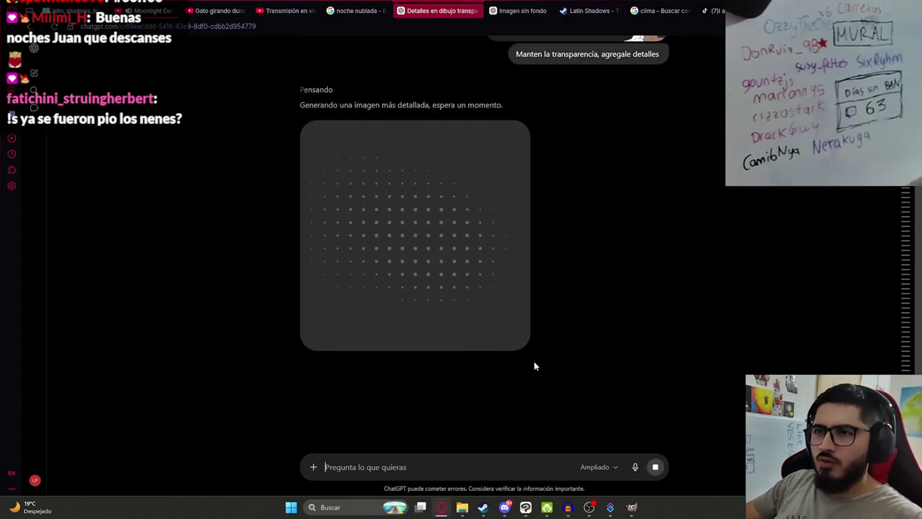
{"action": "left_click", "coordinate": [525, 507]}
{"action": "left_click", "coordinate": [784, 301]}
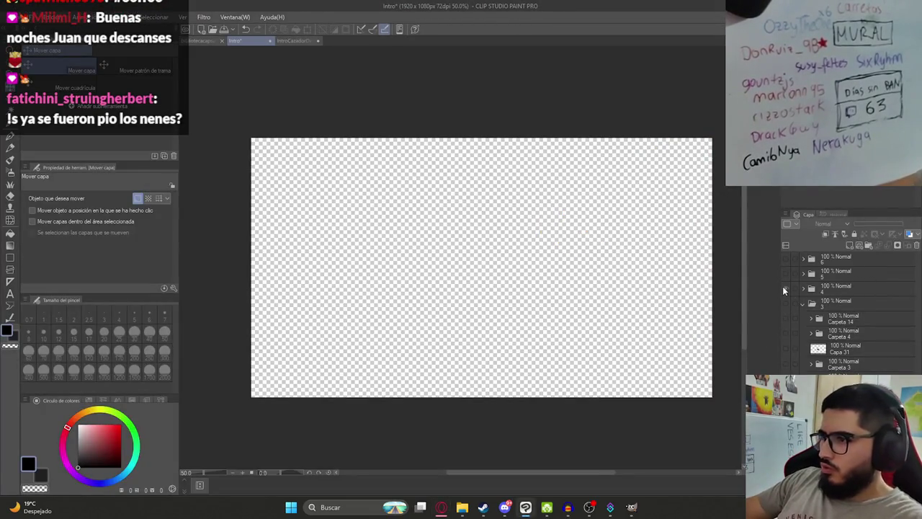
- Show the rough sketch in folder 5, add a new layer, and fade Capa 14's opacity
{"action": "left_click", "coordinate": [783, 286]}
{"action": "left_click", "coordinate": [782, 275]}
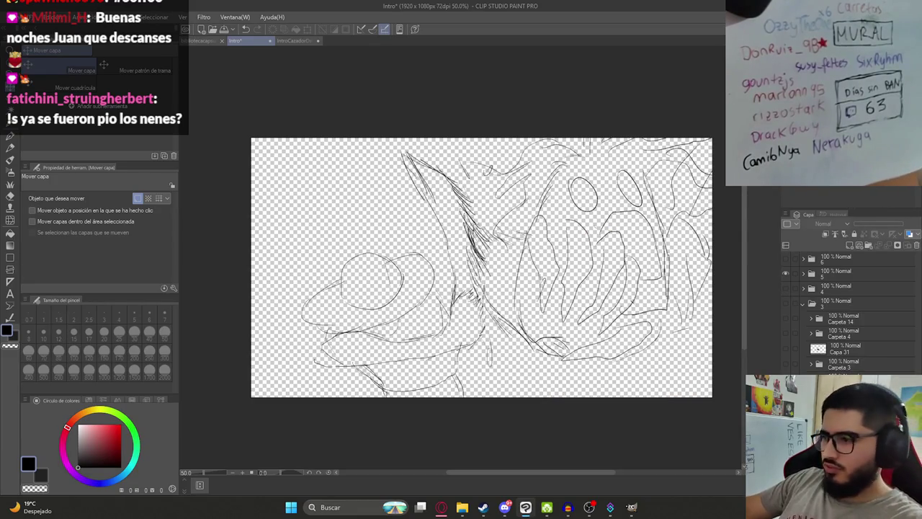
{"action": "left_click", "coordinate": [804, 274]}
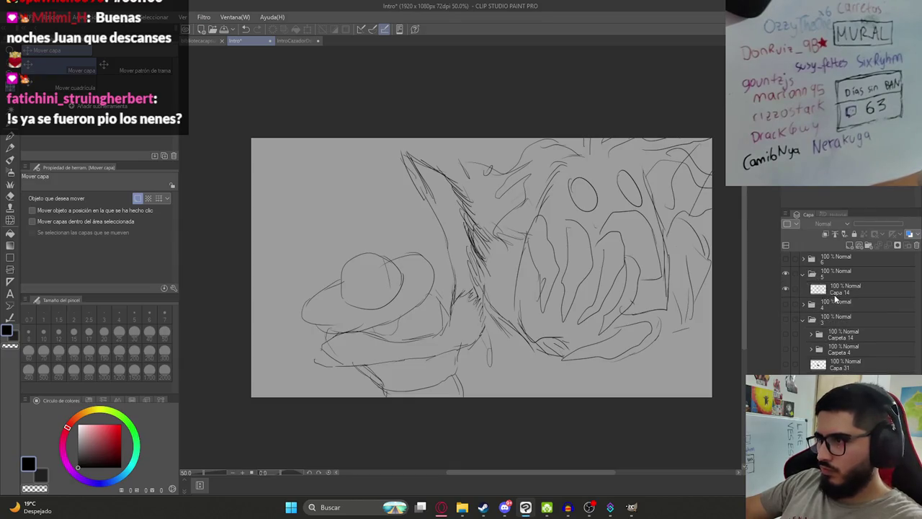
{"action": "left_click", "coordinate": [850, 246]}
{"action": "left_click", "coordinate": [854, 306]}
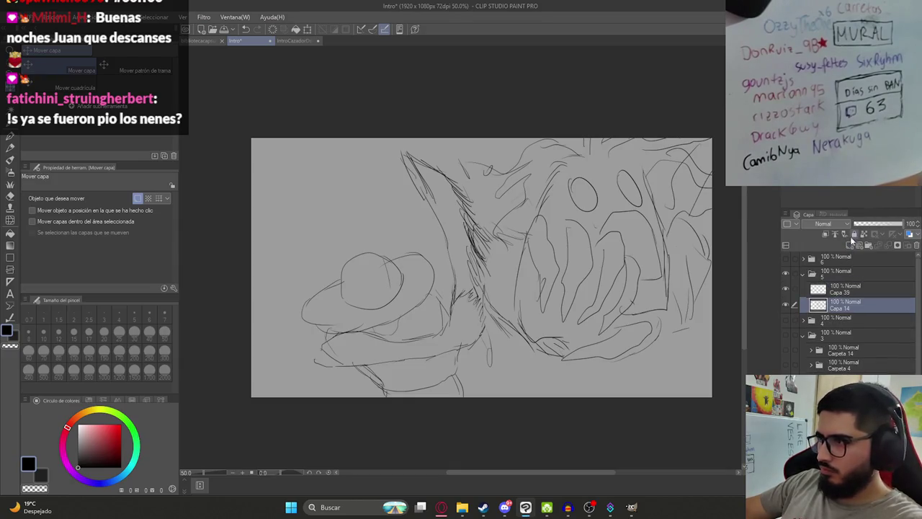
{"action": "left_click", "coordinate": [865, 226]}
- Select Capa 39, set the pen to size 5, and test then undo a stroke
{"action": "left_click", "coordinate": [847, 289]}
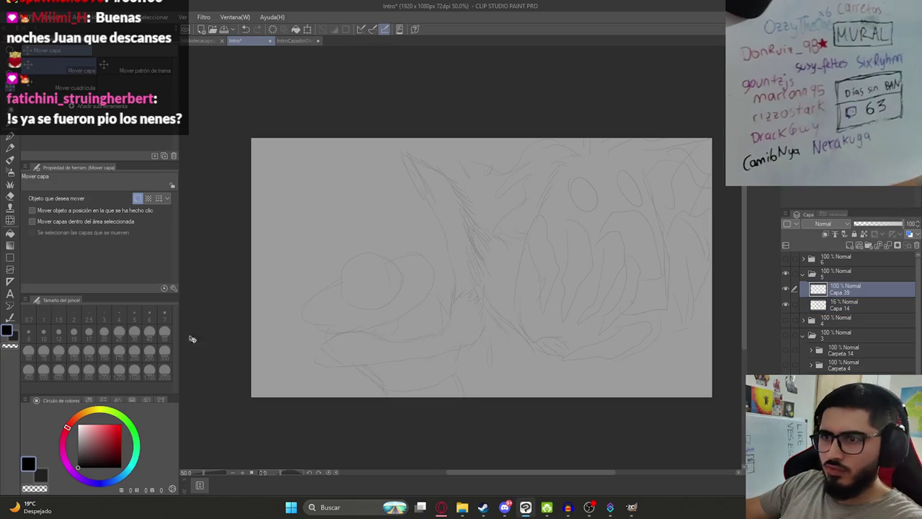
{"action": "key", "text": "p"}
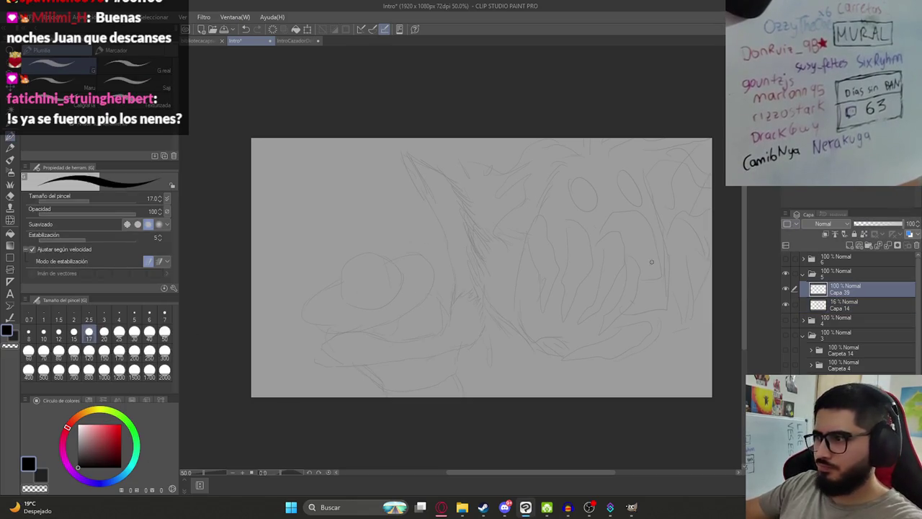
{"action": "left_click", "coordinate": [134, 317]}
{"action": "left_click_drag", "start_coordinate": [436, 277], "coordinate": [504, 270]}
{"action": "key", "text": "ctrl+z"}
{"action": "left_click", "coordinate": [441, 506]}
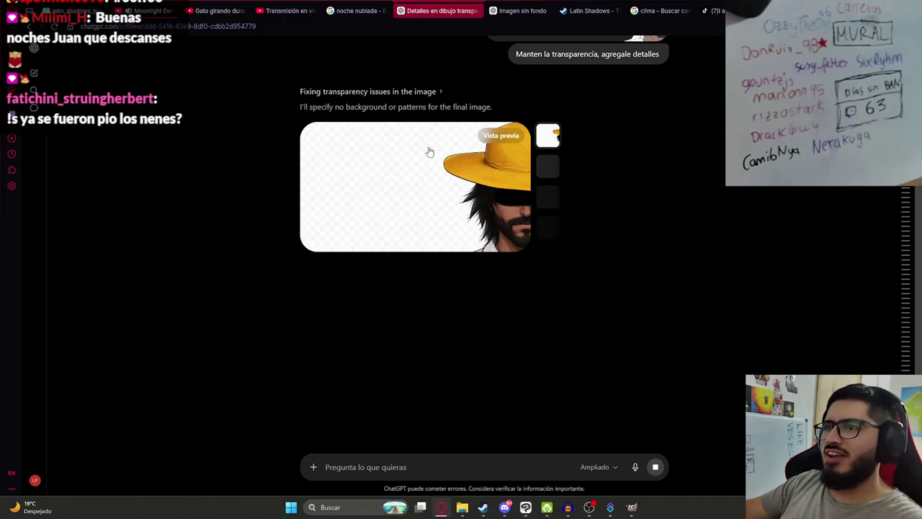
{"action": "scroll", "coordinate": [611, 257], "scroll_direction": "up", "scroll_amount": 3}
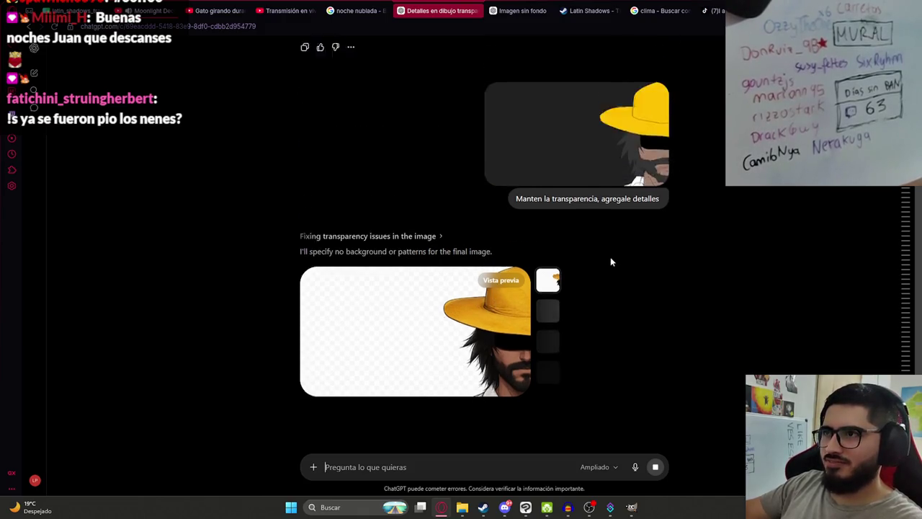
{"action": "left_click", "coordinate": [584, 232]}
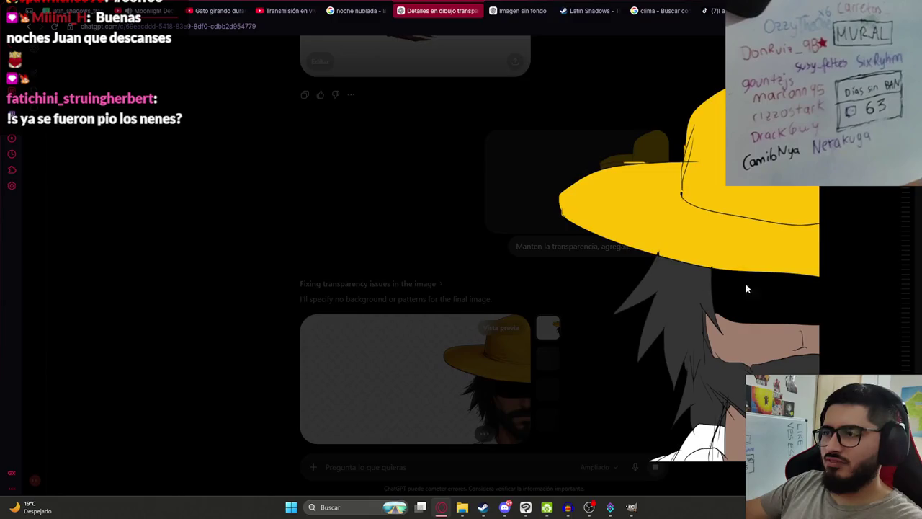
{"action": "left_click", "coordinate": [878, 236]}
{"action": "scroll", "coordinate": [558, 294], "scroll_direction": "down", "scroll_amount": 2}
{"action": "scroll", "coordinate": [557, 242], "scroll_direction": "up", "scroll_amount": 2}
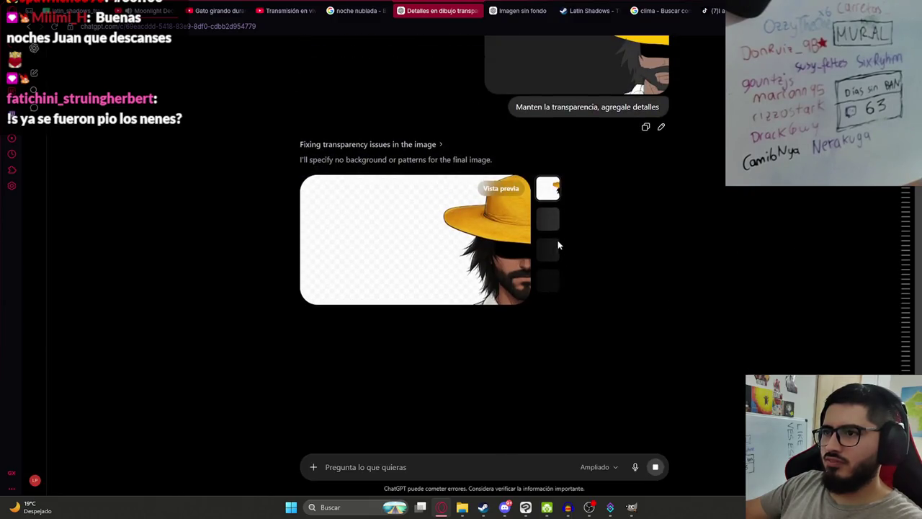
{"action": "scroll", "coordinate": [443, 281], "scroll_direction": "down", "scroll_amount": 2}
{"action": "scroll", "coordinate": [432, 238], "scroll_direction": "up", "scroll_amount": 2}
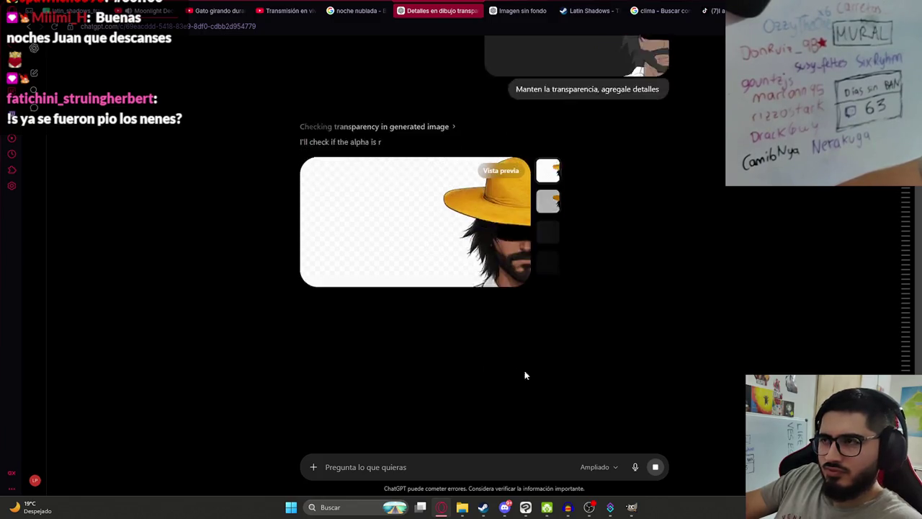
{"action": "left_click", "coordinate": [535, 508]}
{"action": "left_click_drag", "start_coordinate": [552, 237], "coordinate": [514, 281]}
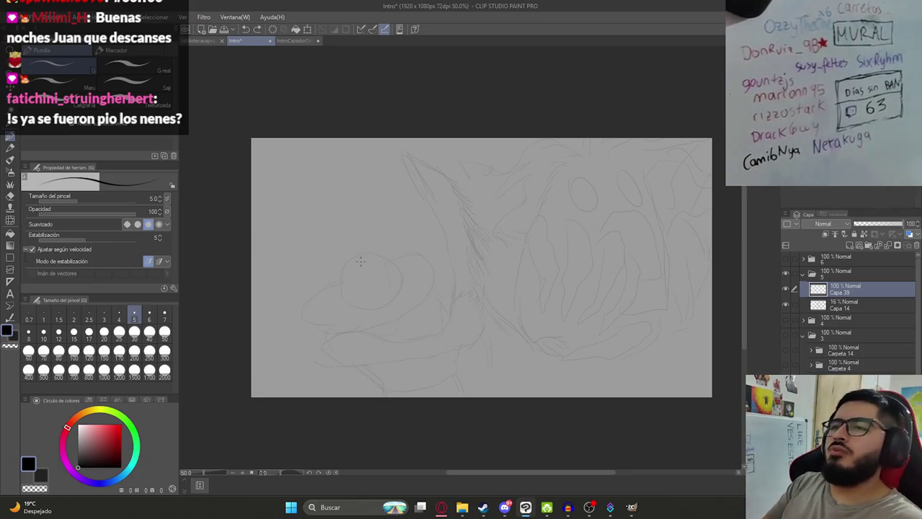
{"action": "left_click_drag", "start_coordinate": [418, 257], "coordinate": [371, 218]}
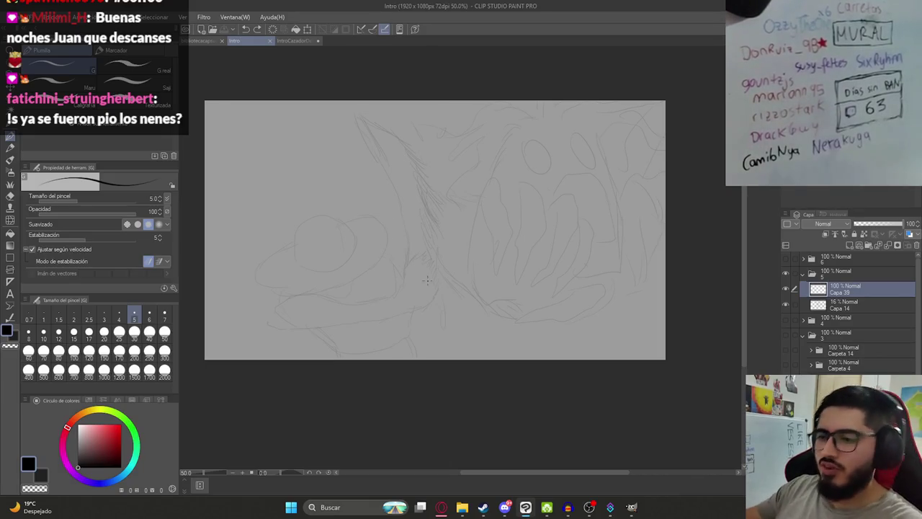
{"action": "left_click", "coordinate": [442, 507]}
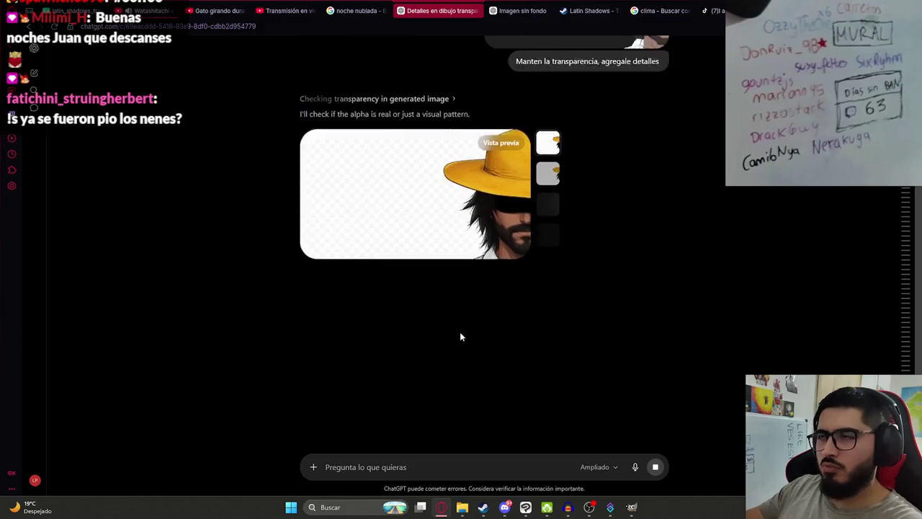
{"action": "scroll", "coordinate": [459, 333], "scroll_direction": "down", "scroll_amount": 1}
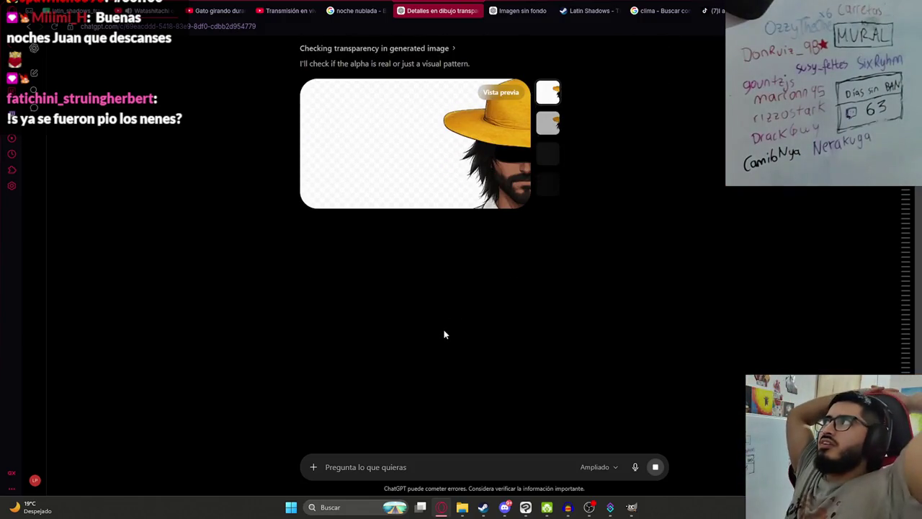
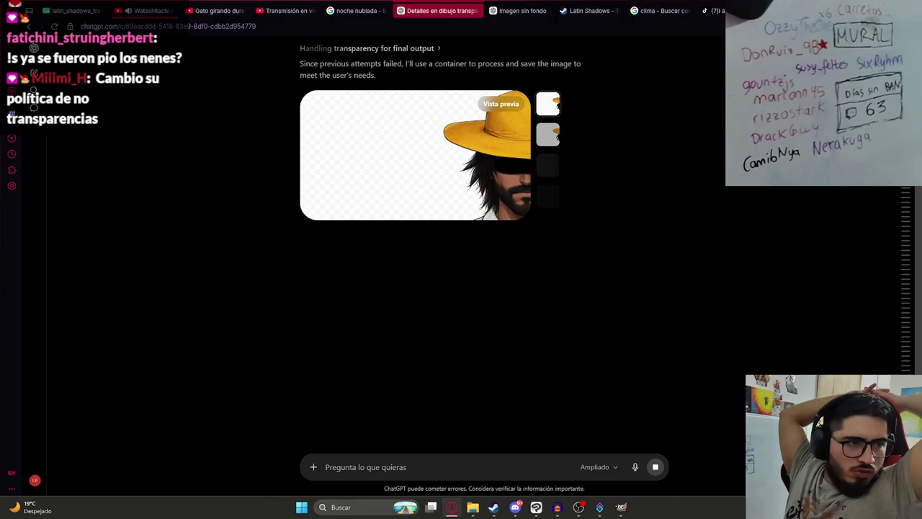
- Launch the DroidCam client from system search
{"action": "key", "text": "super"}
{"action": "type", "text": "droidcam"}
{"action": "key", "text": "Return"}
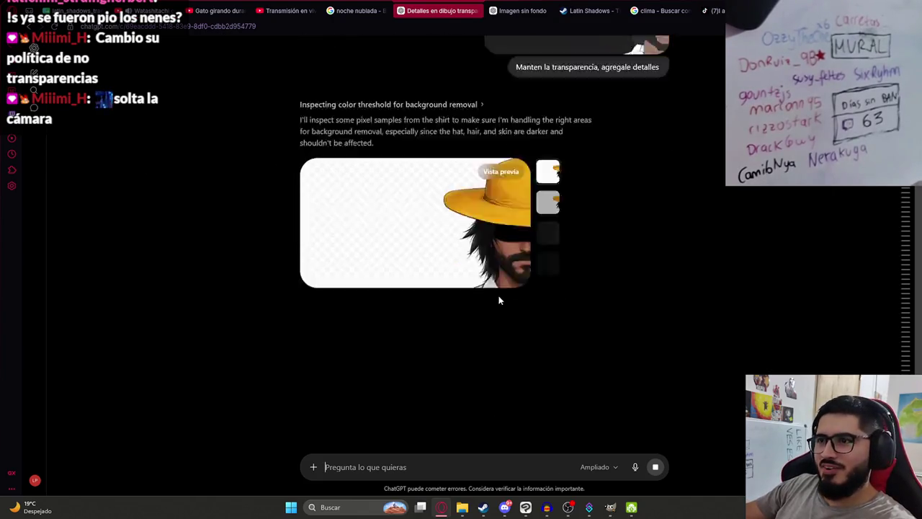
- Copy ChatGPT's generated hatted-figure image to the clipboard and return to Clip Studio Paint
{"action": "scroll", "coordinate": [413, 157], "scroll_direction": "down", "scroll_amount": 2}
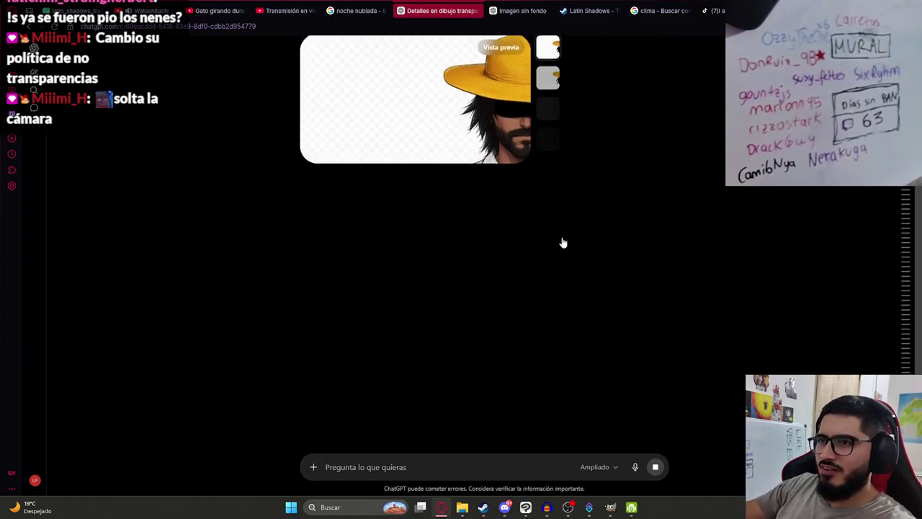
{"action": "left_click", "coordinate": [469, 130]}
{"action": "right_click", "coordinate": [661, 307]}
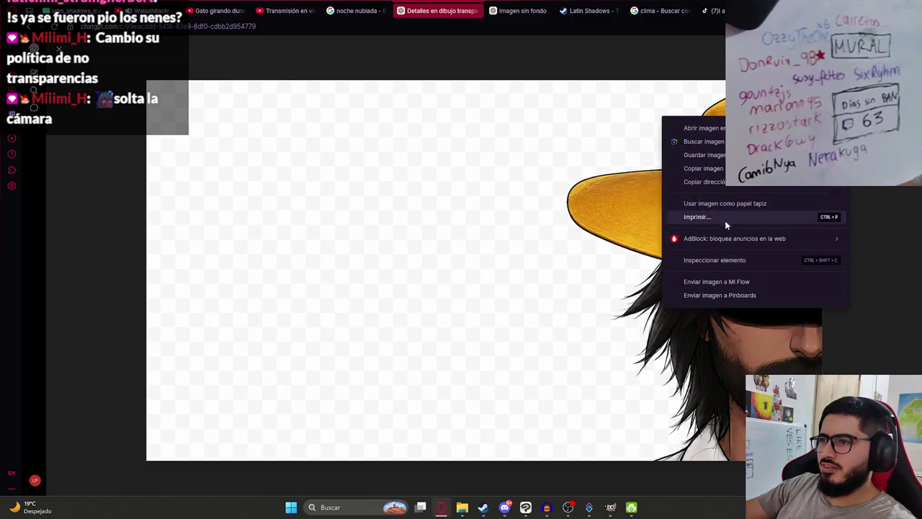
{"action": "left_click", "coordinate": [706, 182]}
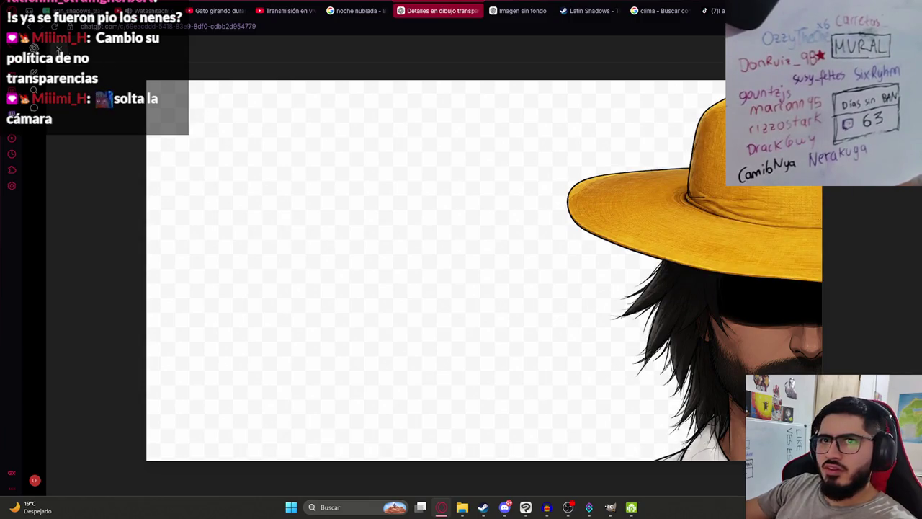
{"action": "key", "text": "Escape"}
{"action": "scroll", "coordinate": [592, 387], "scroll_direction": "down", "scroll_amount": 5}
{"action": "key", "text": "alt+Tab"}
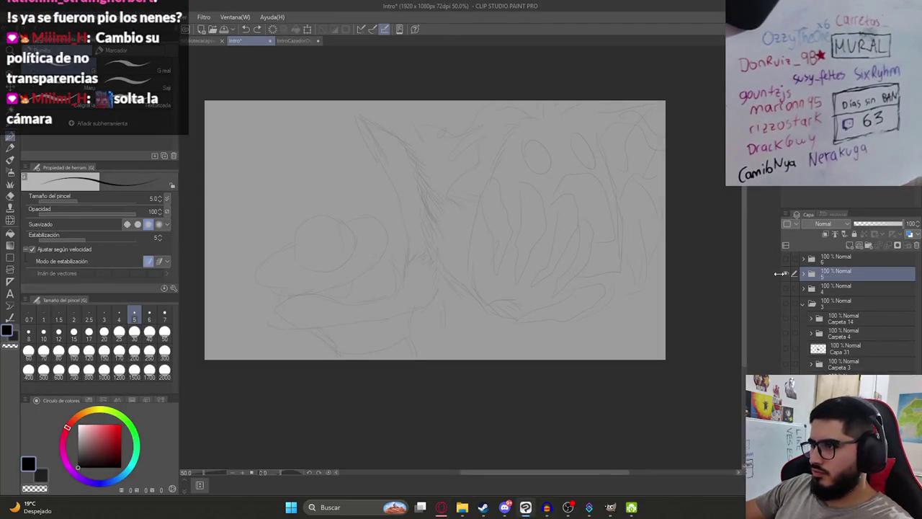
- Hide the folder 5 sketch, show the flat-colour hat close-up and select folder 3
{"action": "left_click", "coordinate": [805, 277]}
{"action": "left_click", "coordinate": [786, 276]}
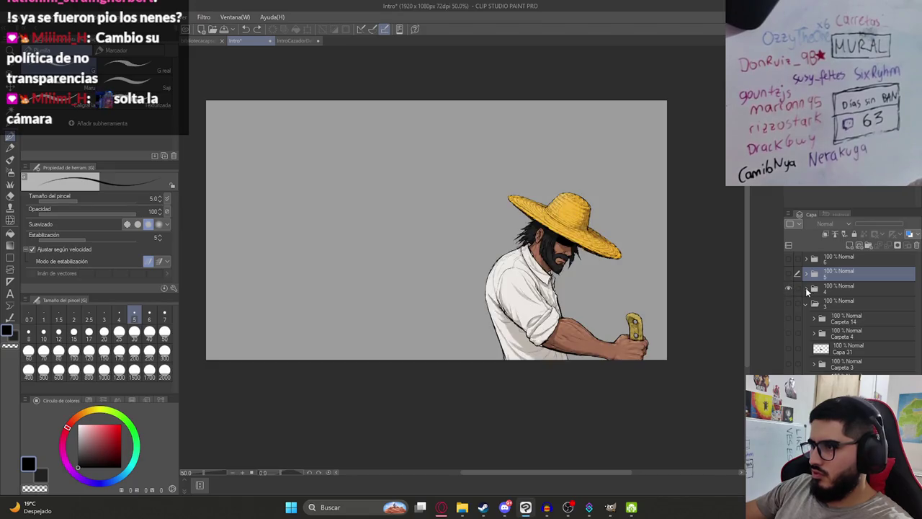
{"action": "left_click", "coordinate": [807, 288]}
{"action": "left_click", "coordinate": [806, 288]}
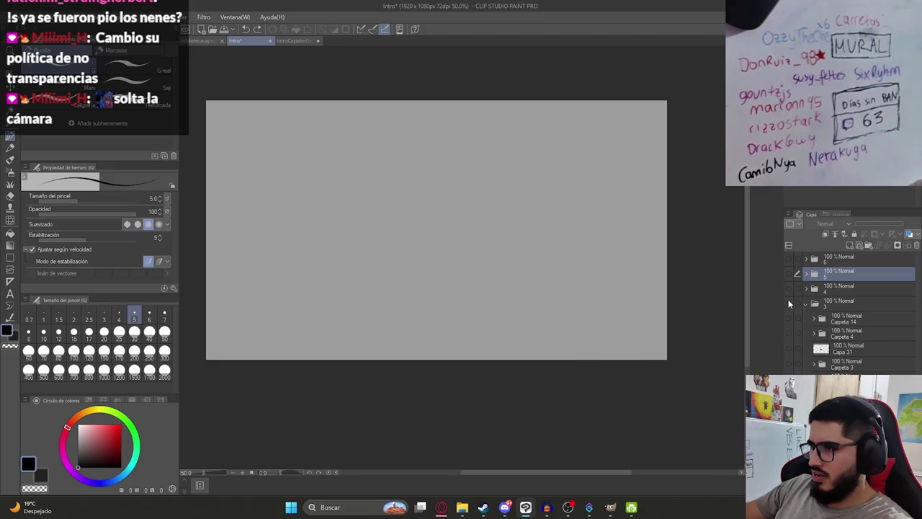
{"action": "left_click", "coordinate": [789, 301]}
{"action": "left_click", "coordinate": [844, 321]}
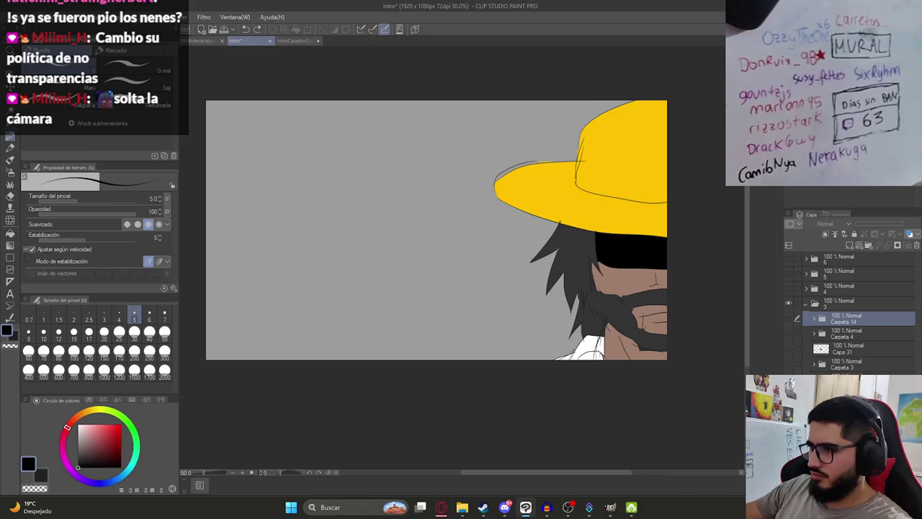
{"action": "left_click", "coordinate": [836, 306]}
- Paste the hatted-figure render into folder 3 and clear its checkerboard background
{"action": "key", "text": "ctrl+v"}
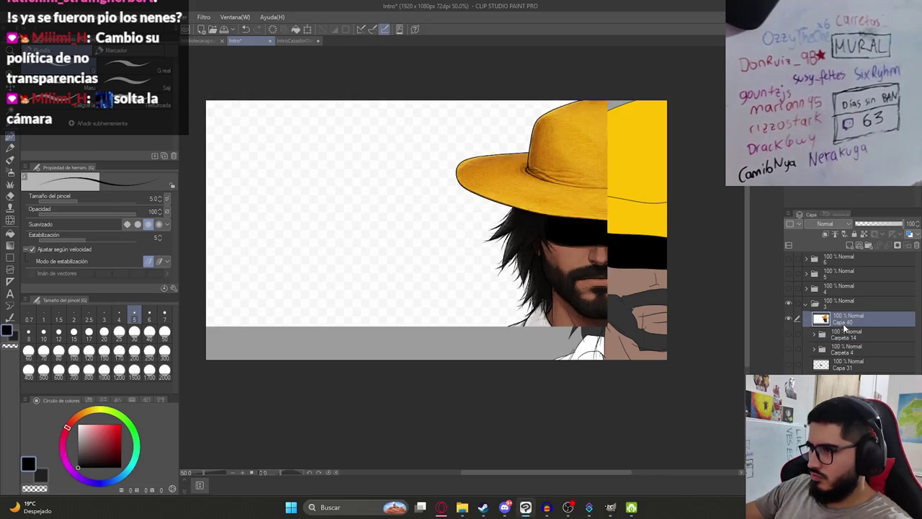
{"action": "key", "text": "ctrl+z"}
{"action": "key", "text": "ctrl+y"}
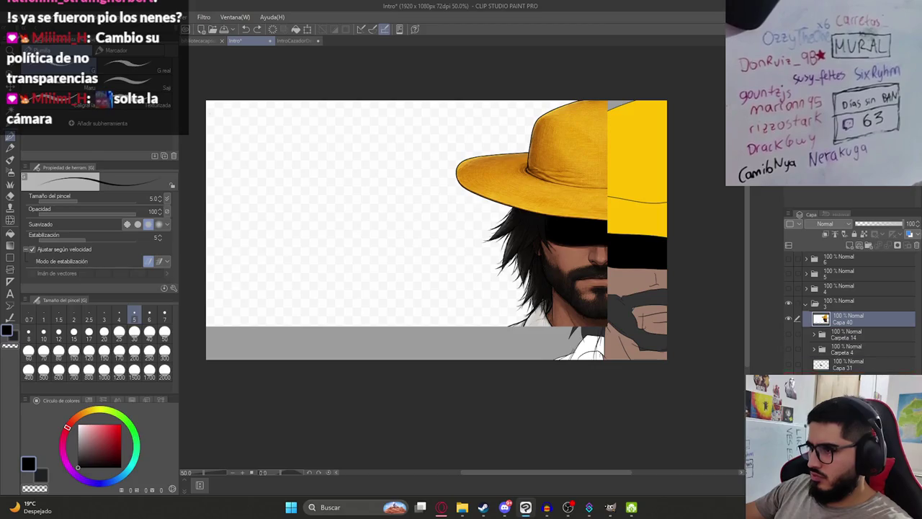
{"action": "key", "text": "ctrl+z"}
{"action": "key", "text": "w"}
{"action": "left_click", "coordinate": [303, 208]}
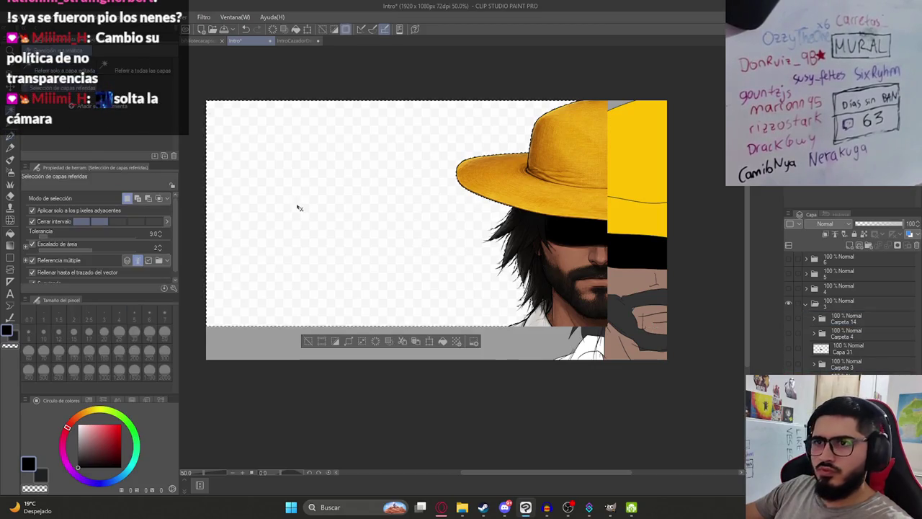
{"action": "key", "text": "alt+Tab"}
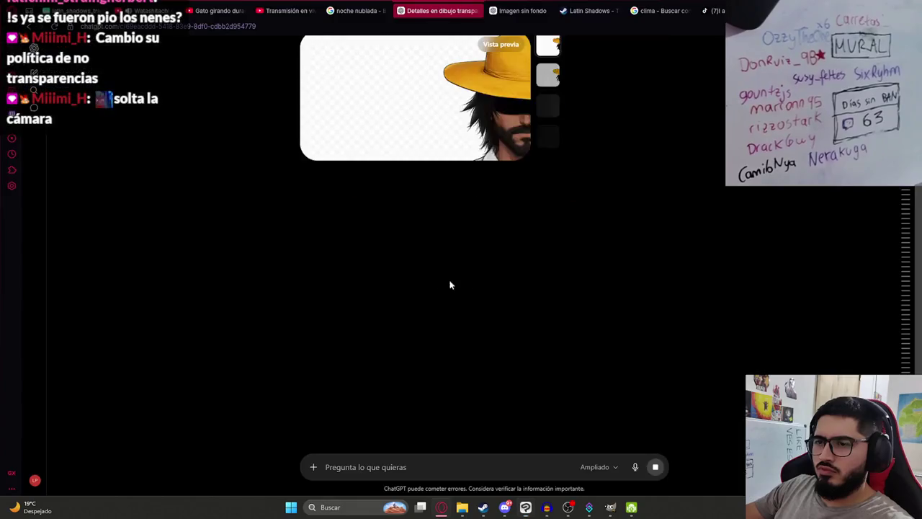
- View ChatGPT's transparency reasoning, then select a leftover white patch beside the beard
{"action": "key", "text": "alt+Tab"}
{"action": "key", "text": "alt+Tab"}
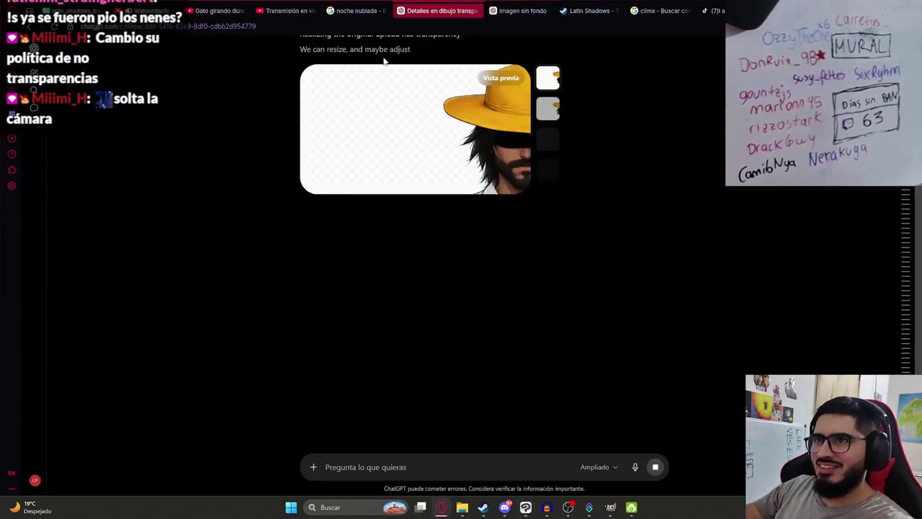
{"action": "left_click", "coordinate": [403, 49]}
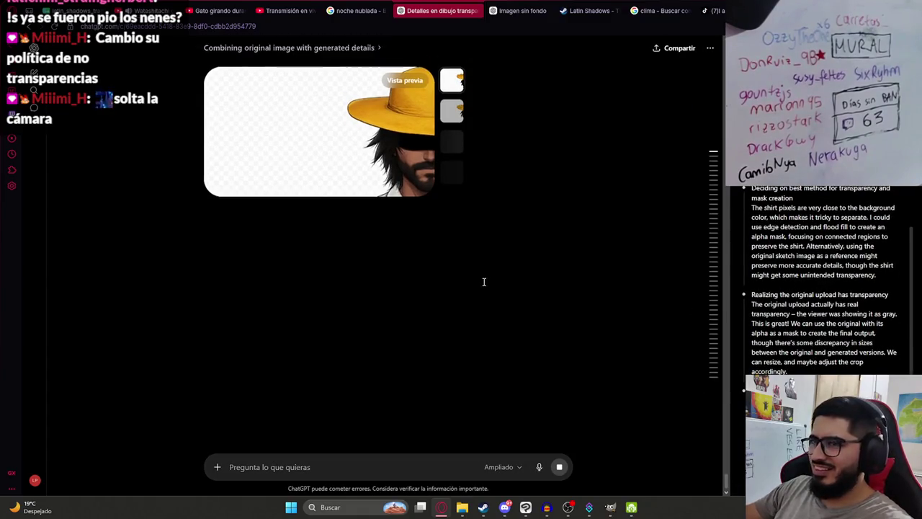
{"action": "key", "text": "alt+Tab"}
{"action": "left_click", "coordinate": [555, 250]}
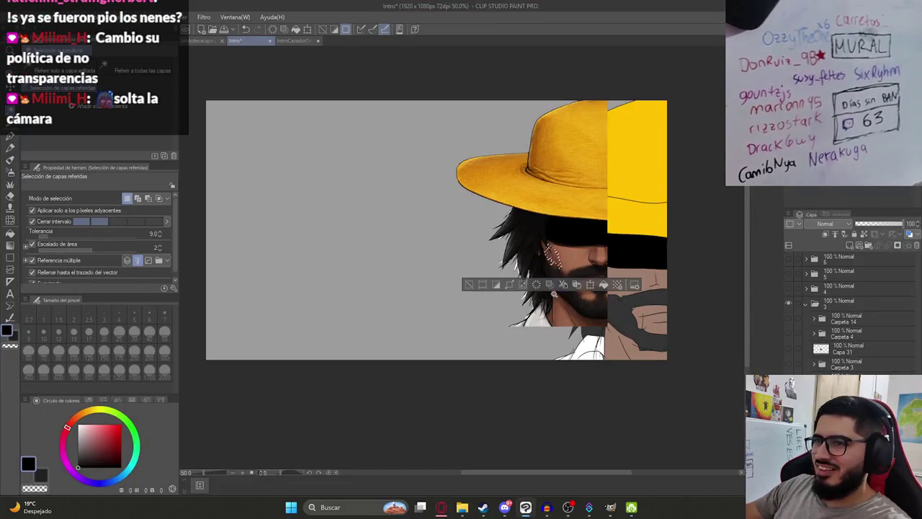
- Zoom in and delete the leftover white gaps among the hair tips
{"action": "scroll", "coordinate": [556, 250], "scroll_direction": "up", "scroll_amount": 3}
{"action": "scroll", "coordinate": [462, 194], "scroll_direction": "up", "scroll_amount": 2}
{"action": "scroll", "coordinate": [461, 194], "scroll_direction": "up", "scroll_amount": 2}
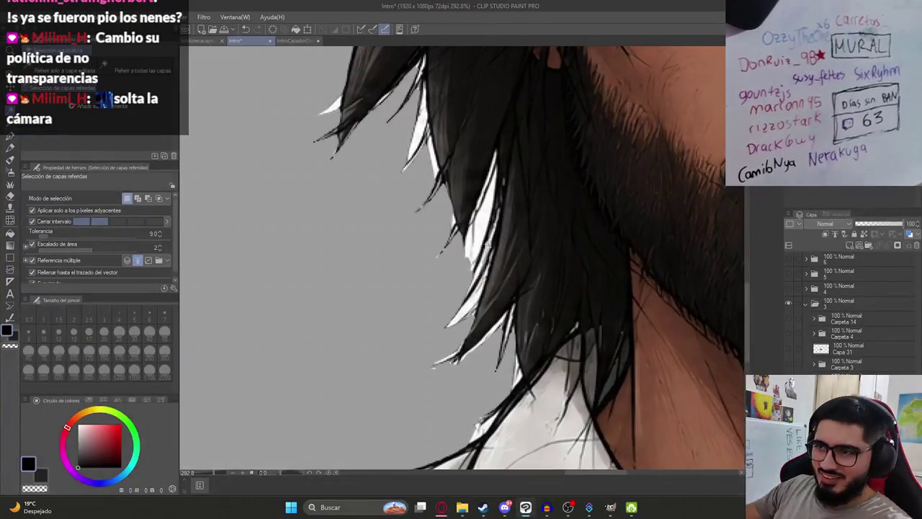
{"action": "left_click", "coordinate": [469, 313]}
{"action": "key", "text": "Delete"}
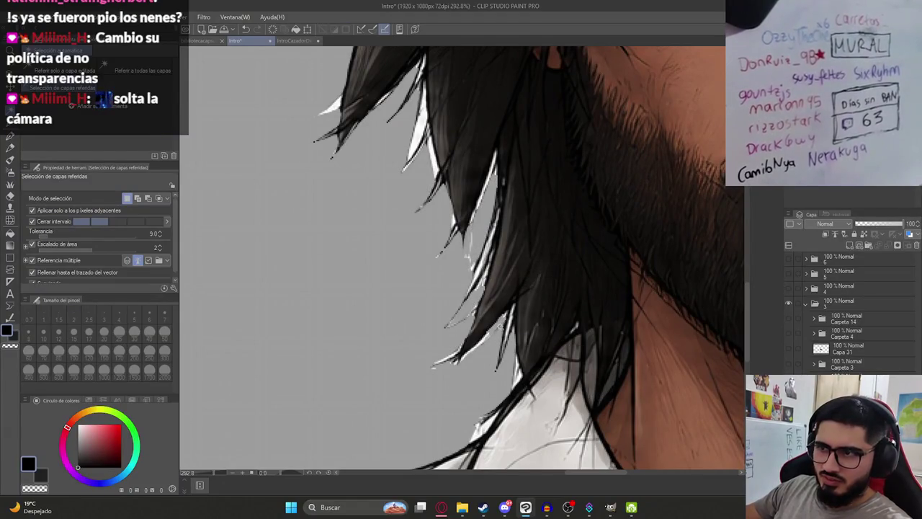
{"action": "left_click", "coordinate": [510, 330]}
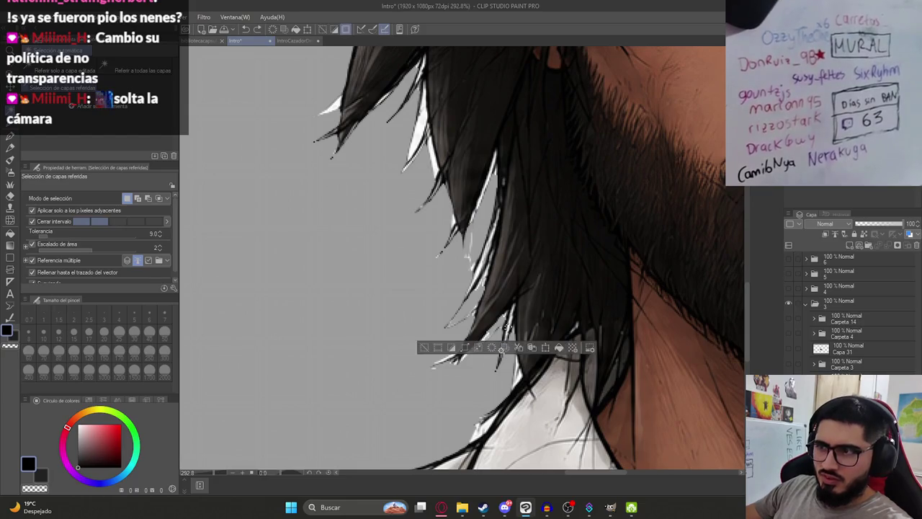
{"action": "left_click", "coordinate": [467, 310]}
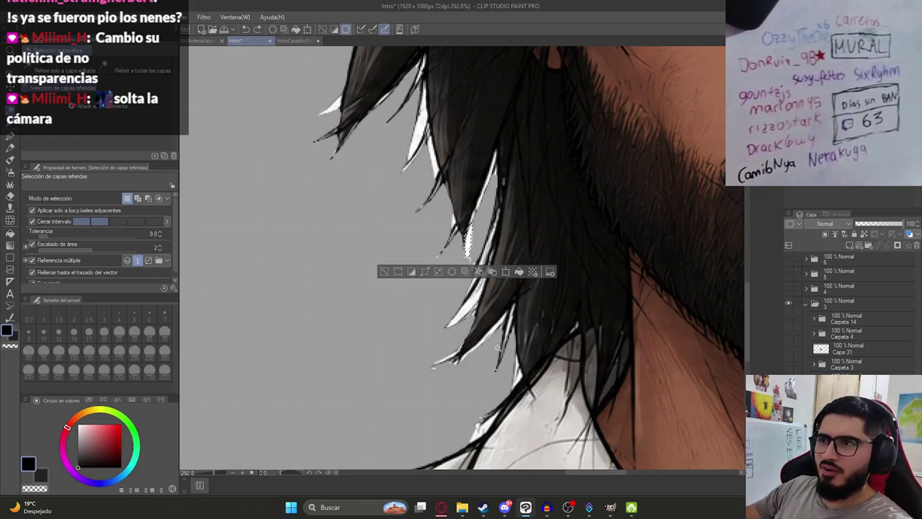
{"action": "scroll", "coordinate": [508, 273], "scroll_direction": "down", "scroll_amount": 5}
{"action": "key", "text": "alt+Tab"}
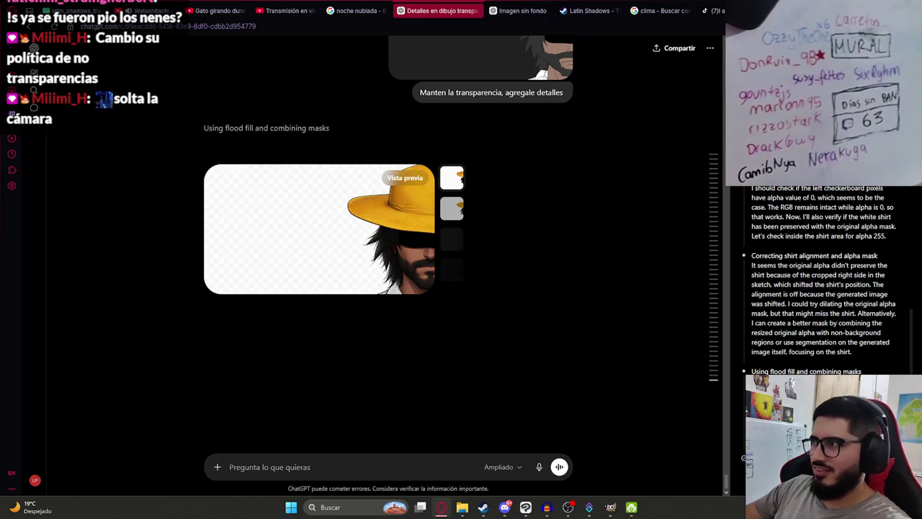
- Reload the ChatGPT conversation and choose the second image variant
{"action": "scroll", "coordinate": [280, 300], "scroll_direction": "up", "scroll_amount": 3}
{"action": "scroll", "coordinate": [308, 322], "scroll_direction": "up", "scroll_amount": 4}
{"action": "scroll", "coordinate": [308, 323], "scroll_direction": "down", "scroll_amount": 5}
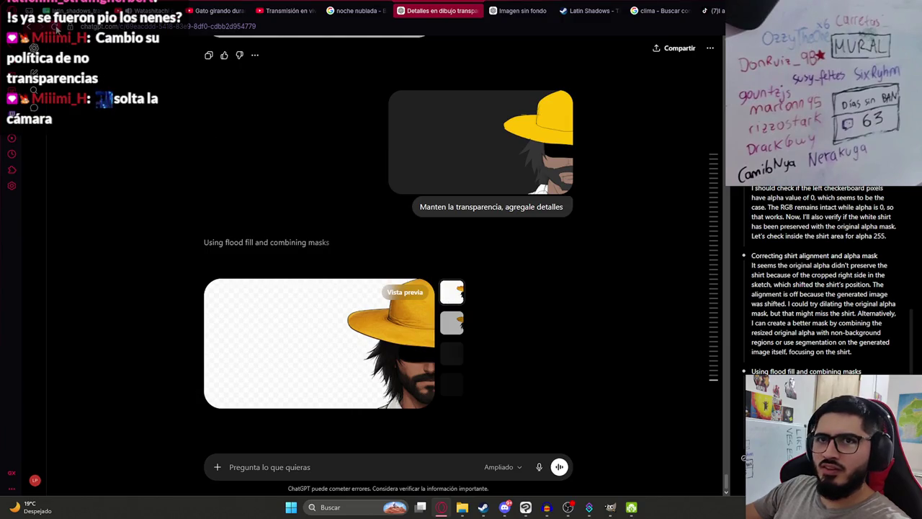
{"action": "left_click", "coordinate": [55, 27]}
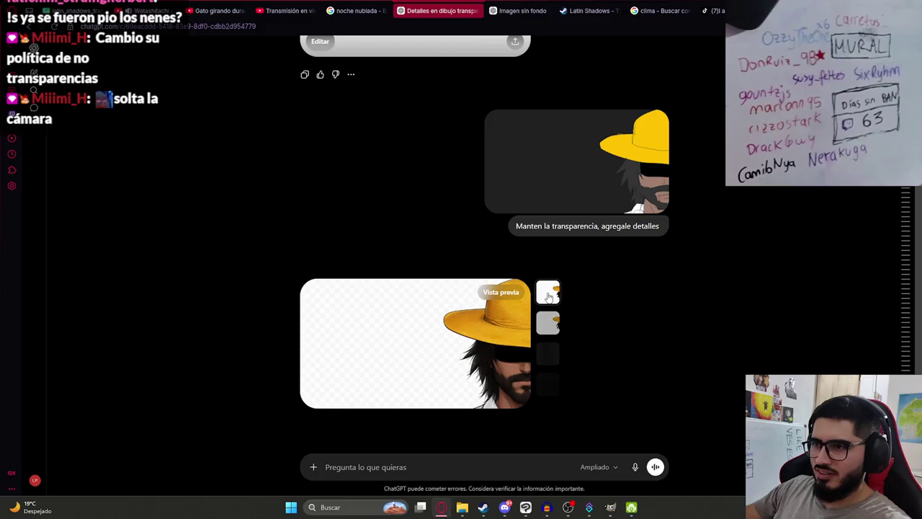
{"action": "left_click", "coordinate": [547, 329]}
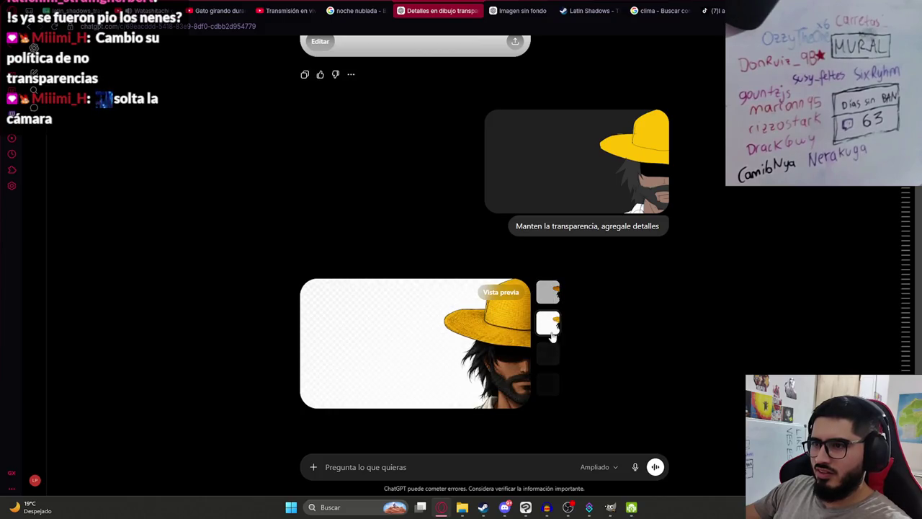
{"action": "left_click", "coordinate": [555, 306]}
{"action": "left_click", "coordinate": [555, 328]}
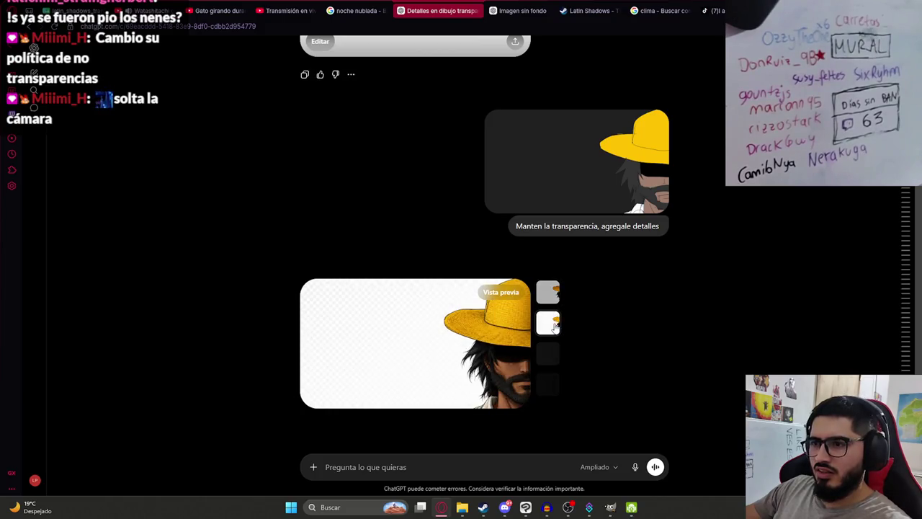
- Copy the second variant's full-size image and bring Clip Studio Paint forward
{"action": "left_click", "coordinate": [479, 361]}
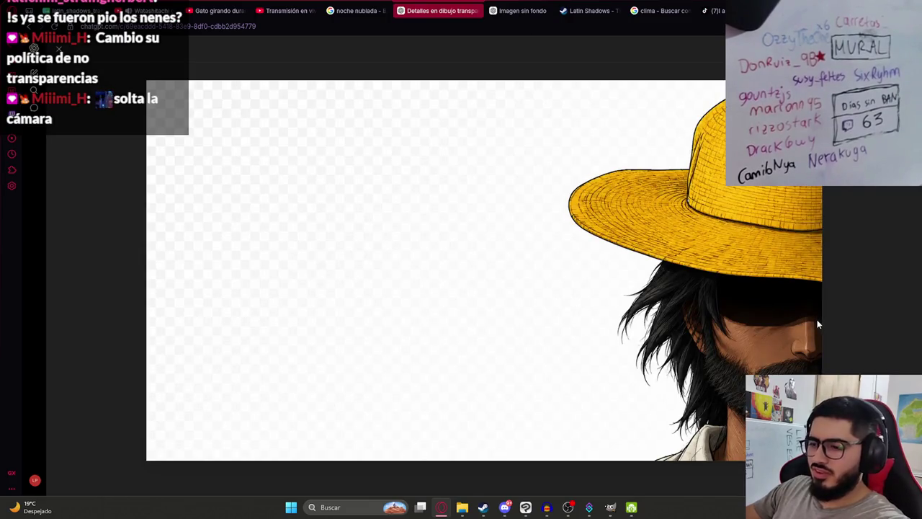
{"action": "right_click", "coordinate": [522, 249]}
{"action": "left_click", "coordinate": [547, 300]}
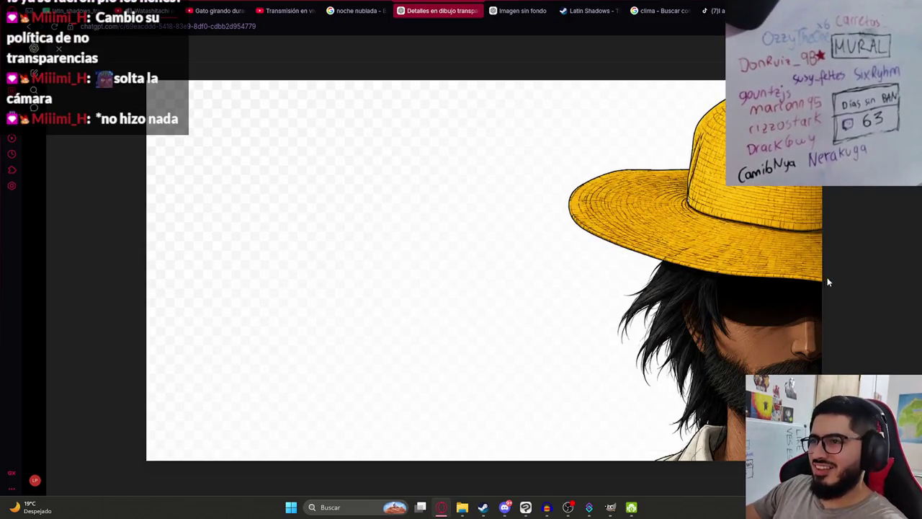
{"action": "left_click", "coordinate": [888, 256]}
{"action": "left_click", "coordinate": [488, 320]}
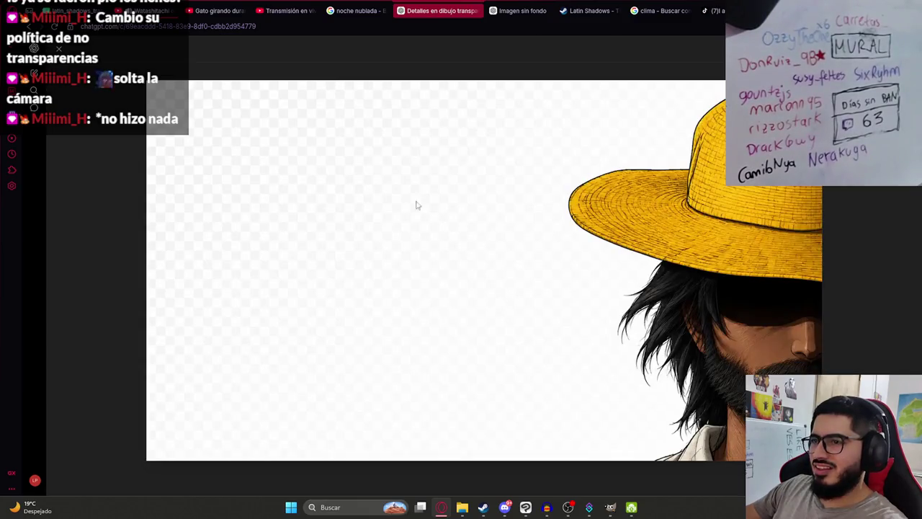
{"action": "key", "text": "F5"}
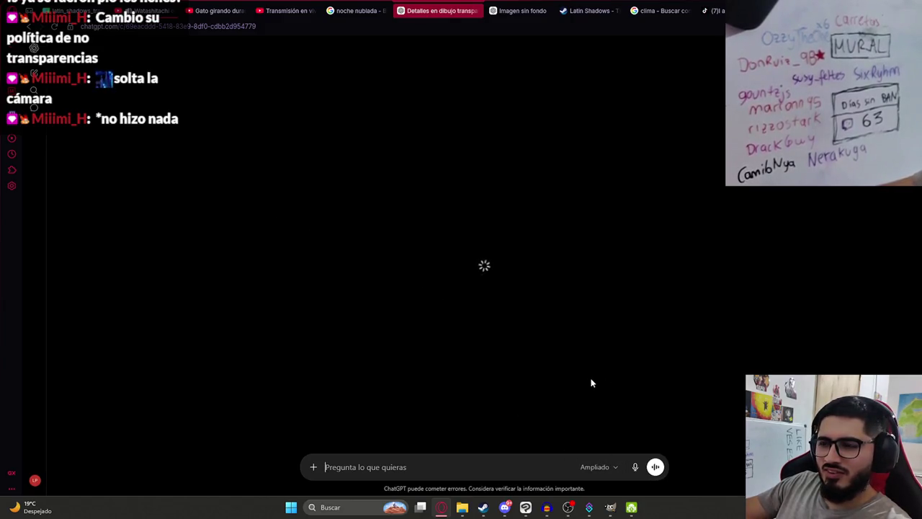
{"action": "left_click", "coordinate": [526, 508]}
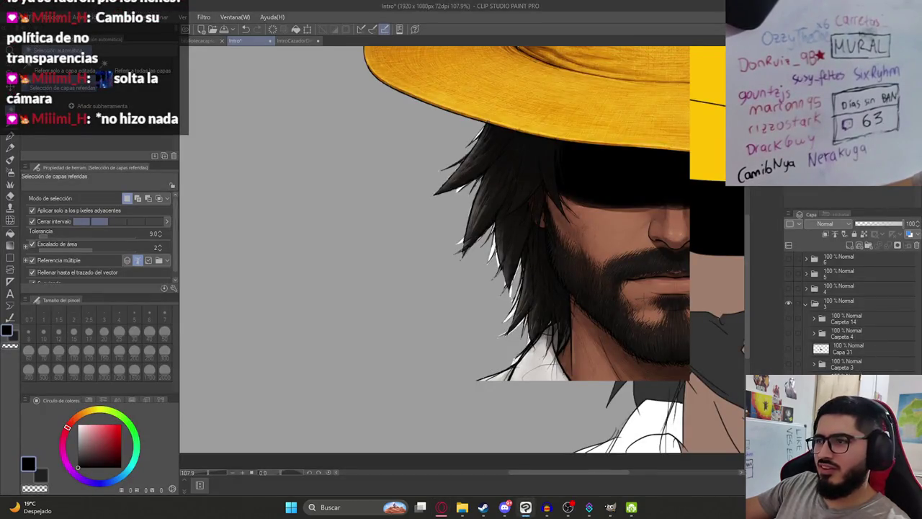
- Restore the flat-colour canvas and copy ChatGPT's second image variant
{"action": "right_click", "coordinate": [853, 315]}
{"action": "left_click", "coordinate": [836, 235]}
{"action": "key", "text": "alt+Tab"}
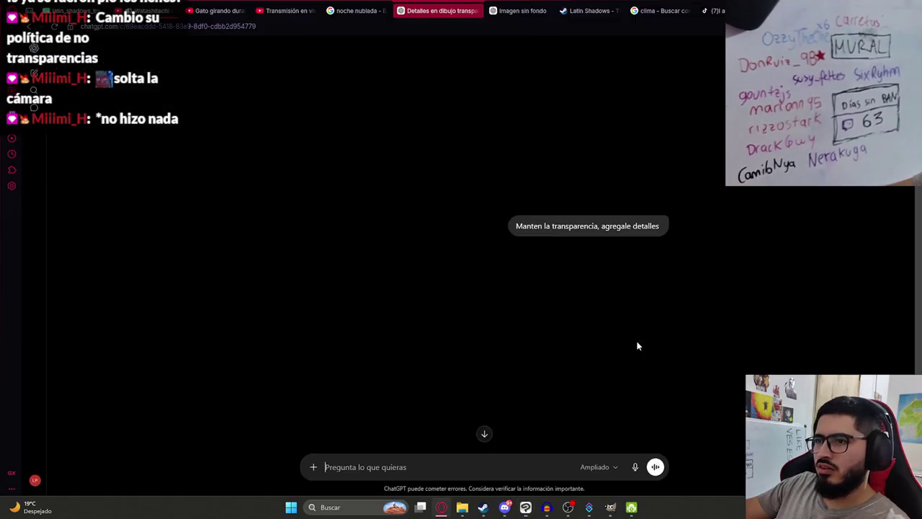
{"action": "scroll", "coordinate": [598, 371], "scroll_direction": "down", "scroll_amount": 2}
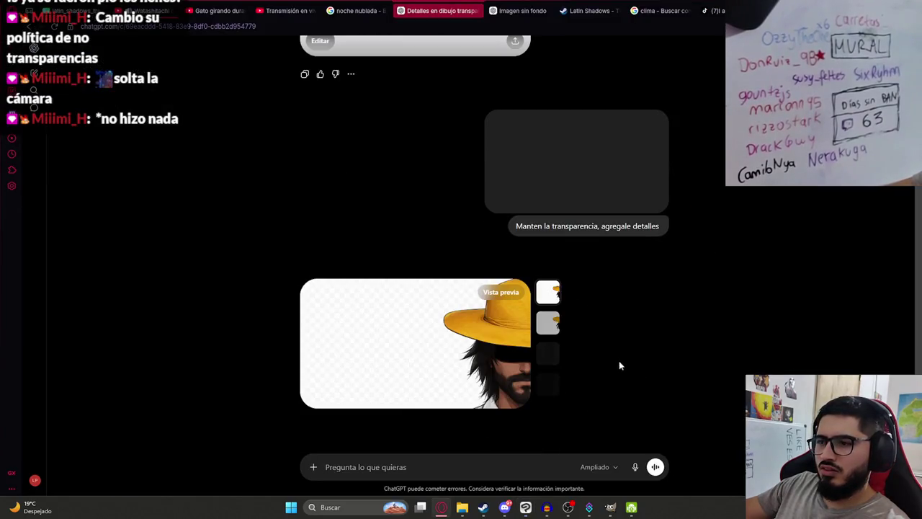
{"action": "left_click", "coordinate": [547, 326]}
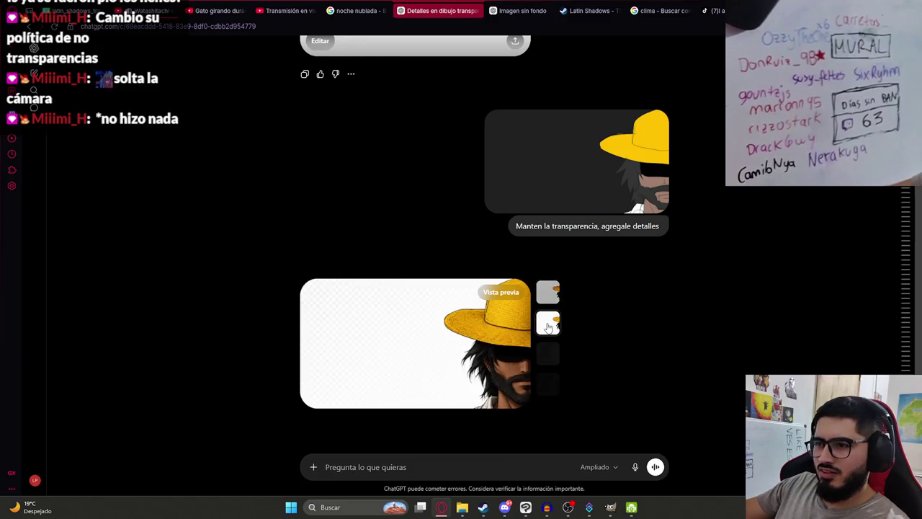
{"action": "left_click", "coordinate": [433, 341]}
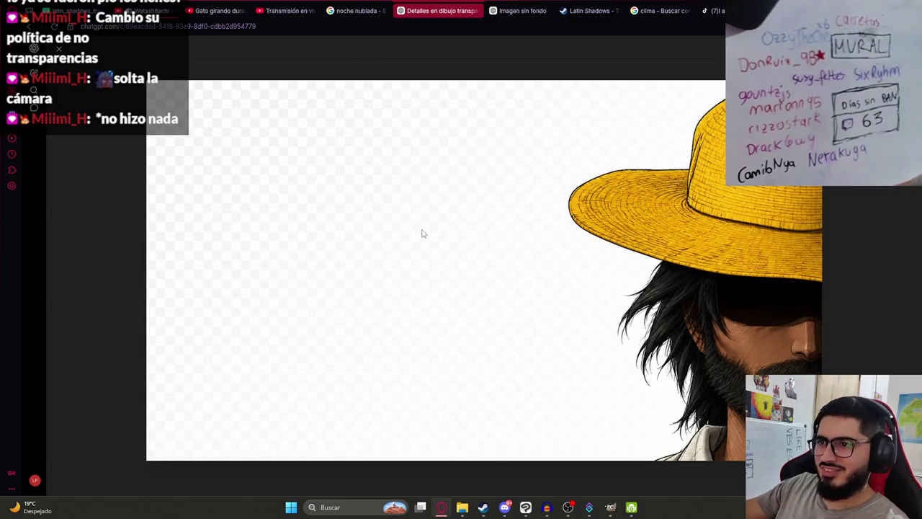
{"action": "right_click", "coordinate": [373, 334]}
{"action": "left_click", "coordinate": [413, 199]}
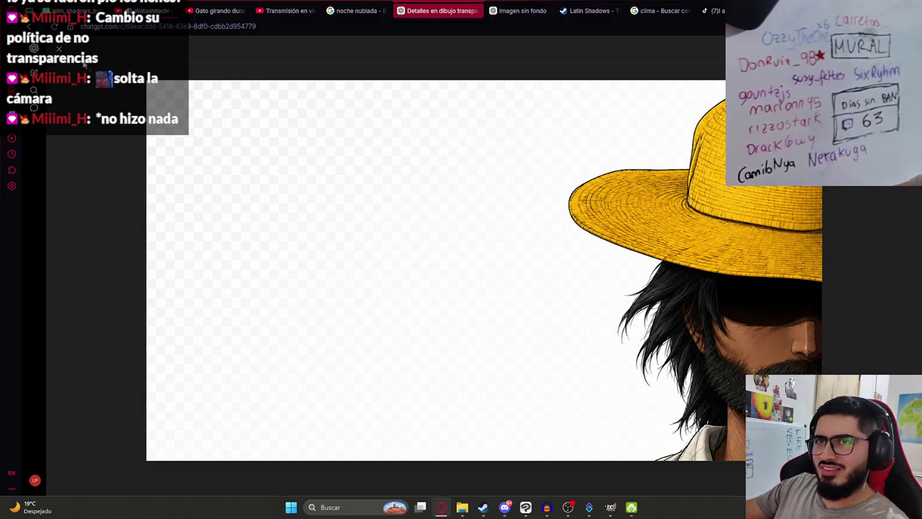
{"action": "key", "text": "Escape"}
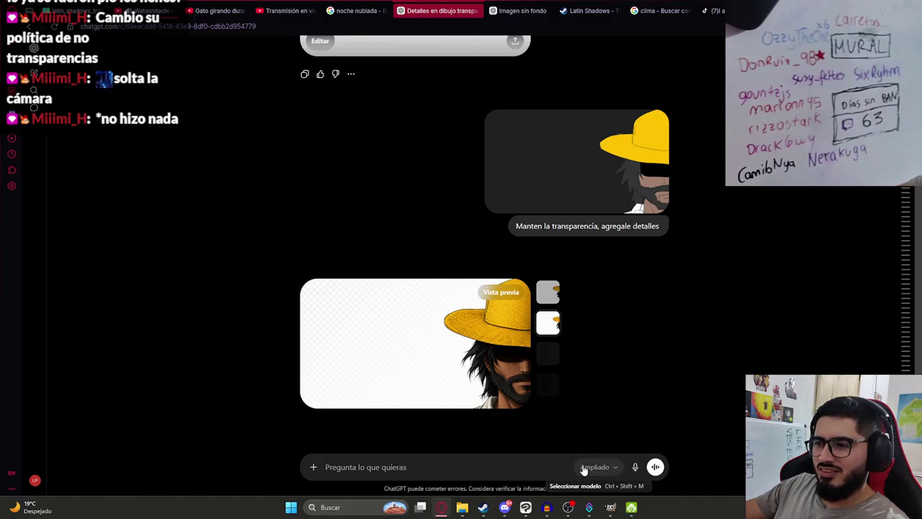
{"action": "key", "text": "alt+Tab"}
- Paste the detailed hatted-man render and make a colour-range selection around it
{"action": "key", "text": "ctrl+v"}
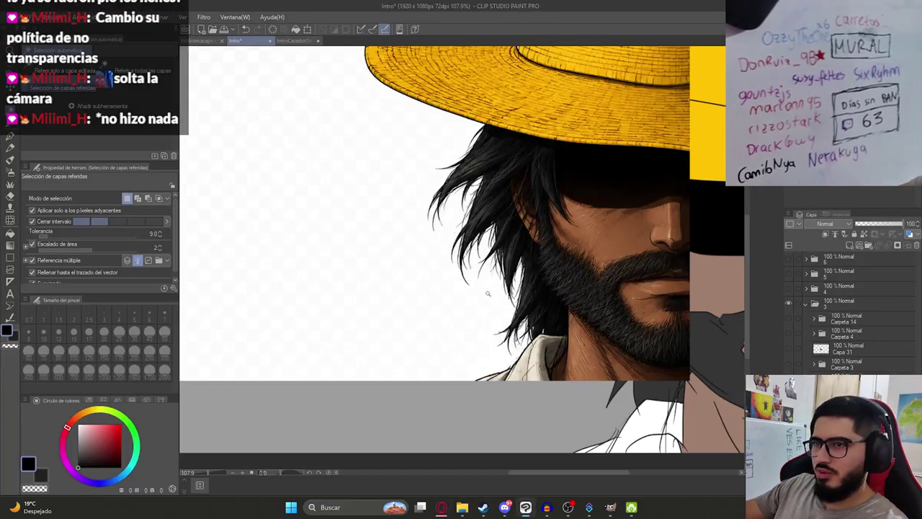
{"action": "scroll", "coordinate": [453, 287], "scroll_direction": "down", "scroll_amount": 3}
{"action": "scroll", "coordinate": [338, 185], "scroll_direction": "up", "scroll_amount": 1}
{"action": "left_click", "coordinate": [166, 16]}
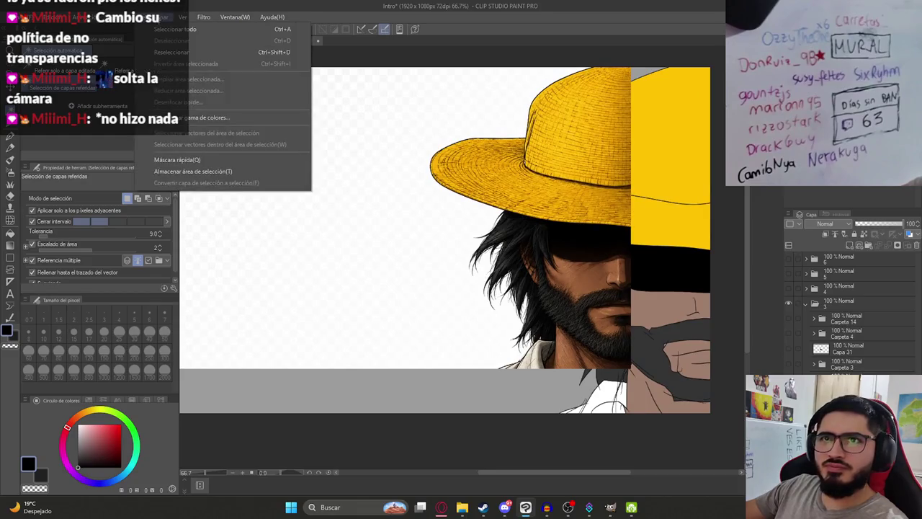
{"action": "left_click", "coordinate": [180, 117]}
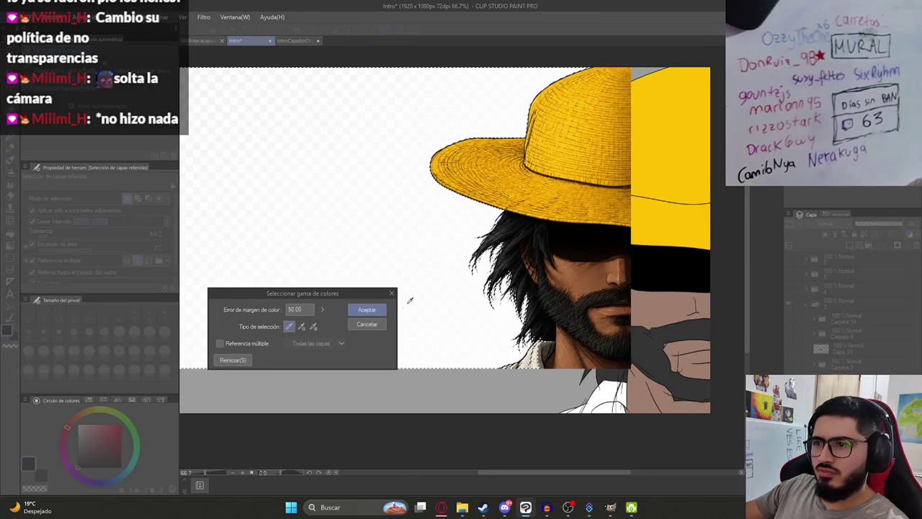
{"action": "left_click", "coordinate": [374, 310]}
{"action": "scroll", "coordinate": [536, 285], "scroll_direction": "up", "scroll_amount": 2}
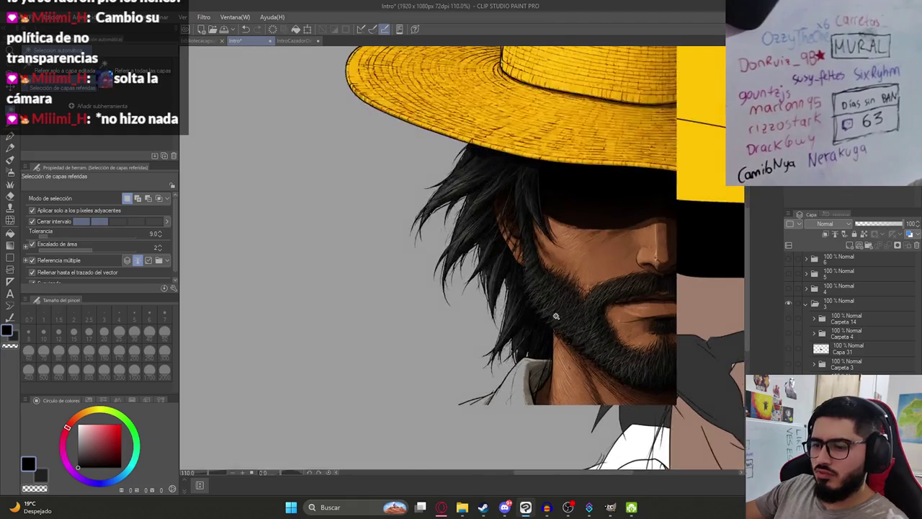
{"action": "scroll", "coordinate": [537, 286], "scroll_direction": "up", "scroll_amount": 2}
{"action": "key", "text": "k"}
{"action": "scroll", "coordinate": [503, 354], "scroll_direction": "down", "scroll_amount": 5}
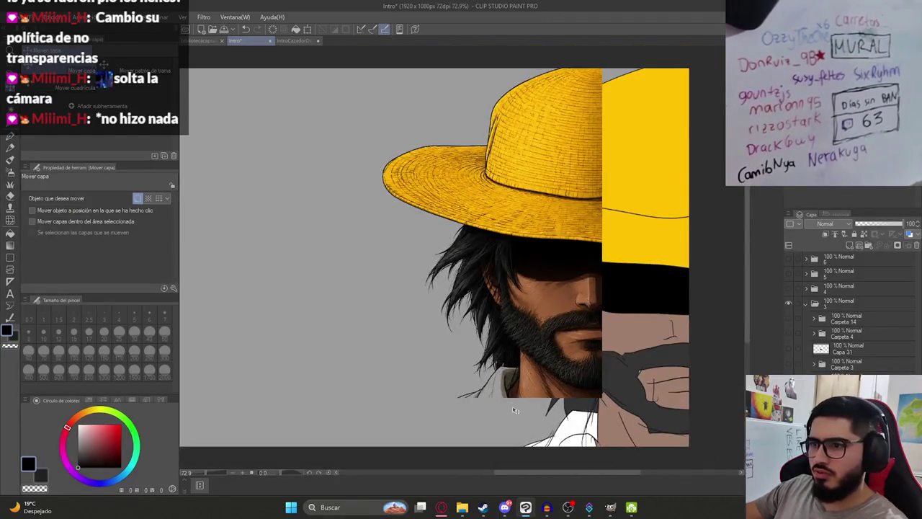
{"action": "scroll", "coordinate": [475, 375], "scroll_direction": "up", "scroll_amount": 2}
{"action": "scroll", "coordinate": [403, 307], "scroll_direction": "up", "scroll_amount": 2}
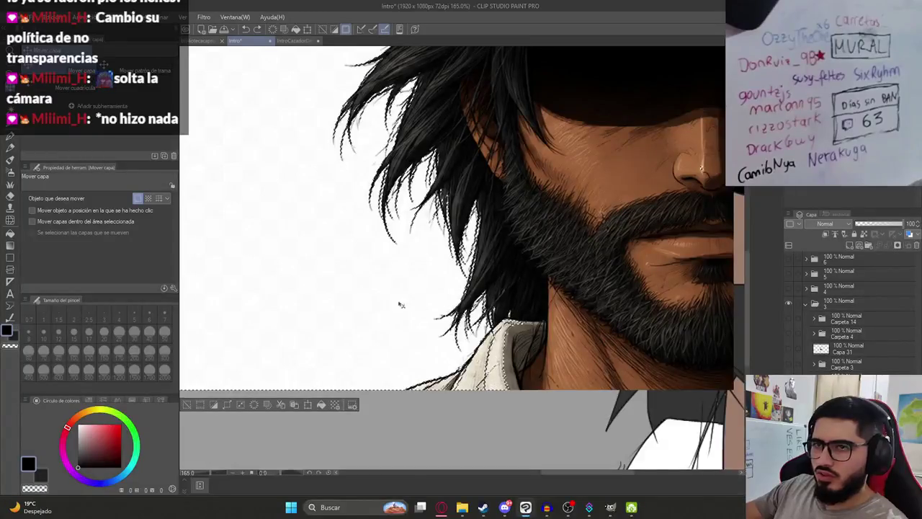
- Erase the collar's left edge from the selection using the erase-selection brush at size 40
{"action": "scroll", "coordinate": [436, 346], "scroll_direction": "up", "scroll_amount": 2}
{"action": "key", "text": "m"}
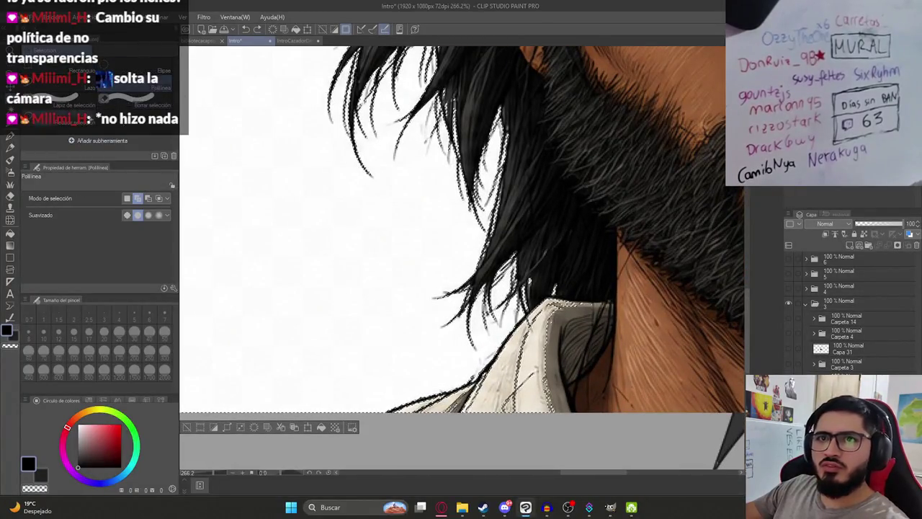
{"action": "left_click", "coordinate": [147, 101]}
{"action": "left_click", "coordinate": [149, 332]}
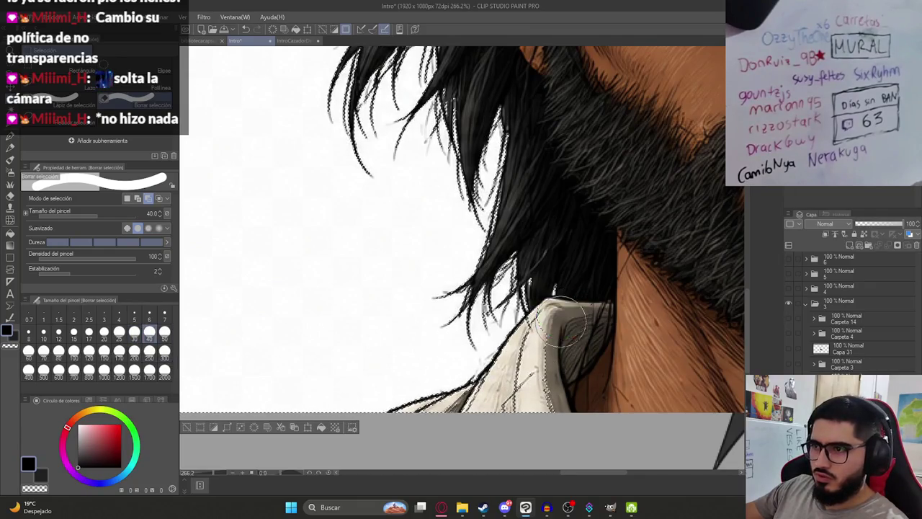
{"action": "mouse_move", "coordinate": [576, 329]}
{"action": "left_mouse_down"}
{"action": "mouse_move", "coordinate": [557, 324]}
{"action": "mouse_move", "coordinate": [540, 401]}
{"action": "mouse_move", "coordinate": [525, 415]}
{"action": "left_mouse_up"}
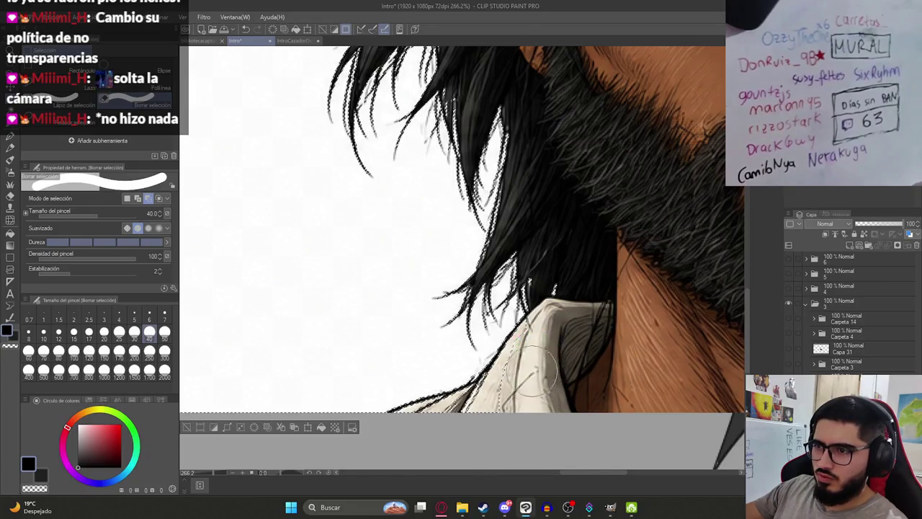
{"action": "left_click_drag", "start_coordinate": [491, 407], "coordinate": [406, 433]}
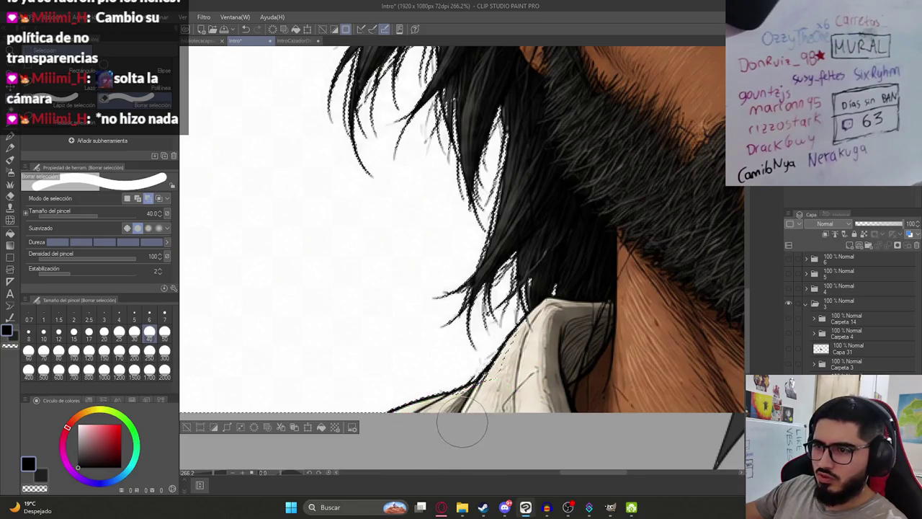
{"action": "left_click", "coordinate": [471, 413]}
{"action": "left_click_drag", "start_coordinate": [472, 413], "coordinate": [465, 418]}
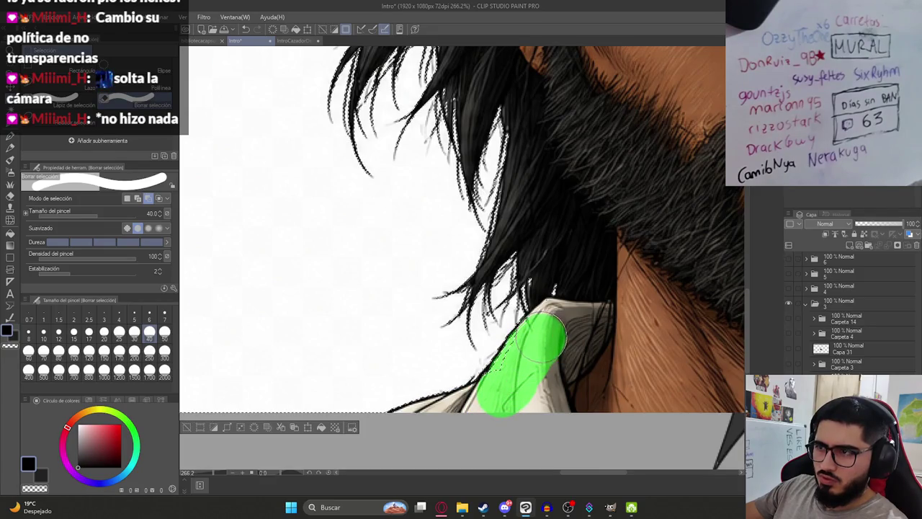
{"action": "left_click_drag", "start_coordinate": [551, 336], "coordinate": [559, 332]}
{"action": "scroll", "coordinate": [577, 310], "scroll_direction": "down", "scroll_amount": 3}
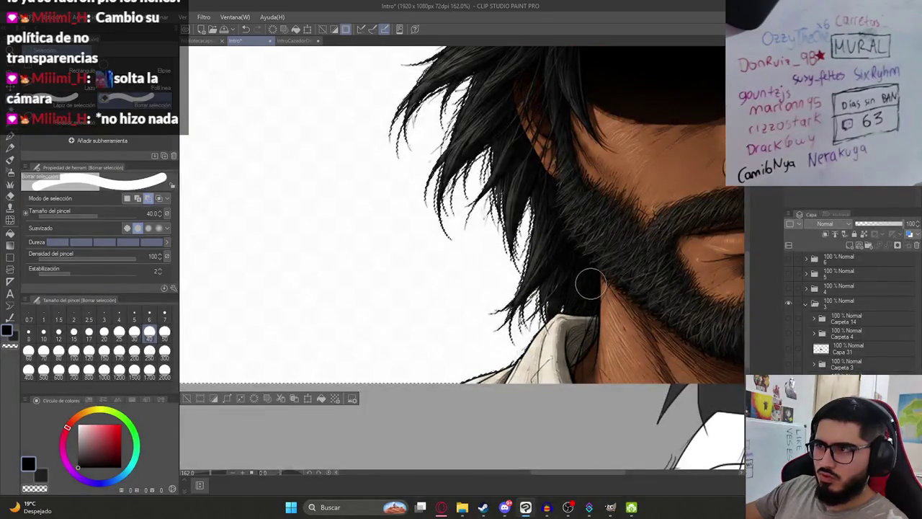
- Move the hatted-man layer down and to the right
{"action": "scroll", "coordinate": [589, 285], "scroll_direction": "down", "scroll_amount": 2}
{"action": "scroll", "coordinate": [504, 396], "scroll_direction": "down", "scroll_amount": 1}
{"action": "scroll", "coordinate": [519, 323], "scroll_direction": "down", "scroll_amount": 2}
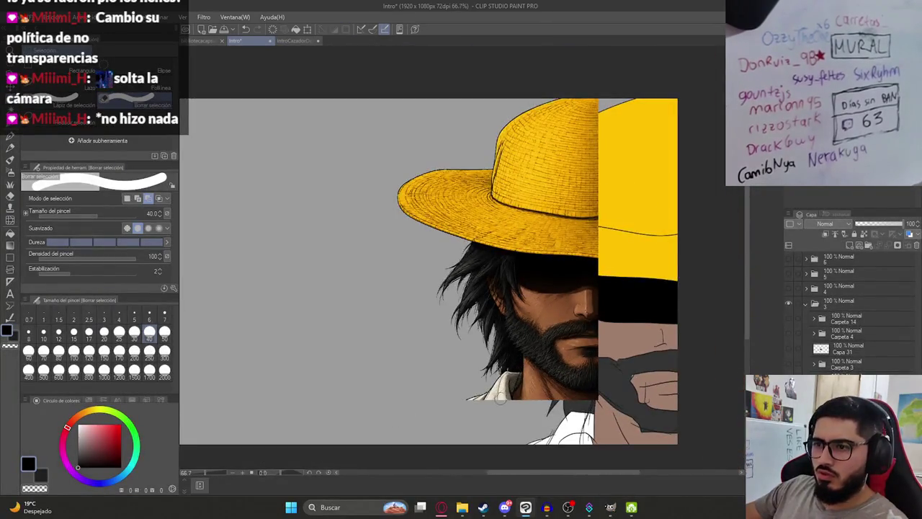
{"action": "scroll", "coordinate": [501, 400], "scroll_direction": "up", "scroll_amount": 3}
{"action": "key", "text": "k"}
{"action": "scroll", "coordinate": [515, 411], "scroll_direction": "down", "scroll_amount": 1}
{"action": "scroll", "coordinate": [607, 354], "scroll_direction": "down", "scroll_amount": 3}
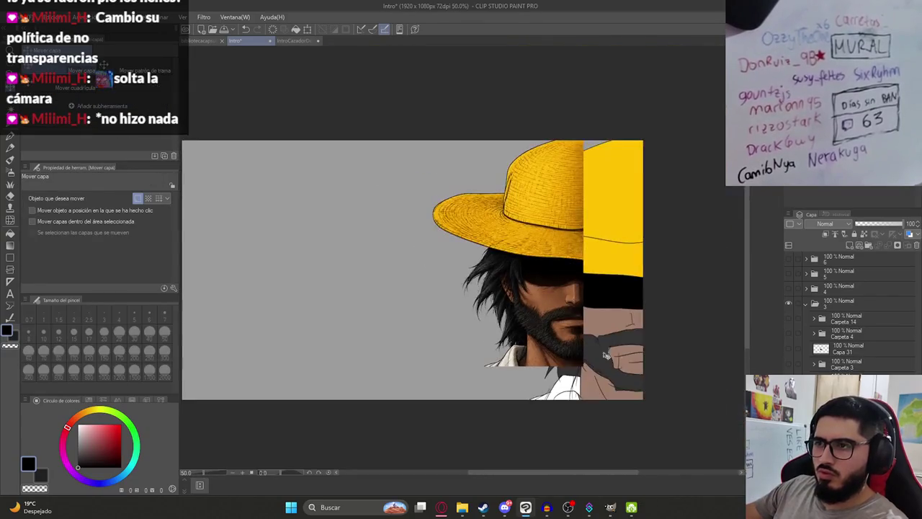
{"action": "scroll", "coordinate": [525, 325], "scroll_direction": "down", "scroll_amount": 1}
{"action": "mouse_move", "coordinate": [525, 325]}
{"action": "left_mouse_down"}
{"action": "mouse_move", "coordinate": [548, 346]}
{"action": "mouse_move", "coordinate": [521, 245]}
{"action": "left_mouse_up"}
{"action": "scroll", "coordinate": [472, 310], "scroll_direction": "up", "scroll_amount": 3}
{"action": "scroll", "coordinate": [472, 310], "scroll_direction": "up", "scroll_amount": 5}
{"action": "scroll", "coordinate": [501, 271], "scroll_direction": "down", "scroll_amount": 2}
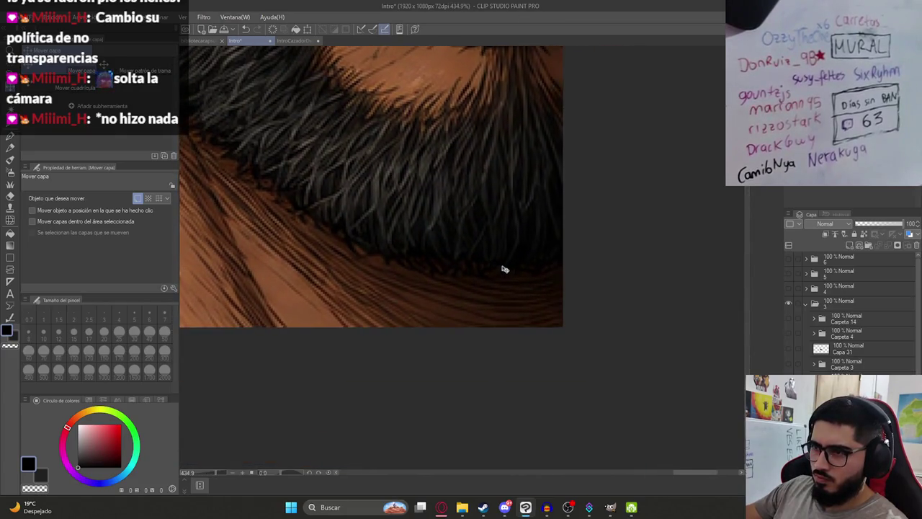
{"action": "scroll", "coordinate": [395, 196], "scroll_direction": "down", "scroll_amount": 5}
{"action": "scroll", "coordinate": [395, 196], "scroll_direction": "down", "scroll_amount": 1}
{"action": "left_click_drag", "start_coordinate": [395, 196], "coordinate": [470, 278]}
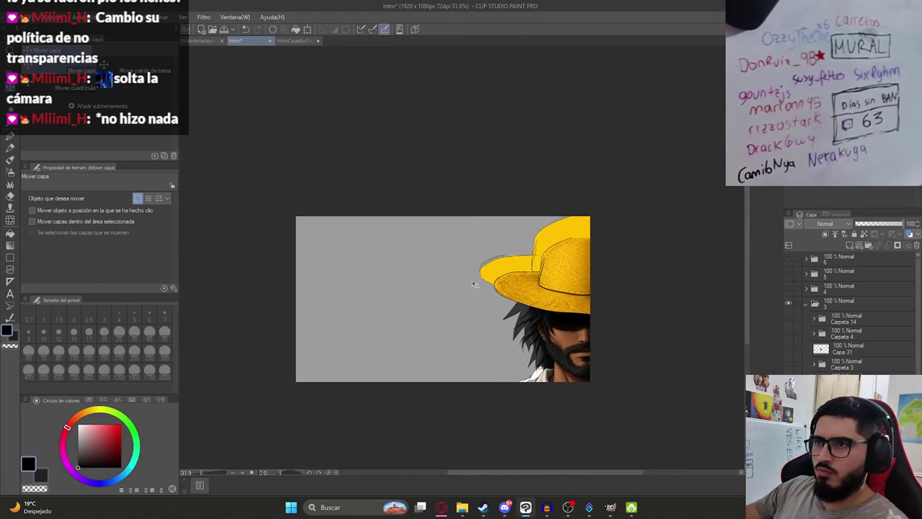
- Scale the hat figure to 101% and tilt it slightly clockwise
{"action": "key", "text": "ctrl+t"}
{"action": "left_click_drag", "start_coordinate": [462, 220], "coordinate": [452, 217]}
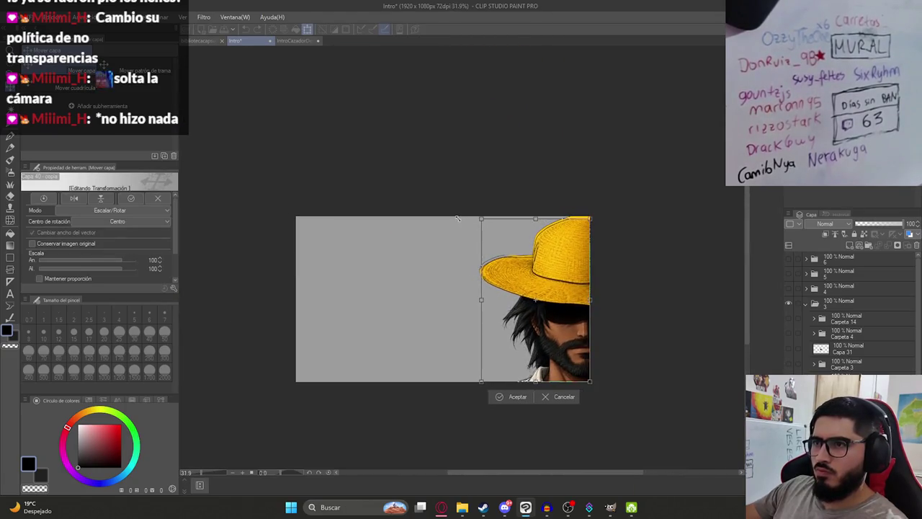
{"action": "key", "text": "Return"}
{"action": "scroll", "coordinate": [461, 216], "scroll_direction": "up", "scroll_amount": 2}
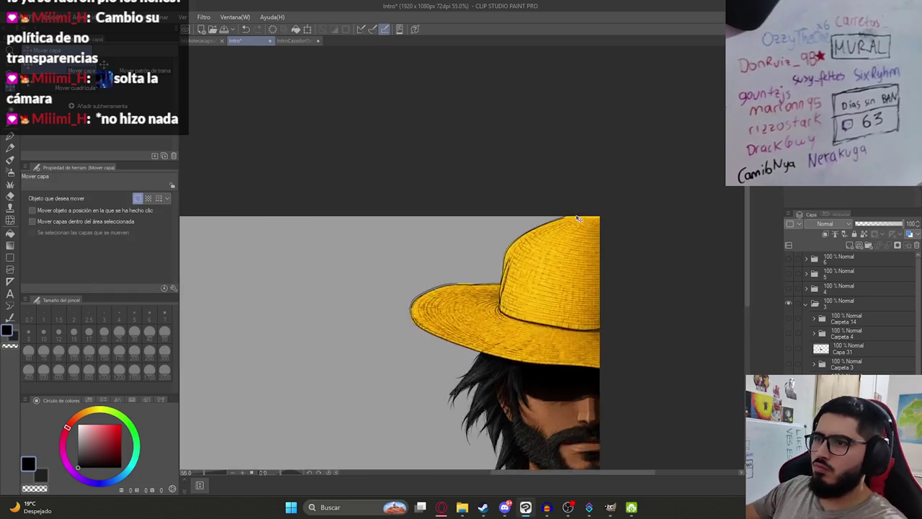
{"action": "scroll", "coordinate": [476, 202], "scroll_direction": "up", "scroll_amount": 1}
{"action": "scroll", "coordinate": [499, 181], "scroll_direction": "up", "scroll_amount": 1}
{"action": "key", "text": "ctrl+t"}
{"action": "scroll", "coordinate": [401, 189], "scroll_direction": "down", "scroll_amount": 1}
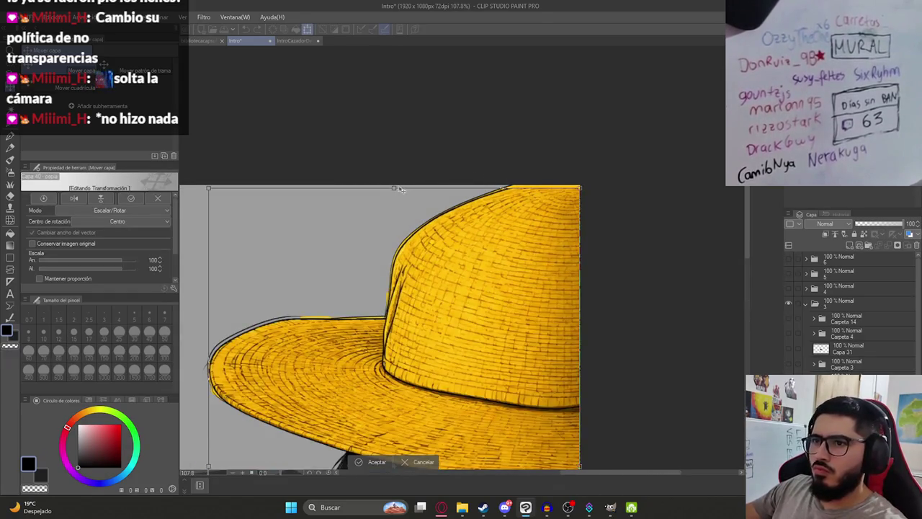
{"action": "left_click_drag", "start_coordinate": [393, 188], "coordinate": [401, 178]}
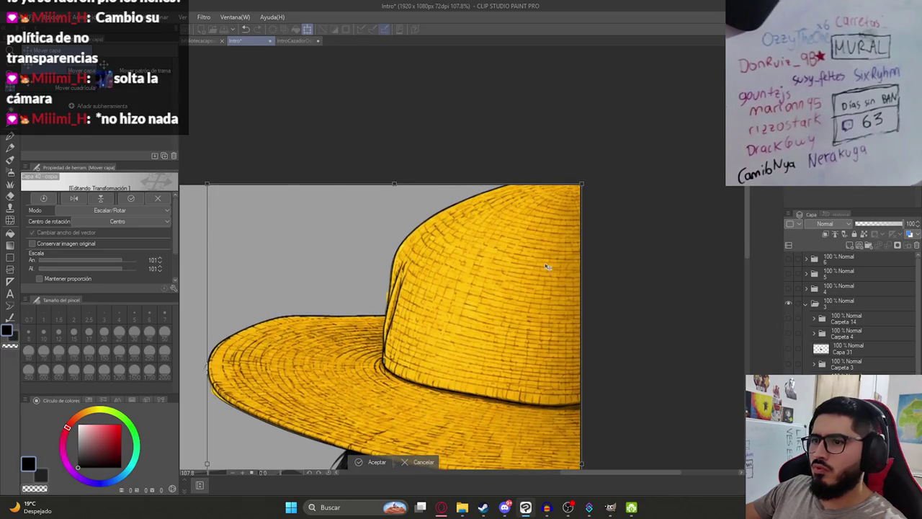
{"action": "key", "text": "Return"}
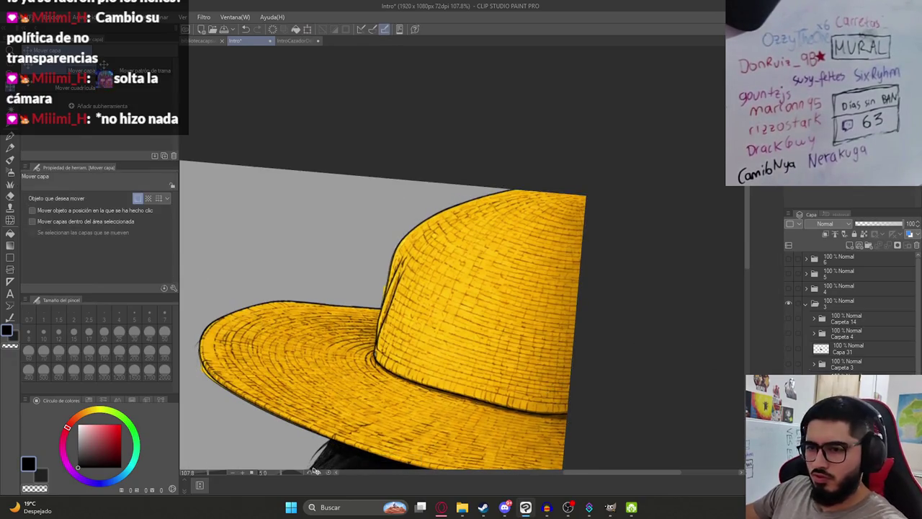
{"action": "scroll", "coordinate": [638, 341], "scroll_direction": "down", "scroll_amount": 5}
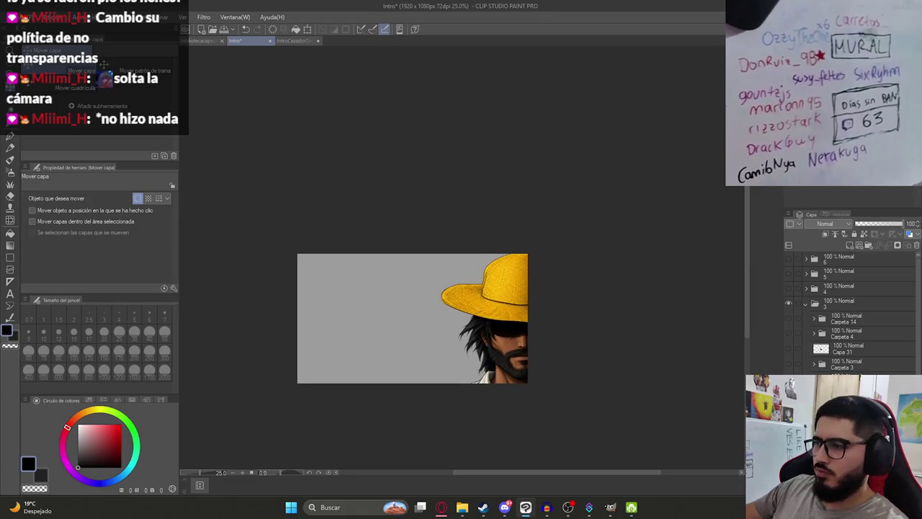
{"action": "scroll", "coordinate": [850, 317], "scroll_direction": "down", "scroll_amount": 1}
{"action": "key", "text": "ctrl+0"}
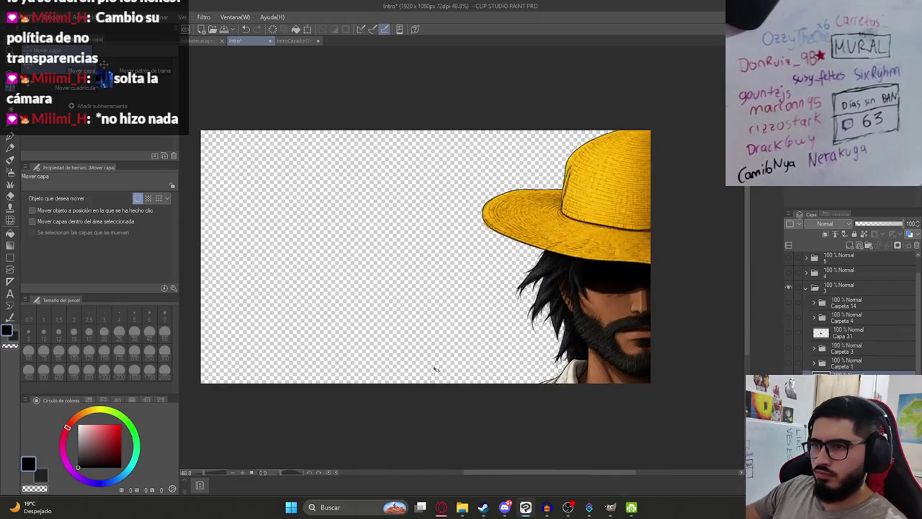
- Export the canvas as Ilustracion4.png, accepting the PNG export settings
{"action": "left_click", "coordinate": [13, 16]}
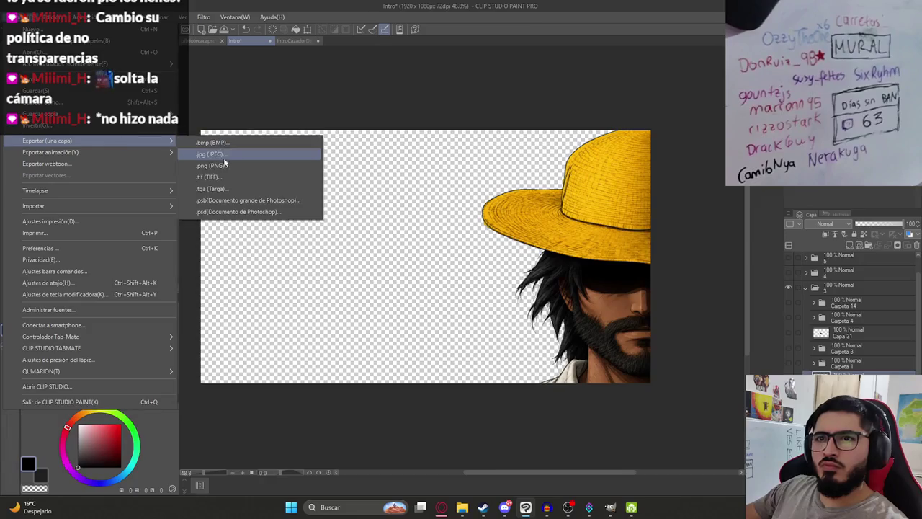
{"action": "left_click", "coordinate": [224, 166]}
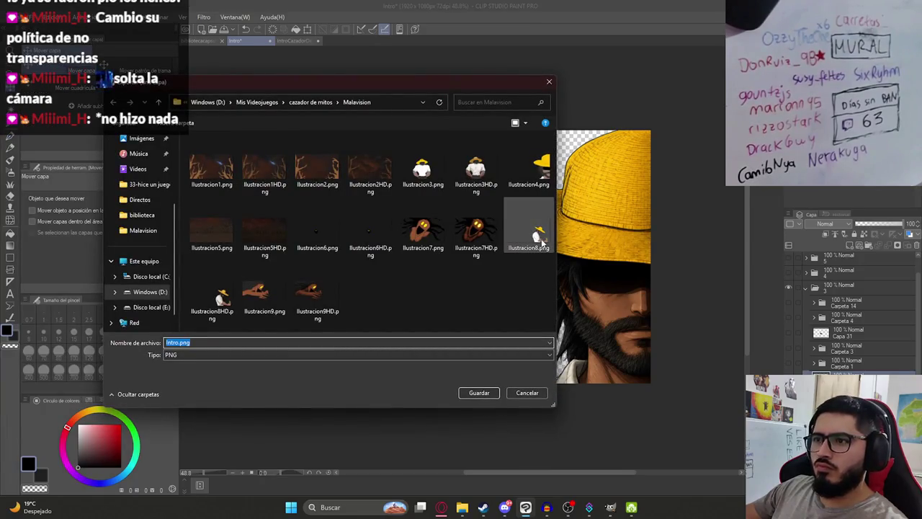
{"action": "left_click", "coordinate": [529, 169]}
{"action": "double_click", "coordinate": [198, 344]}
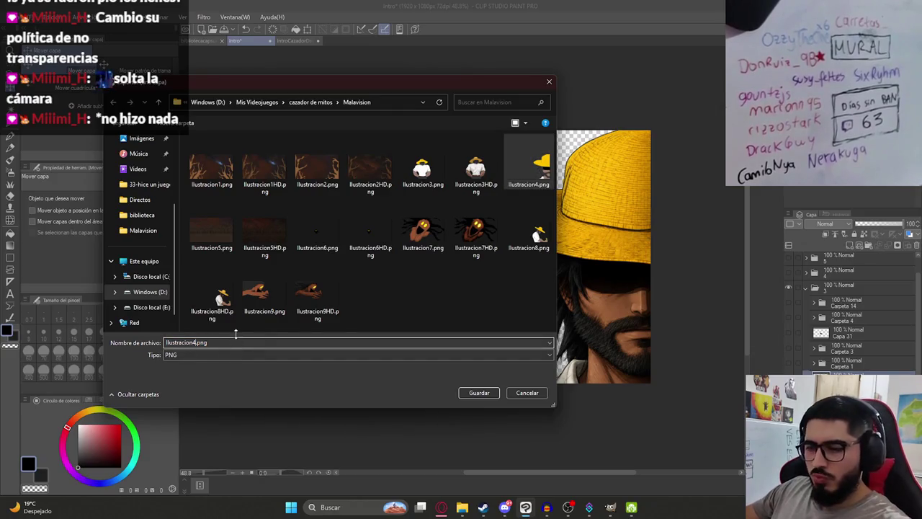
{"action": "left_click", "coordinate": [488, 392]}
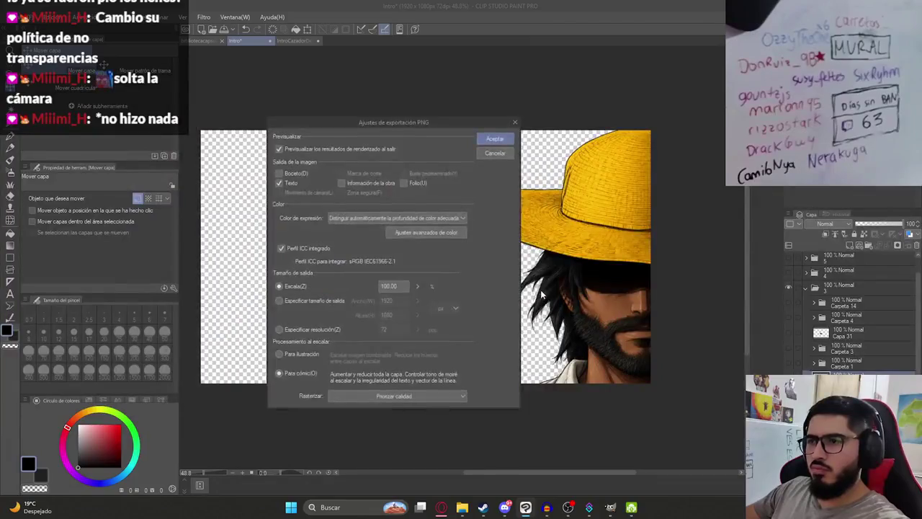
{"action": "key", "text": "Return"}
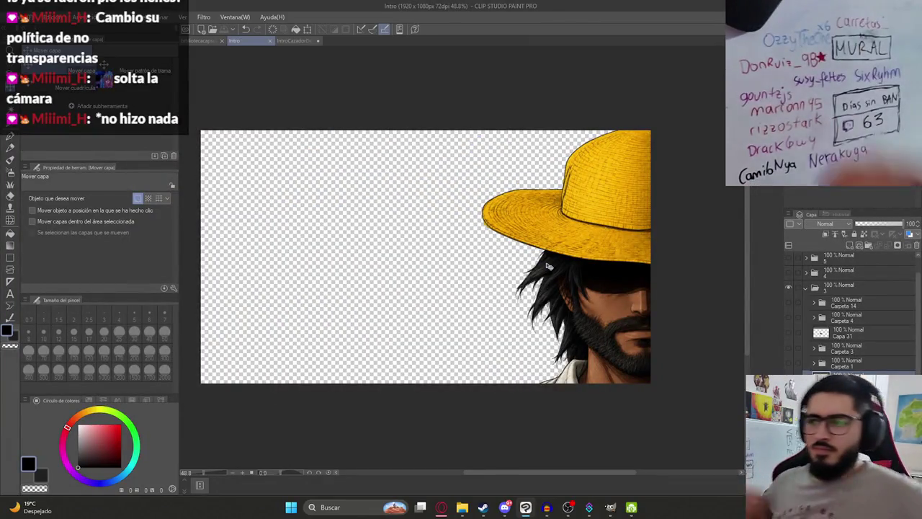
{"action": "left_click", "coordinate": [805, 287]}
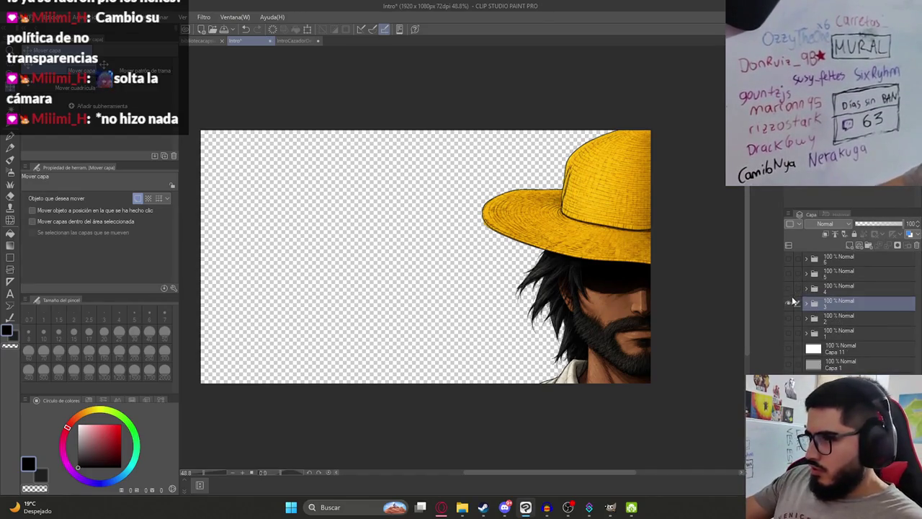
- Hide folder 3, show folder 5 and the grey background, and select Capa 39
{"action": "left_click", "coordinate": [788, 302]}
{"action": "left_click", "coordinate": [787, 287]}
{"action": "left_click", "coordinate": [788, 274]}
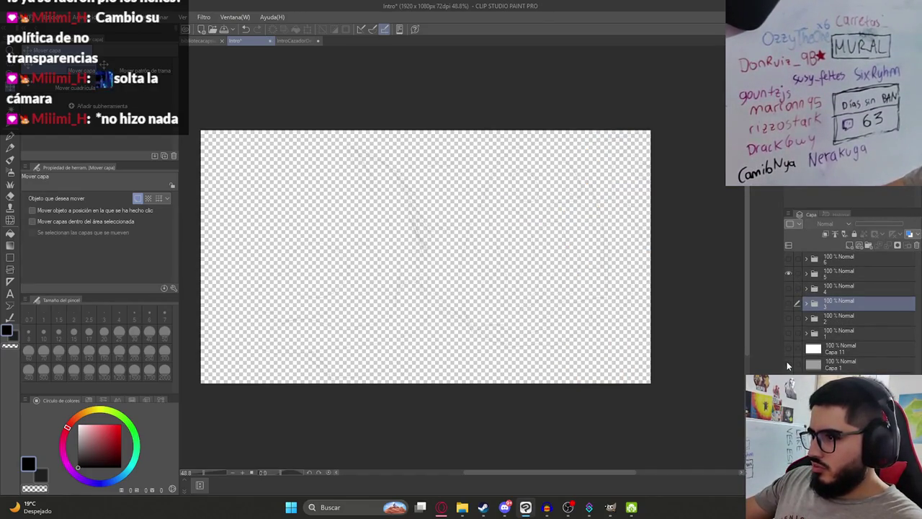
{"action": "left_click", "coordinate": [788, 363]}
{"action": "left_click", "coordinate": [806, 273]}
{"action": "left_click", "coordinate": [850, 289]}
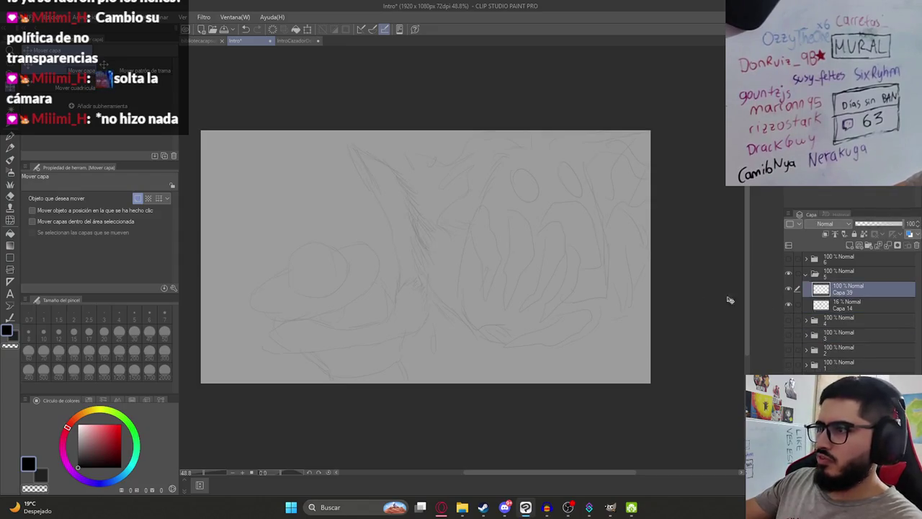
- Draw and undo a test pen stroke, then return to the browser
{"action": "key", "text": "p"}
{"action": "mouse_move", "coordinate": [431, 265]}
{"action": "left_mouse_down"}
{"action": "mouse_move", "coordinate": [433, 286]}
{"action": "mouse_move", "coordinate": [505, 278]}
{"action": "left_mouse_up"}
{"action": "key", "text": "ctrl+z"}
{"action": "key", "text": "ctrl+z"}
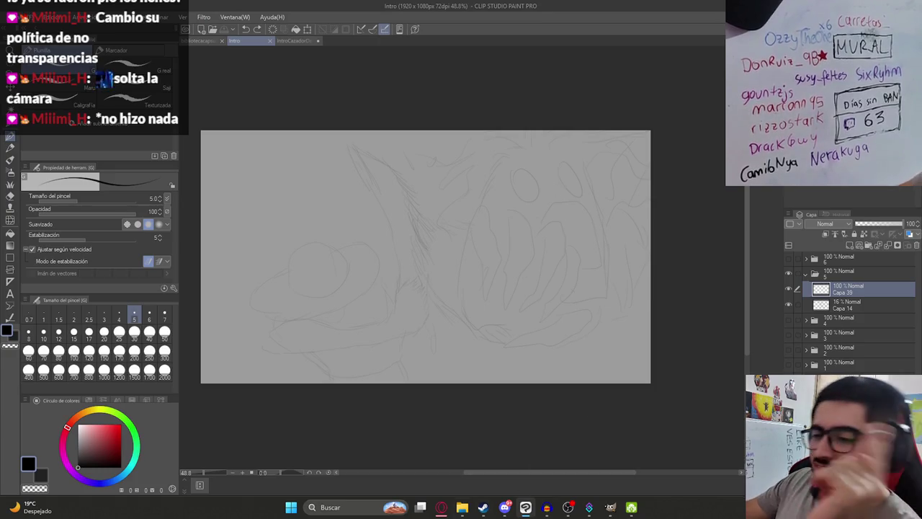
{"action": "left_click", "coordinate": [441, 507]}
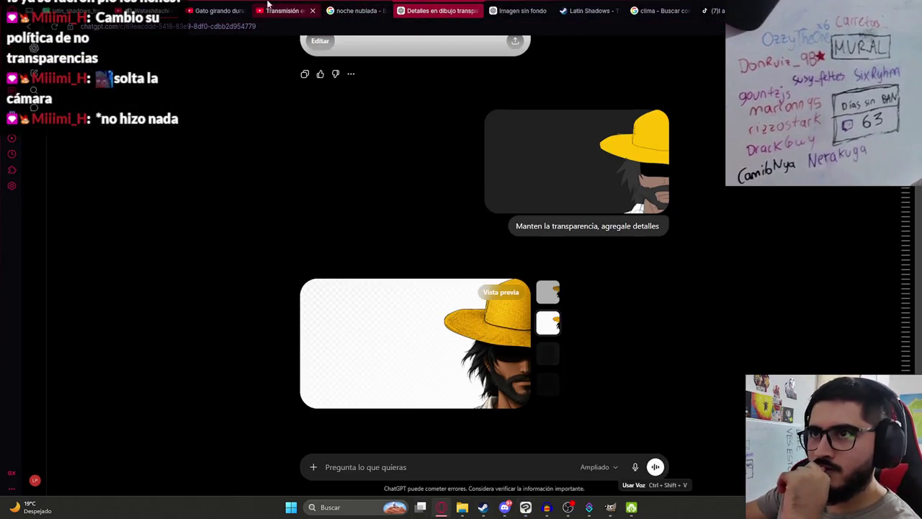
- Search YouTube for 're9 requiem leon vs tyrabt' and open the Tyrant Mr X full boss fight video
{"action": "left_click", "coordinate": [218, 10]}
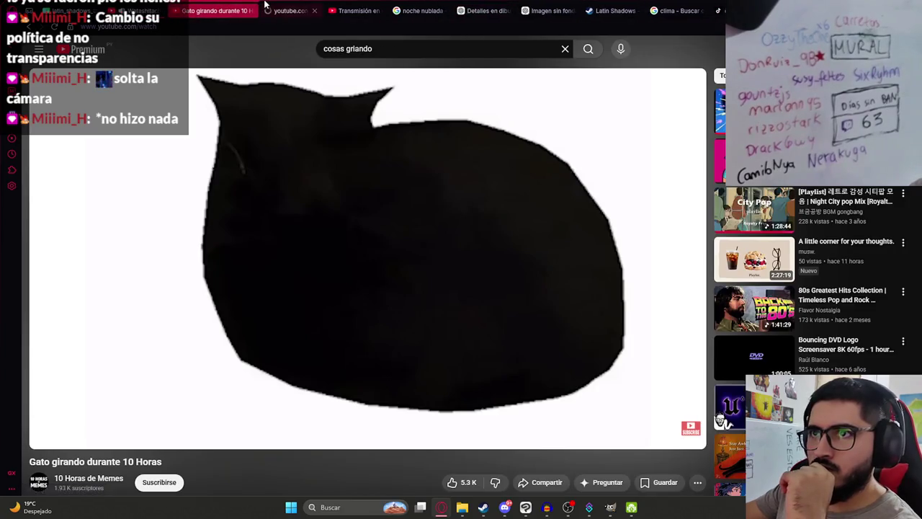
{"action": "left_click", "coordinate": [289, 10]}
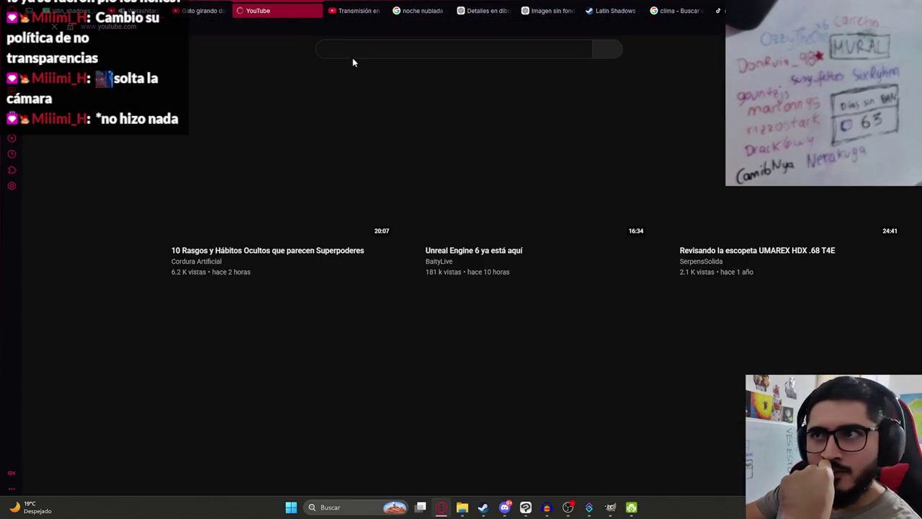
{"action": "left_click", "coordinate": [364, 48]}
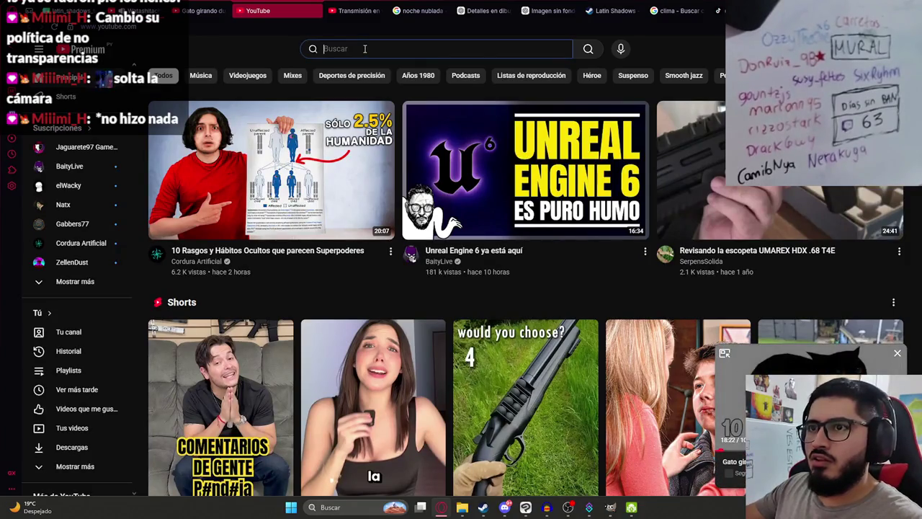
{"action": "type", "text": "re"}
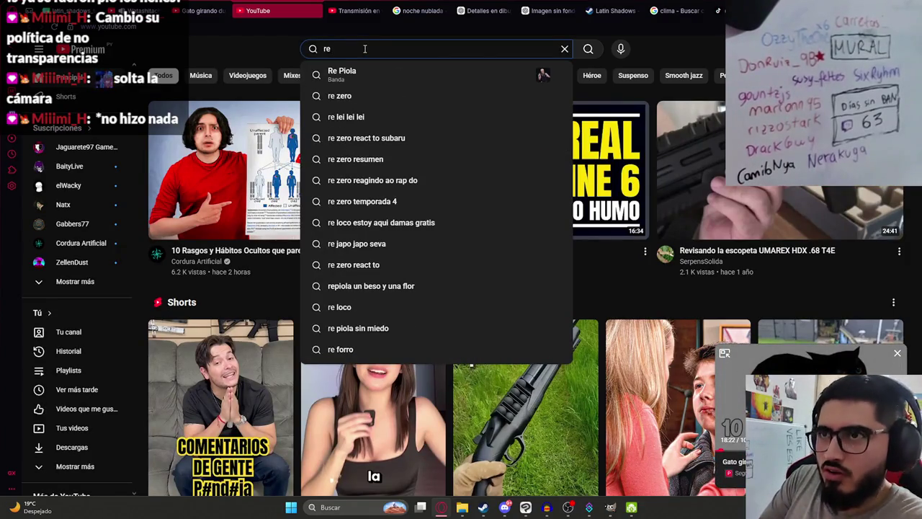
{"action": "type", "text": "9 requiem leon vs tyrabt"}
{"action": "key", "text": "Return"}
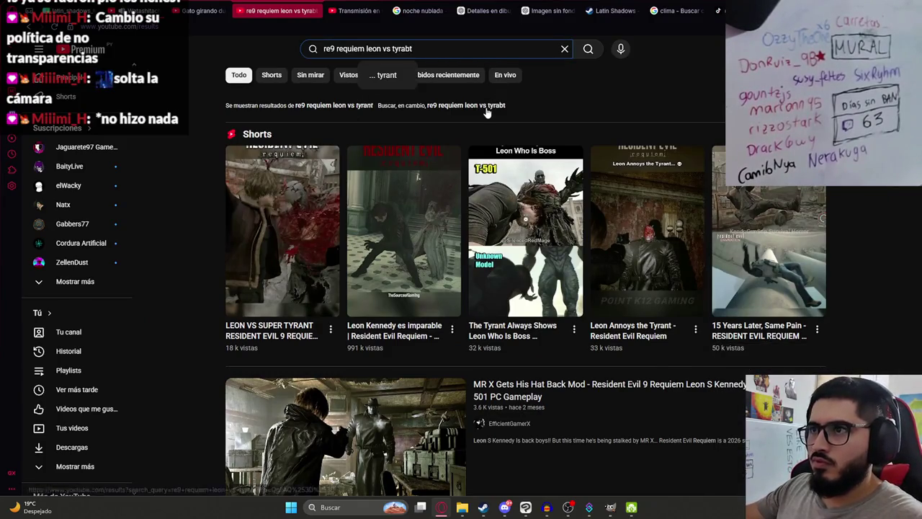
{"action": "scroll", "coordinate": [390, 219], "scroll_direction": "down", "scroll_amount": 2}
{"action": "scroll", "coordinate": [389, 218], "scroll_direction": "down", "scroll_amount": 3}
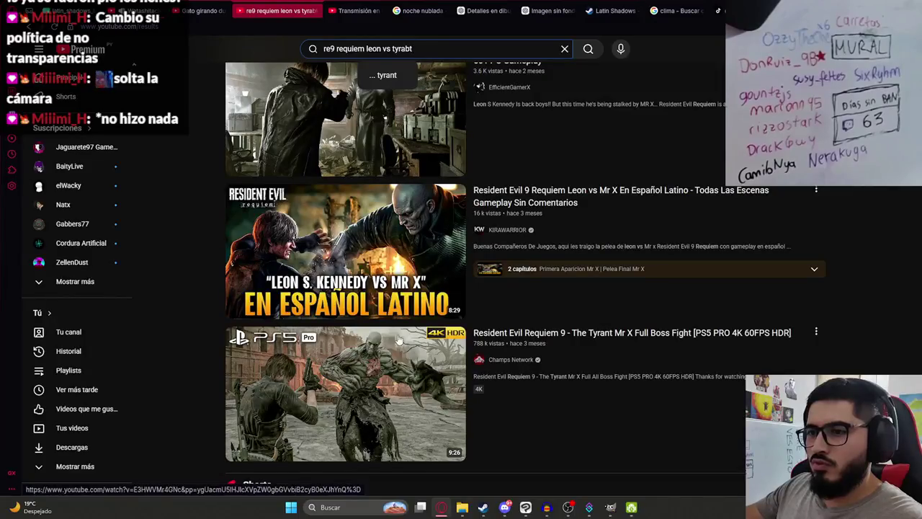
{"action": "left_click", "coordinate": [402, 385]}
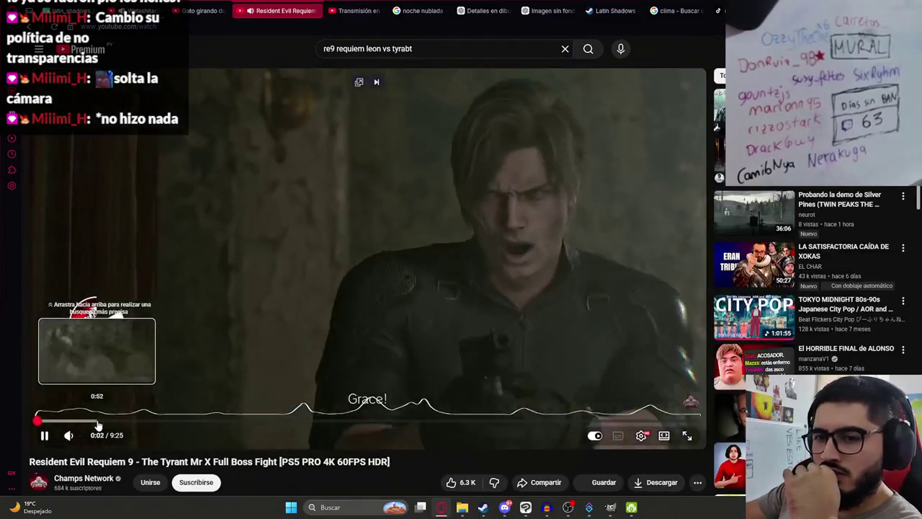
- Scrub the fight video ahead past 4:41 and 5:18 to around 5:43
{"action": "left_click", "coordinate": [98, 420]}
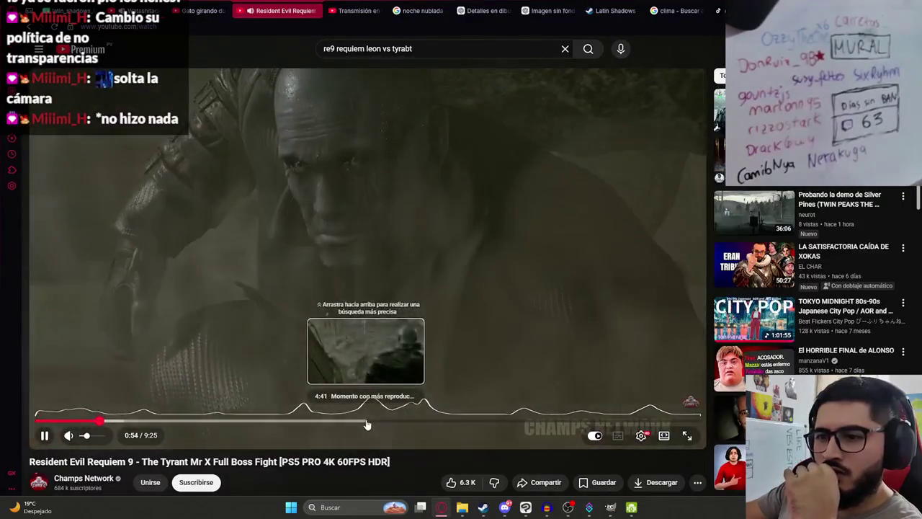
{"action": "left_click", "coordinate": [367, 423]}
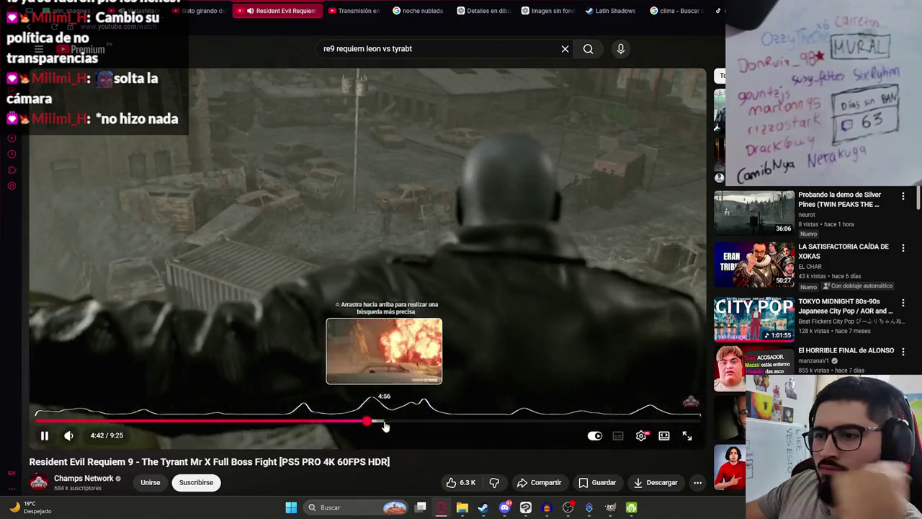
{"action": "left_click", "coordinate": [384, 424]}
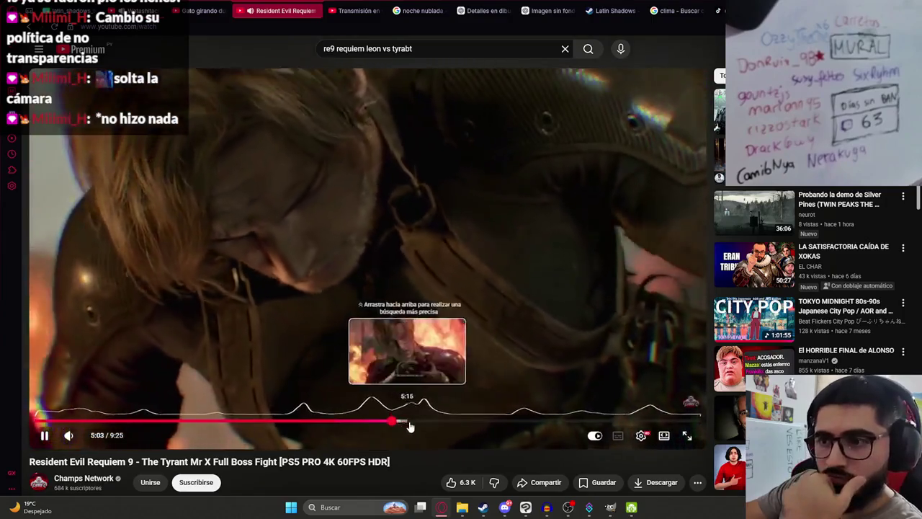
{"action": "left_click", "coordinate": [410, 425]}
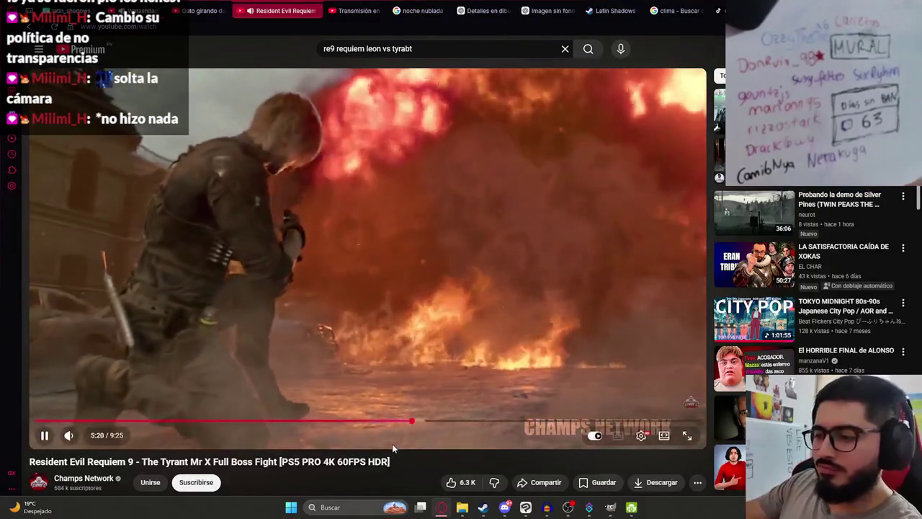
{"action": "key", "text": "Right"}
{"action": "key", "text": "Right"}
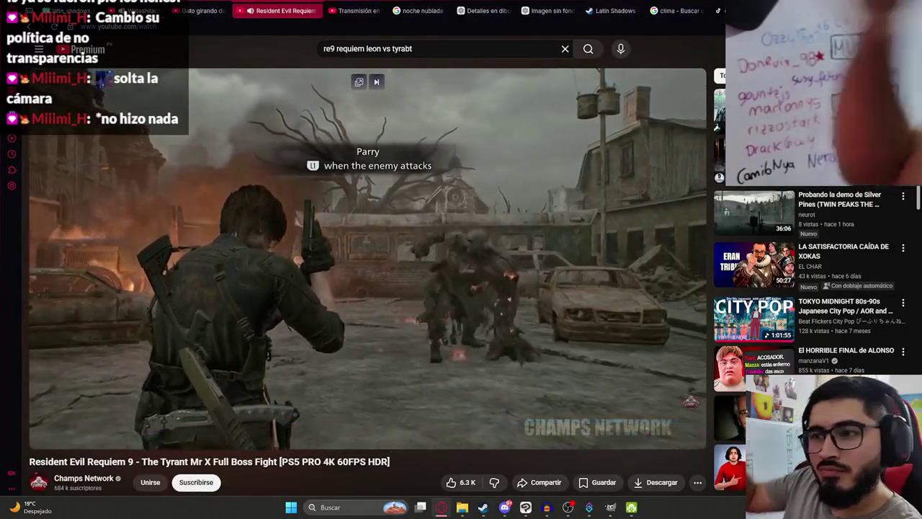
{"action": "key", "text": "space"}
{"action": "key", "text": "space"}
{"action": "key", "text": "space"}
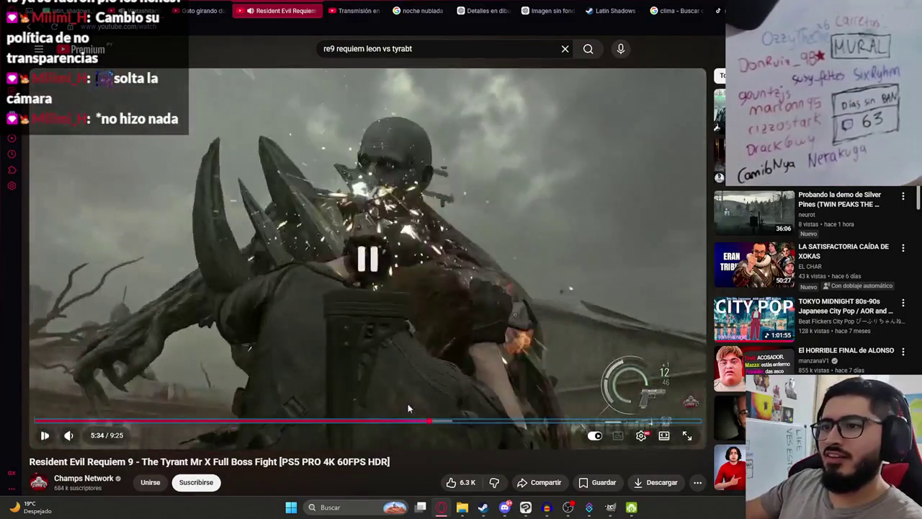
{"action": "key", "text": "space"}
{"action": "key", "text": "space"}
{"action": "key", "text": "space"}
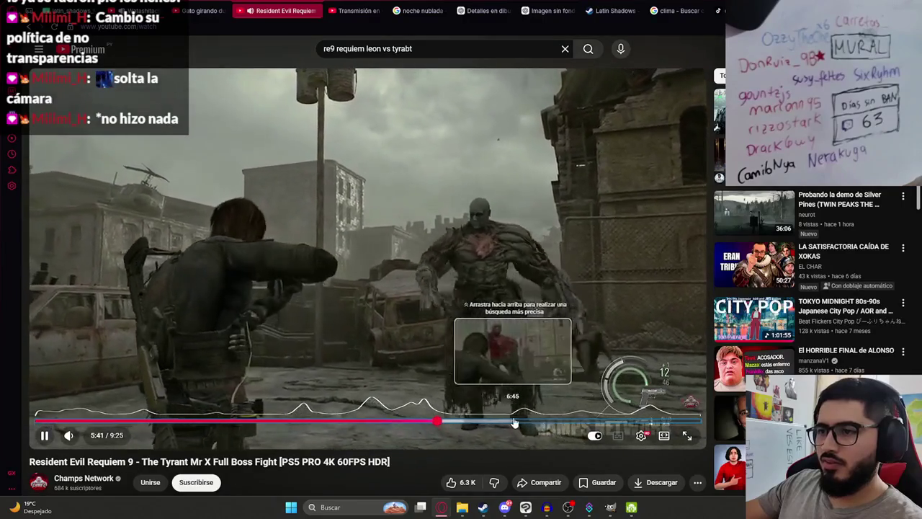
{"action": "key", "text": "space"}
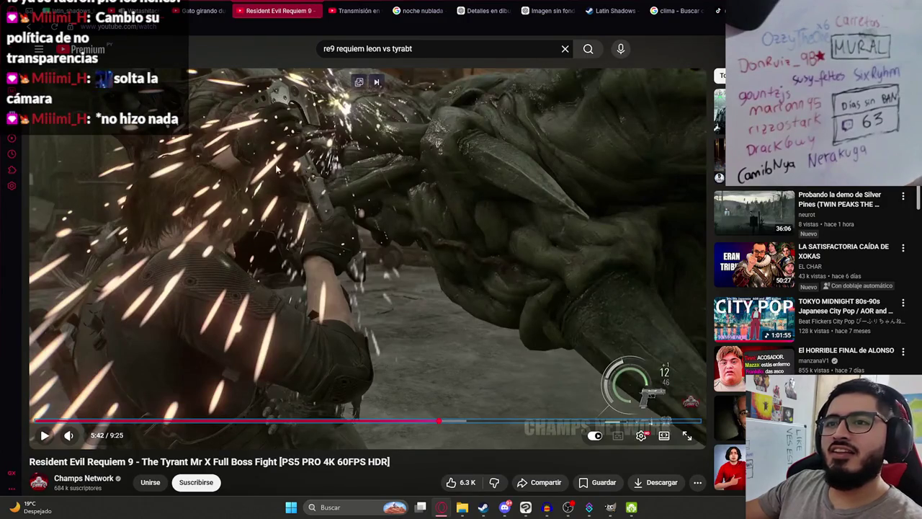
{"action": "left_click", "coordinate": [335, 148]}
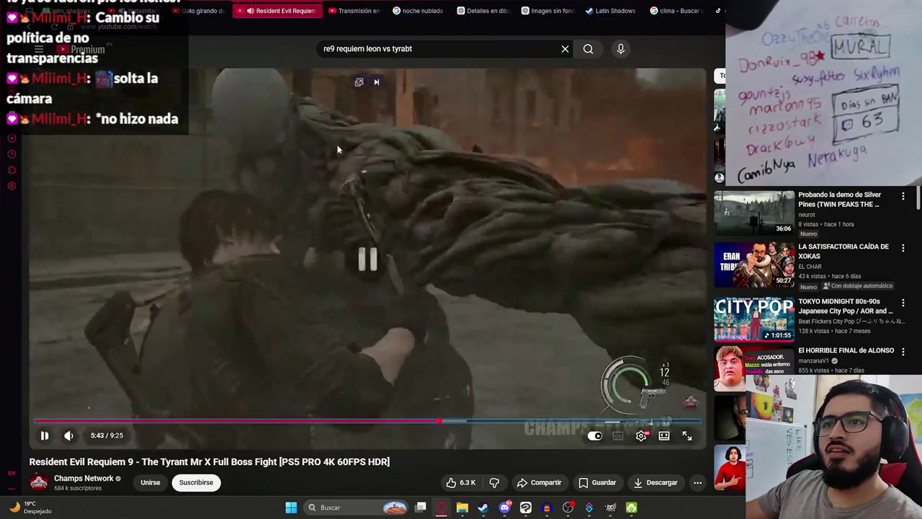
{"action": "left_click", "coordinate": [344, 154]}
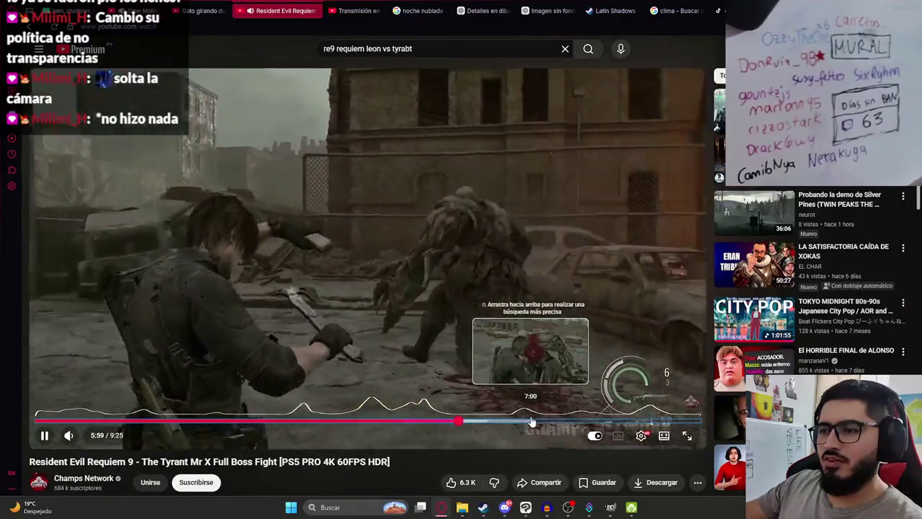
- Scrub to around 7:06 and pause the video on Leon's parry shot
{"action": "left_click", "coordinate": [529, 422]}
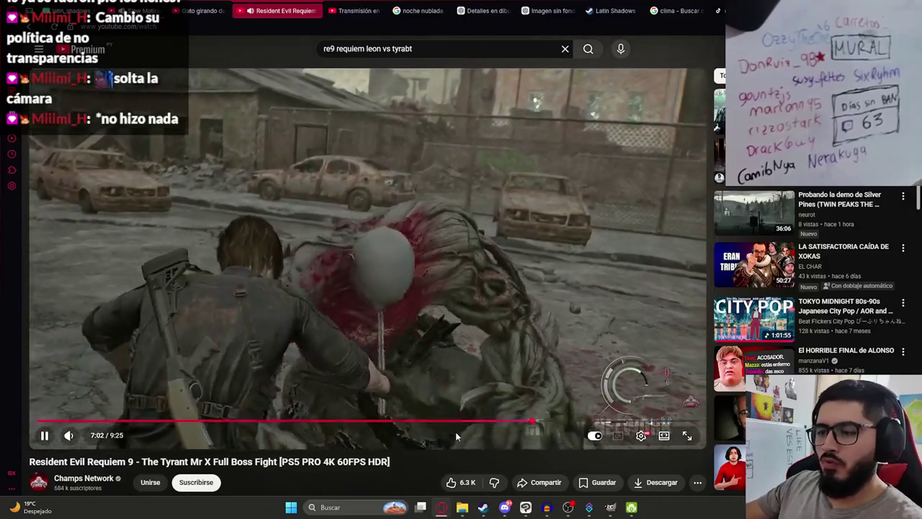
{"action": "key", "text": "Left"}
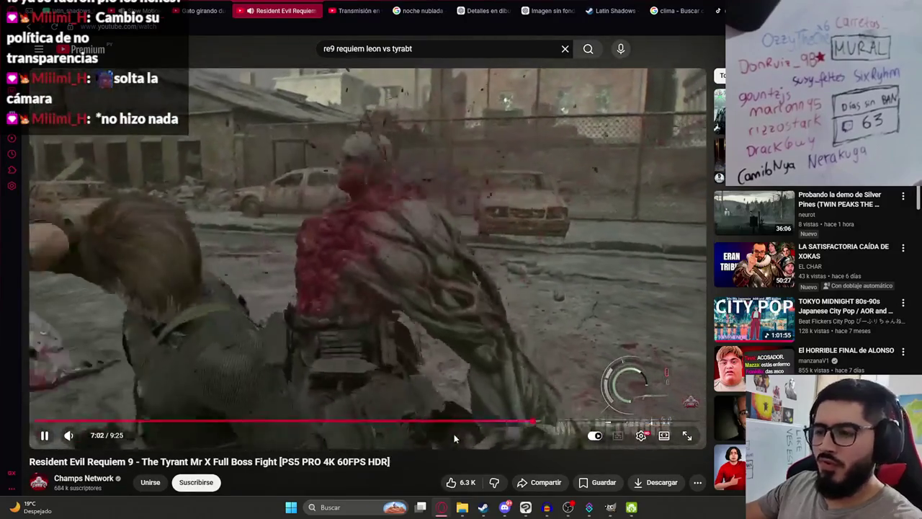
{"action": "key", "text": "Left"}
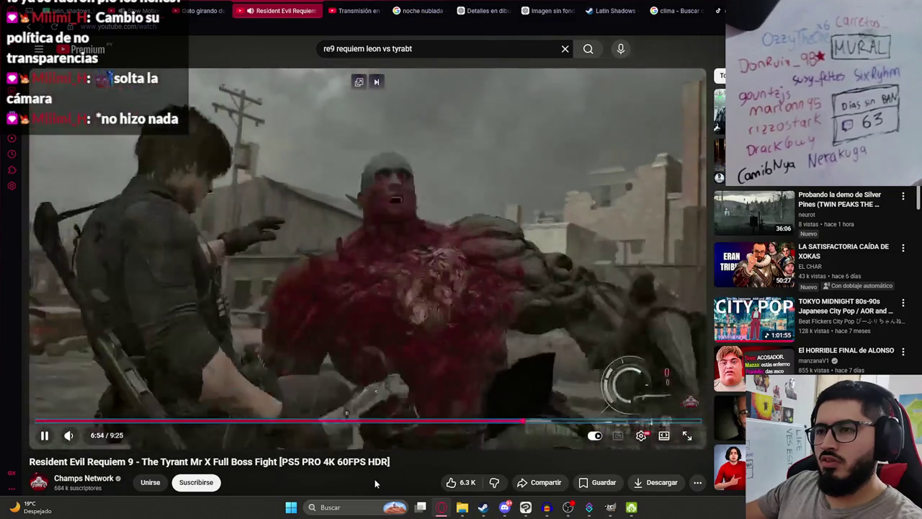
{"action": "key", "text": "Right"}
{"action": "key", "text": "Right"}
{"action": "key", "text": "Right"}
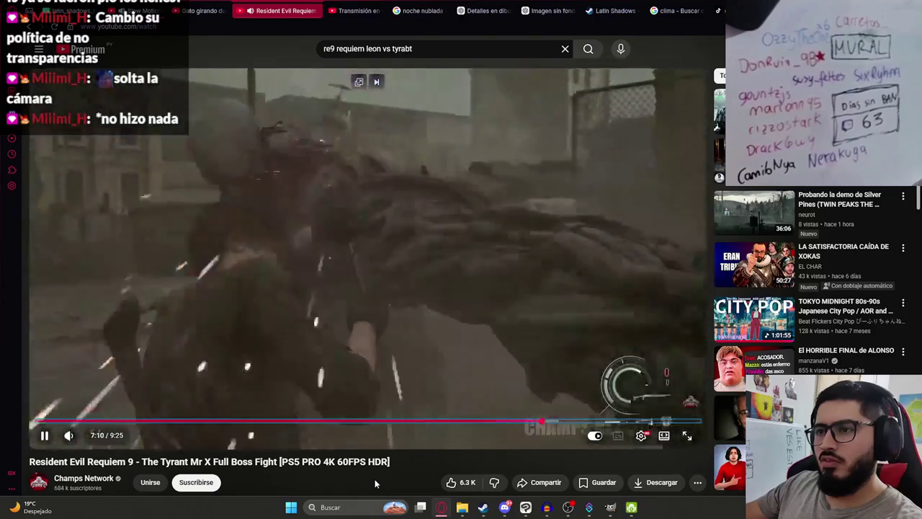
{"action": "key", "text": "Left"}
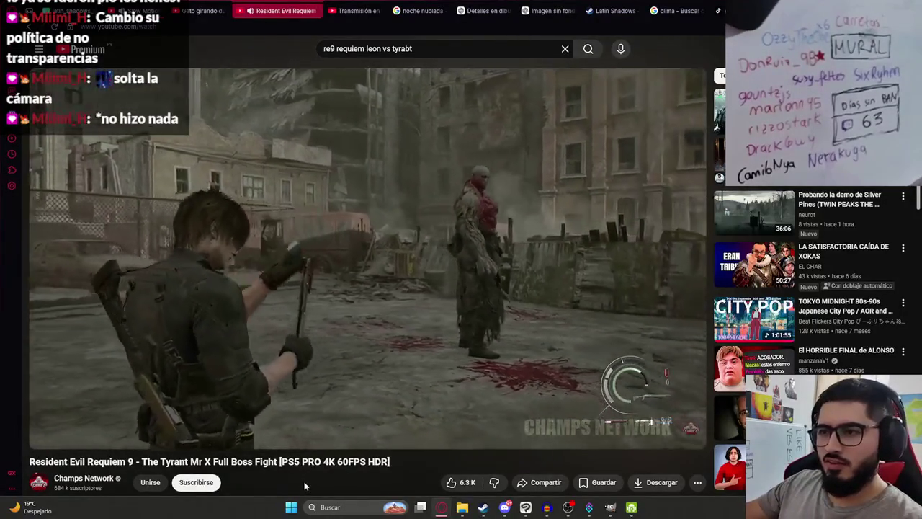
{"action": "key", "text": "space"}
{"action": "mouse_move", "coordinate": [368, 260]}
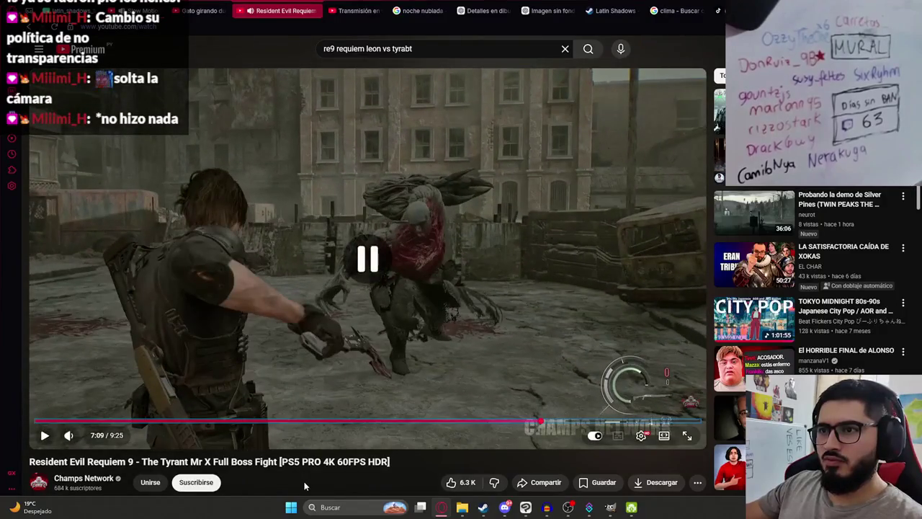
{"action": "key", "text": "space"}
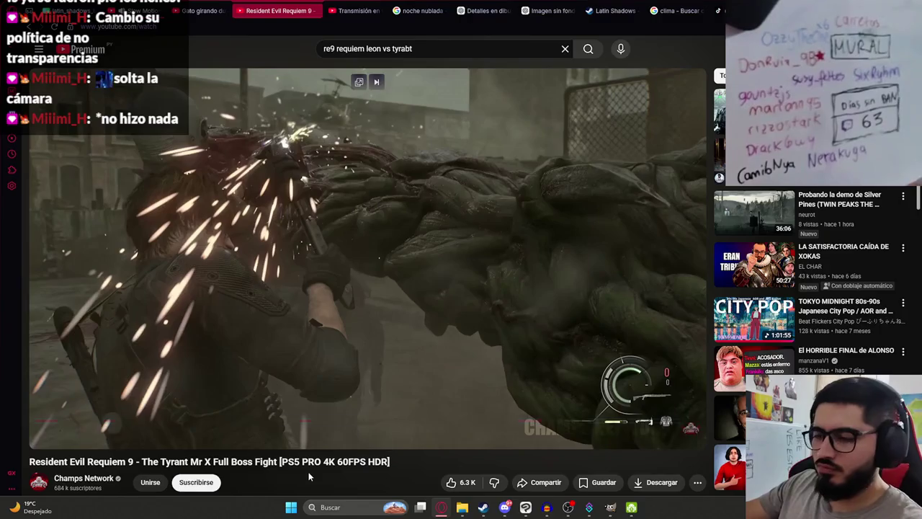
{"action": "key", "text": "space"}
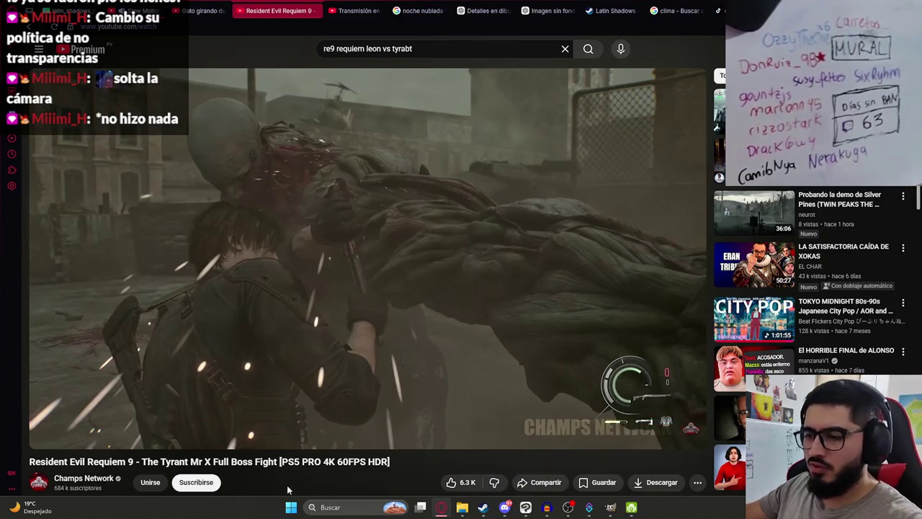
{"action": "key", "text": "super+shift+s"}
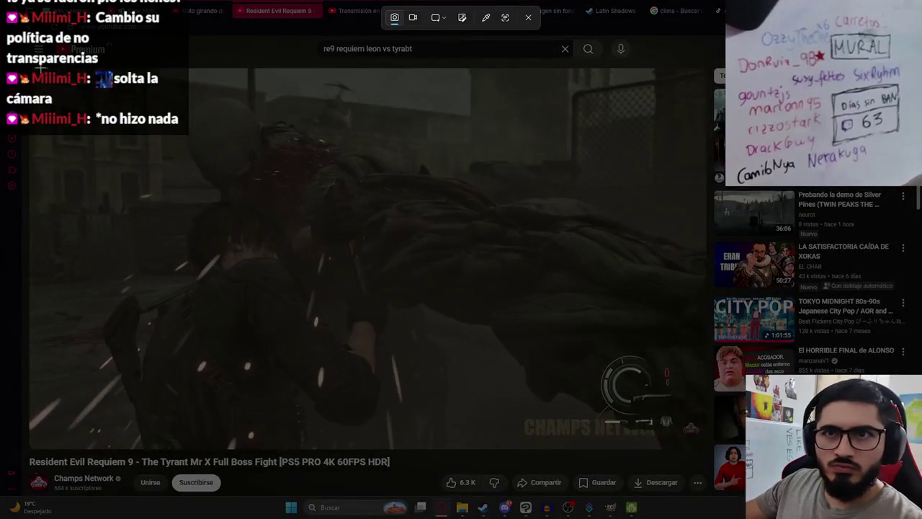
- Capture the paused game frame and paste it into the canvas, scaled to fill it
{"action": "left_click_drag", "start_coordinate": [30, 68], "coordinate": [700, 444]}
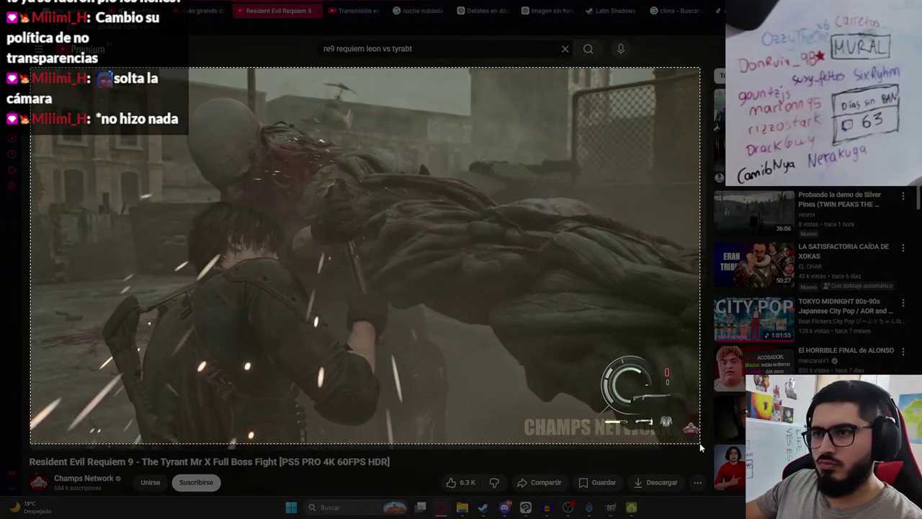
{"action": "left_click", "coordinate": [528, 508]}
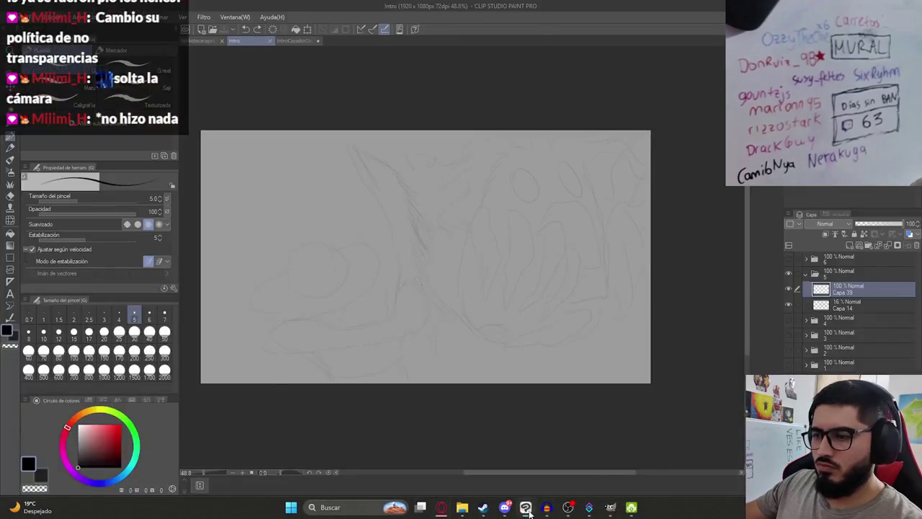
{"action": "left_click", "coordinate": [861, 303]}
{"action": "key", "text": "ctrl+v"}
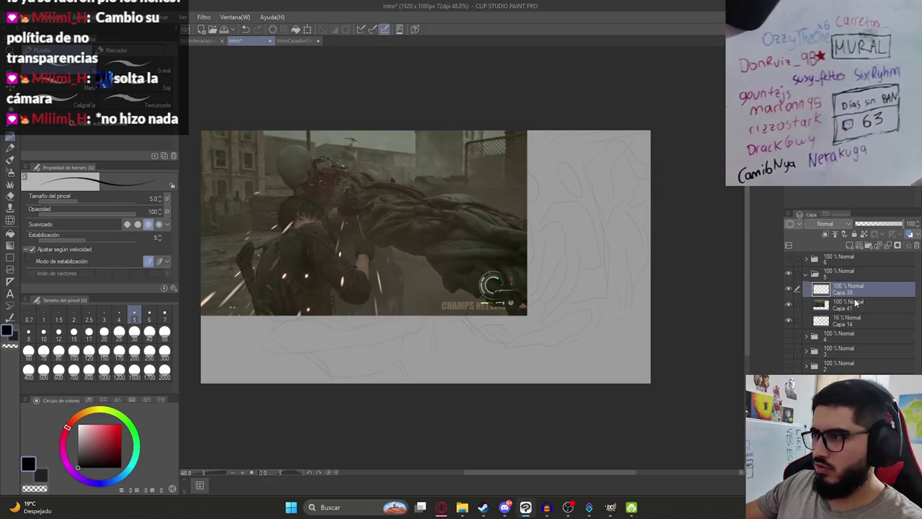
{"action": "key", "text": "ctrl+t"}
{"action": "left_click_drag", "start_coordinate": [538, 330], "coordinate": [651, 396]}
{"action": "key", "text": "Return"}
- Set the screenshot layer Capa 41 to 45% opacity and save the drawing
{"action": "left_click_drag", "start_coordinate": [877, 225], "coordinate": [866, 225]}
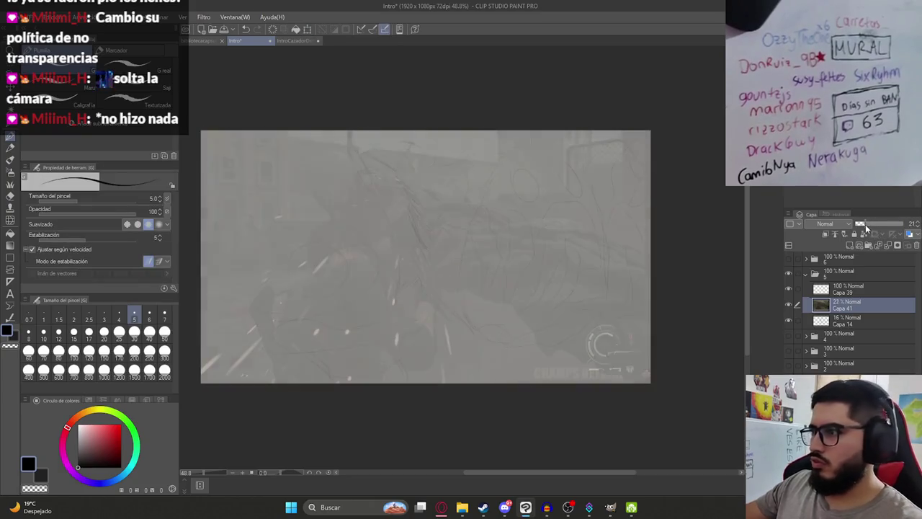
{"action": "left_click", "coordinate": [847, 289]}
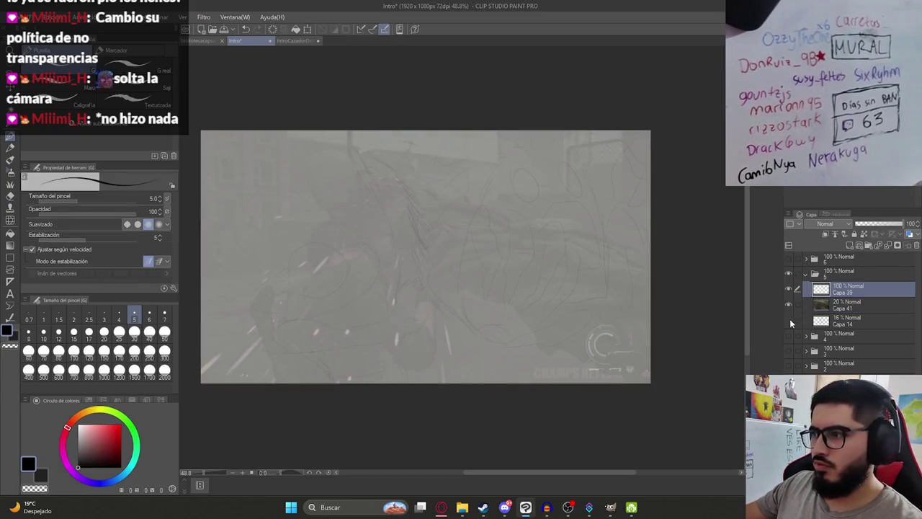
{"action": "left_click", "coordinate": [849, 307]}
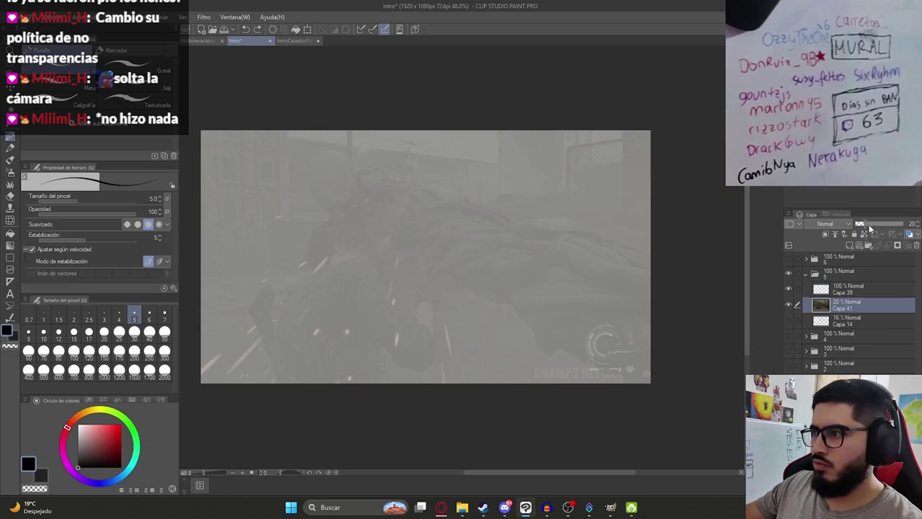
{"action": "left_click_drag", "start_coordinate": [866, 226], "coordinate": [878, 227]}
{"action": "left_click", "coordinate": [848, 293]}
{"action": "left_click_drag", "start_coordinate": [498, 273], "coordinate": [495, 275]}
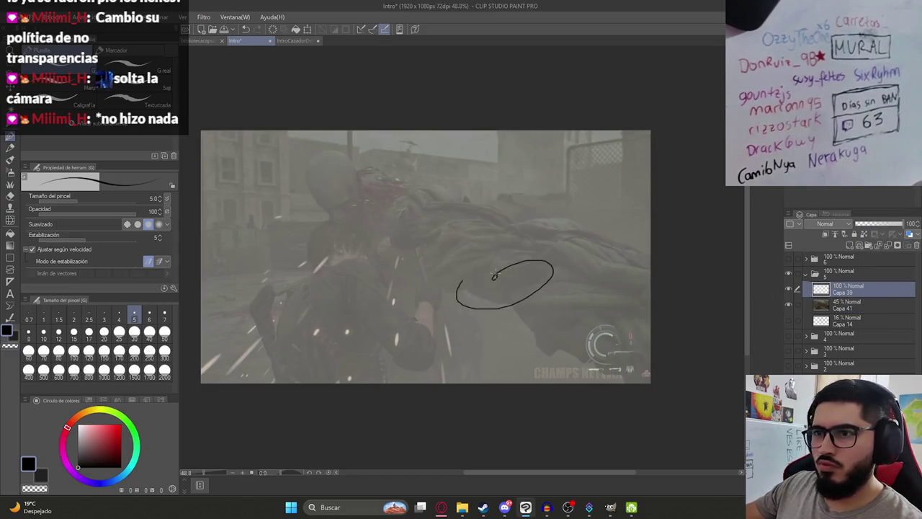
{"action": "key", "text": "ctrl+s"}
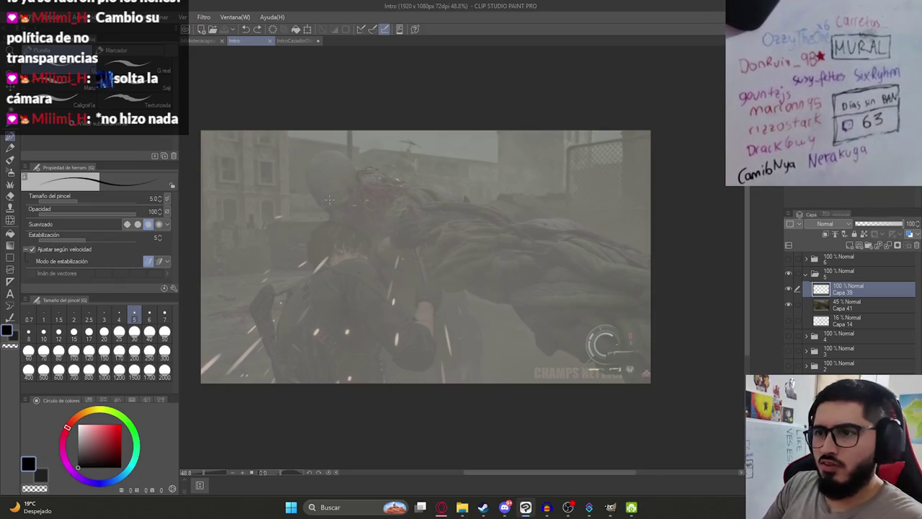
- Raise reference layer Capa 41 to 74% opacity and clear all strokes on sketch layer Capa 39
{"action": "scroll", "coordinate": [360, 265], "scroll_direction": "up", "scroll_amount": 3}
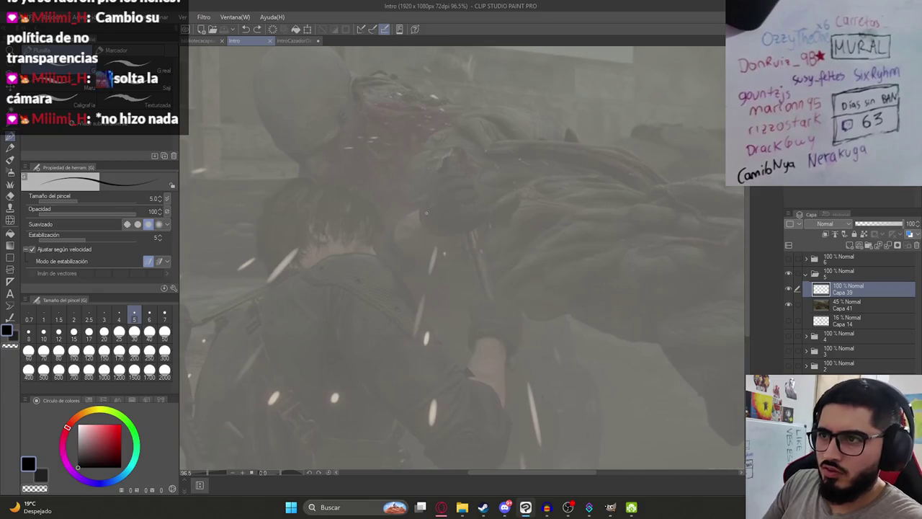
{"action": "scroll", "coordinate": [426, 213], "scroll_direction": "up", "scroll_amount": 2}
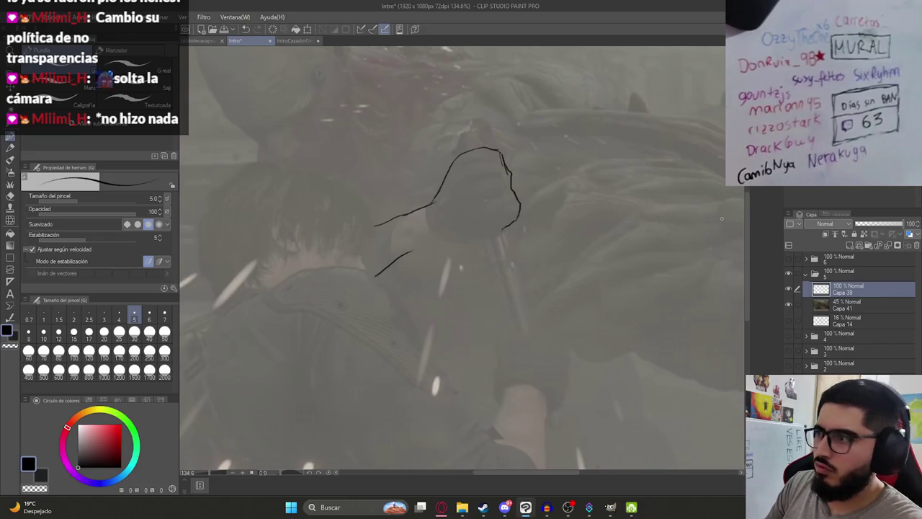
{"action": "left_click", "coordinate": [836, 306]}
{"action": "left_click_drag", "start_coordinate": [879, 225], "coordinate": [892, 228]}
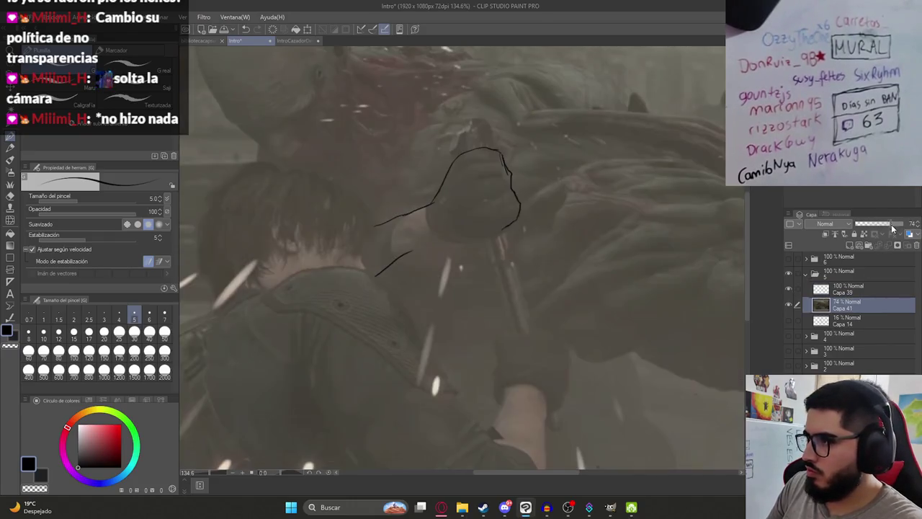
{"action": "left_click", "coordinate": [856, 290]}
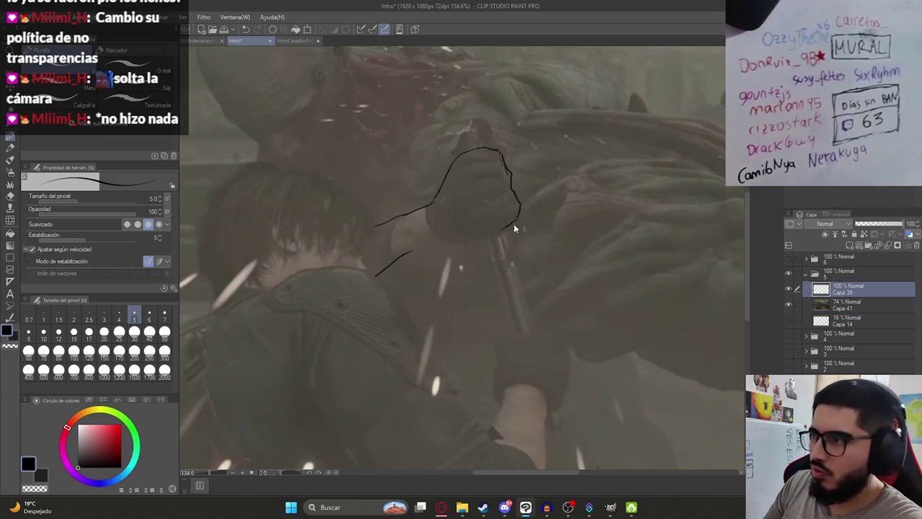
{"action": "key", "text": "ctrl+a"}
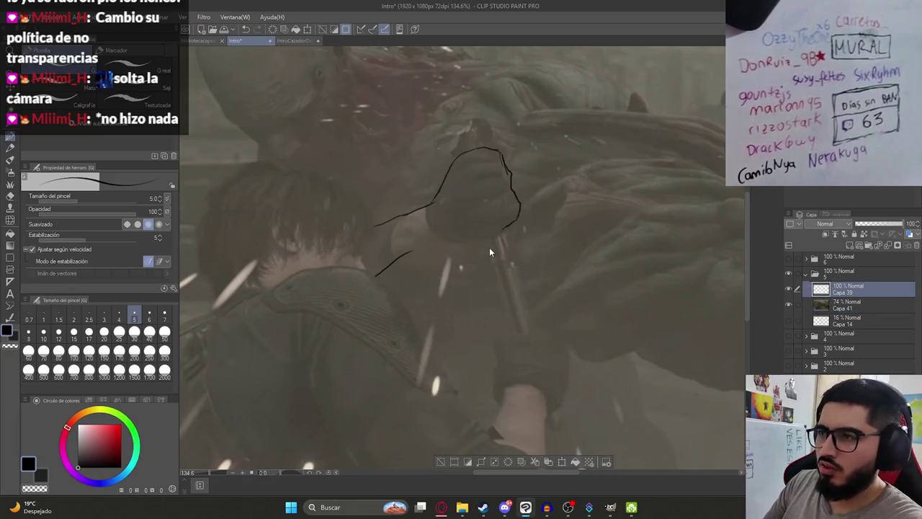
{"action": "key", "text": "Delete"}
{"action": "key", "text": "ctrl+d"}
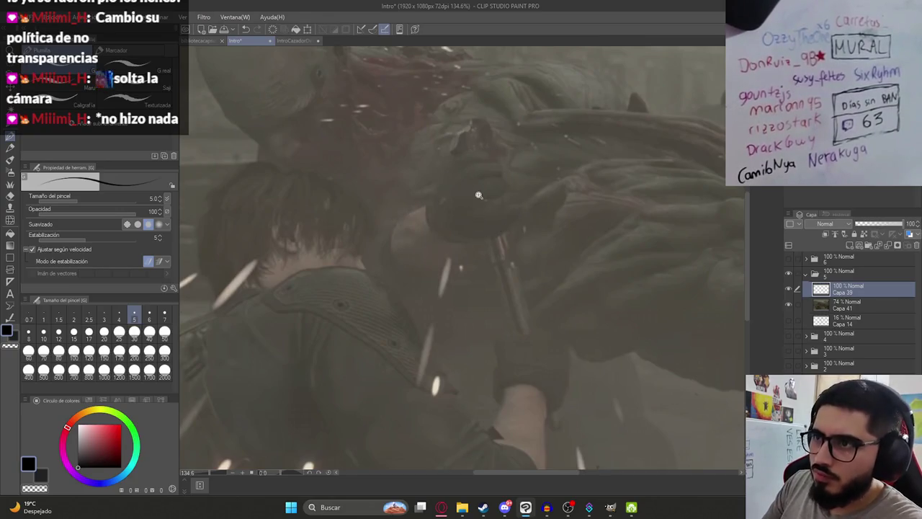
- Zoom in on the fist and sketch its forearm lines, setting the eraser to size 20
{"action": "left_click_drag", "start_coordinate": [478, 194], "coordinate": [482, 132]}
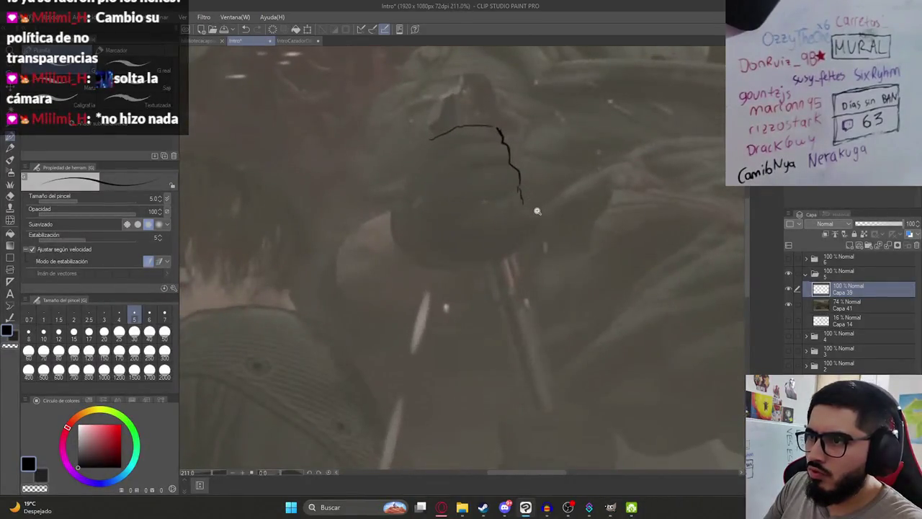
{"action": "mouse_move", "coordinate": [544, 233]}
{"action": "left_mouse_down"}
{"action": "mouse_move", "coordinate": [491, 156]}
{"action": "mouse_move", "coordinate": [510, 225]}
{"action": "left_mouse_up"}
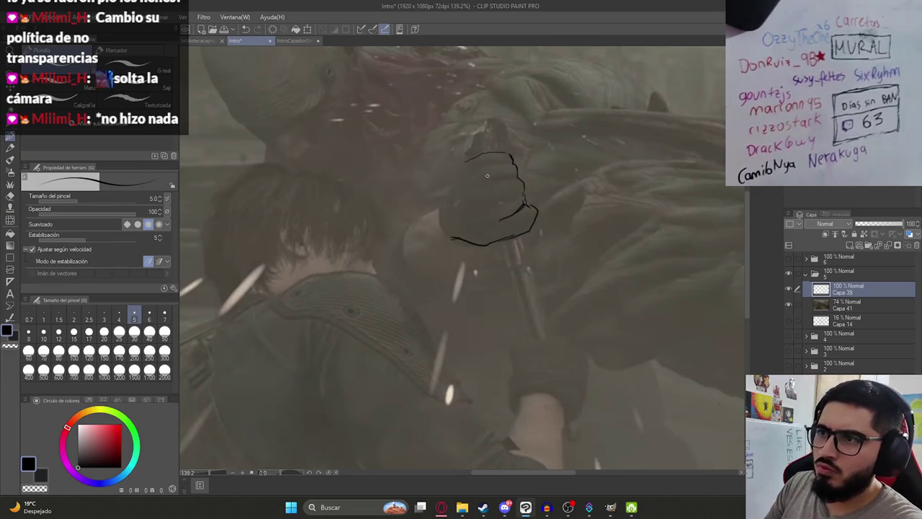
{"action": "left_click_drag", "start_coordinate": [436, 207], "coordinate": [383, 238]}
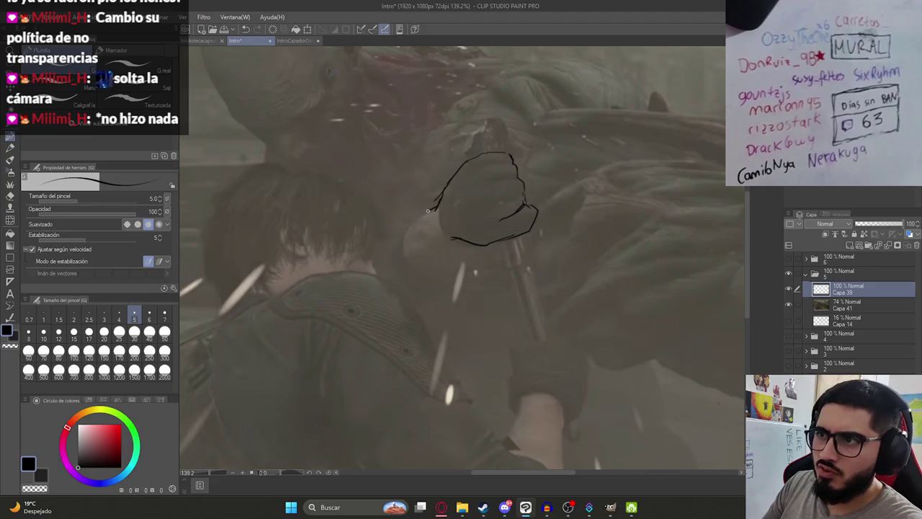
{"action": "left_click_drag", "start_coordinate": [446, 248], "coordinate": [405, 288]}
{"action": "key", "text": "e"}
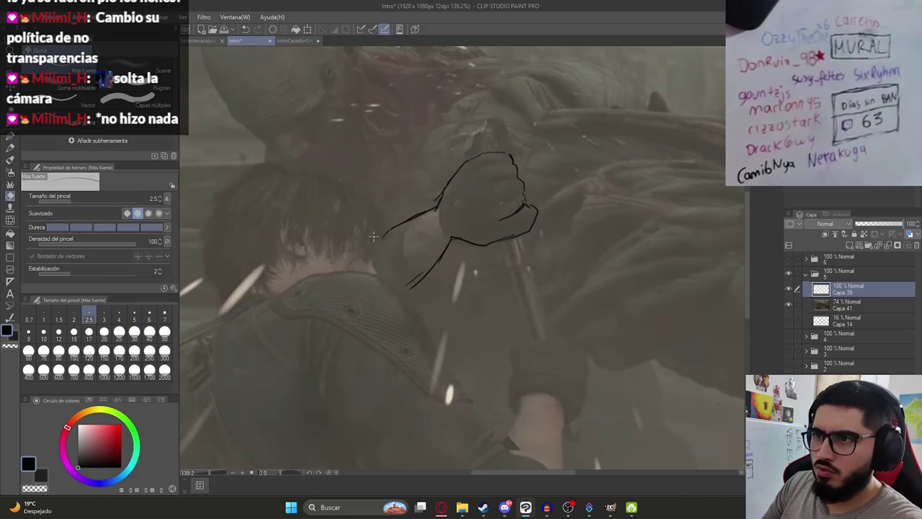
{"action": "left_click", "coordinate": [103, 336]}
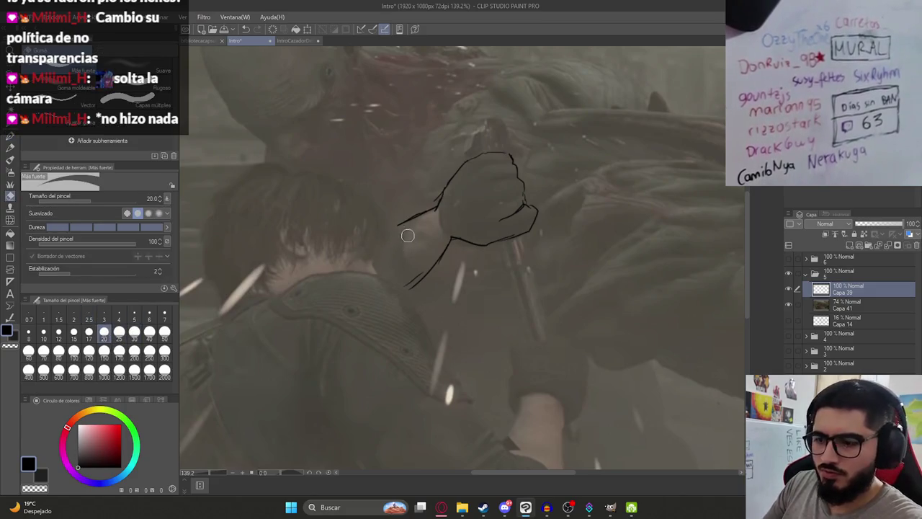
{"action": "key", "text": "p"}
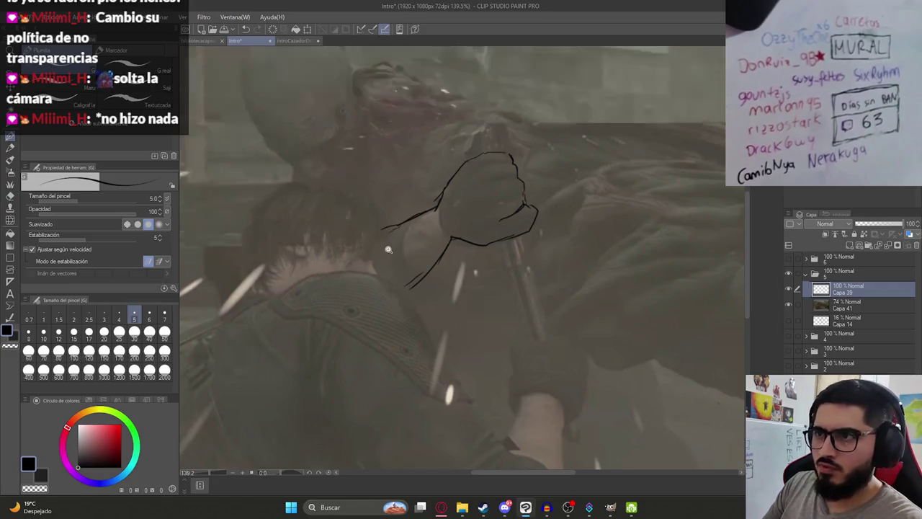
- Outline the forearm and sleeve edges below the lower hand
{"action": "scroll", "coordinate": [462, 324], "scroll_direction": "down", "scroll_amount": 2}
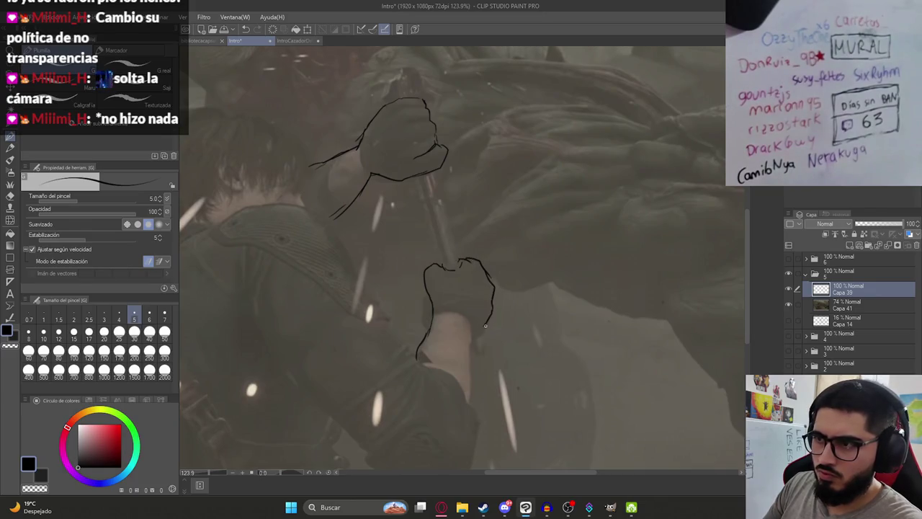
{"action": "left_click_drag", "start_coordinate": [471, 332], "coordinate": [484, 404]}
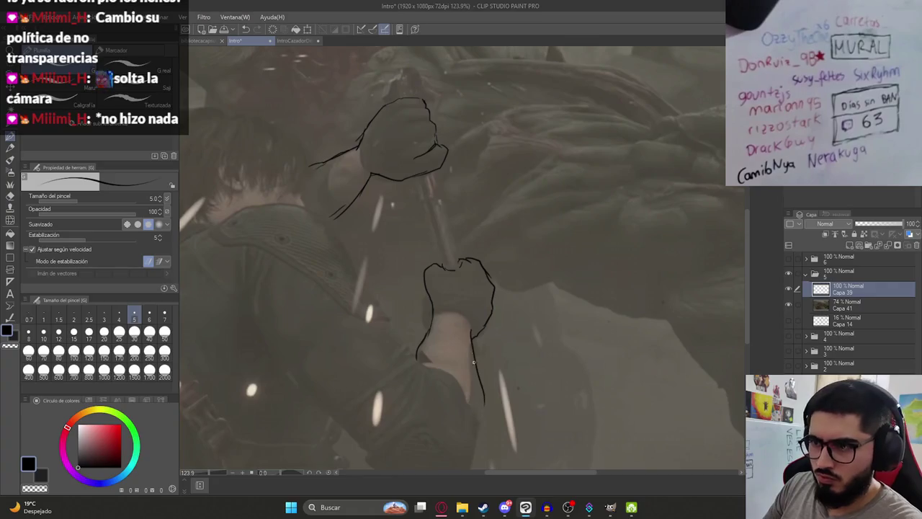
{"action": "left_click_drag", "start_coordinate": [469, 337], "coordinate": [481, 436]}
{"action": "scroll", "coordinate": [478, 379], "scroll_direction": "down", "scroll_amount": 3}
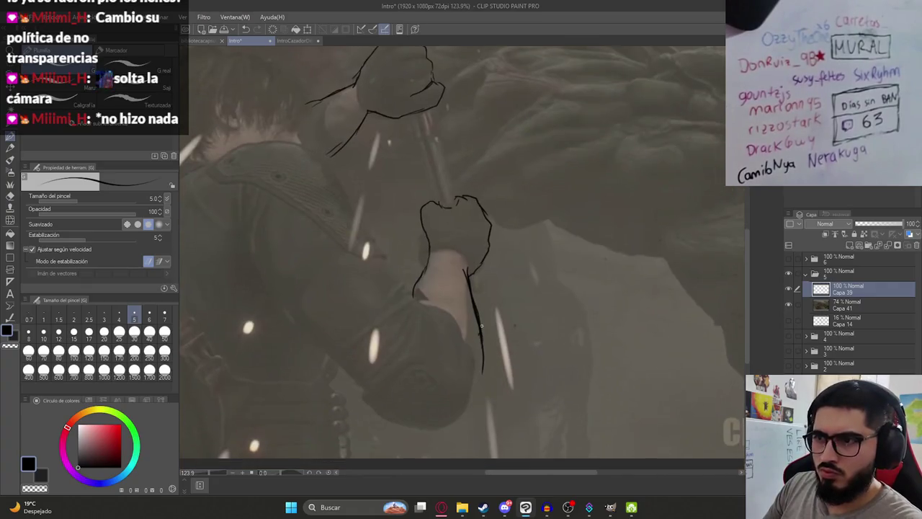
{"action": "left_click_drag", "start_coordinate": [478, 379], "coordinate": [463, 408]}
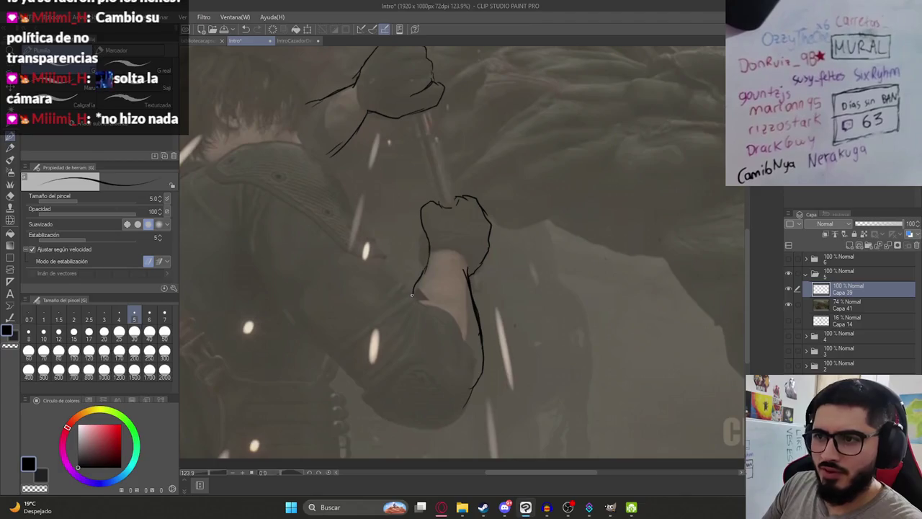
{"action": "left_click_drag", "start_coordinate": [409, 296], "coordinate": [445, 385]}
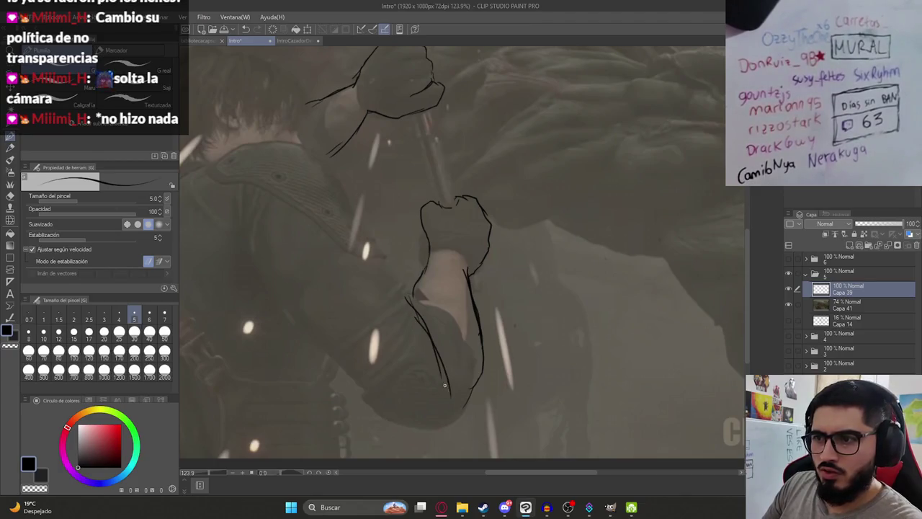
{"action": "mouse_move", "coordinate": [406, 297]}
{"action": "left_mouse_down"}
{"action": "mouse_move", "coordinate": [472, 372]}
{"action": "mouse_move", "coordinate": [474, 402]}
{"action": "mouse_move", "coordinate": [435, 418]}
{"action": "mouse_move", "coordinate": [450, 385]}
{"action": "mouse_move", "coordinate": [456, 423]}
{"action": "left_mouse_up"}
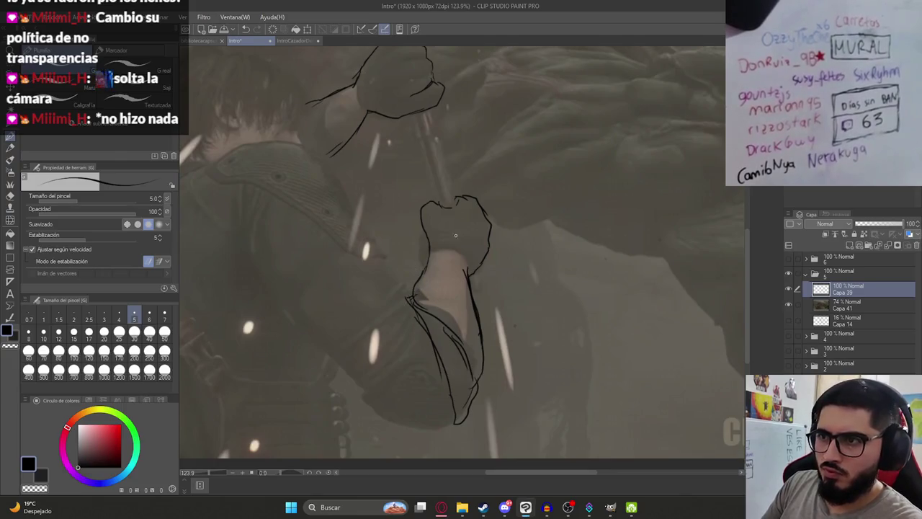
- Sketch the top of the lower hand and the machete handle's right edge
{"action": "left_click_drag", "start_coordinate": [456, 235], "coordinate": [481, 296]}
{"action": "left_click_drag", "start_coordinate": [450, 240], "coordinate": [461, 271]}
{"action": "left_click_drag", "start_coordinate": [450, 222], "coordinate": [457, 260]}
{"action": "left_click_drag", "start_coordinate": [458, 206], "coordinate": [481, 265]}
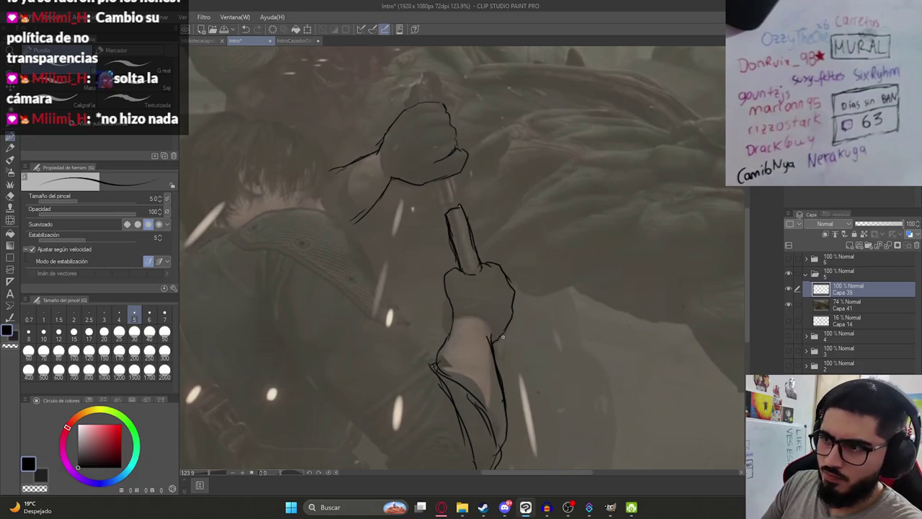
{"action": "left_click_drag", "start_coordinate": [439, 180], "coordinate": [467, 256]}
{"action": "mouse_move", "coordinate": [476, 290]}
{"action": "left_mouse_down"}
{"action": "mouse_move", "coordinate": [478, 261]}
{"action": "mouse_move", "coordinate": [507, 372]}
{"action": "left_mouse_up"}
- Draw the long curved machete blade rising from the gripping hand
{"action": "left_click_drag", "start_coordinate": [476, 289], "coordinate": [452, 232]}
{"action": "key", "text": "ctrl+z"}
{"action": "left_click_drag", "start_coordinate": [475, 286], "coordinate": [422, 130]}
{"action": "left_click_drag", "start_coordinate": [409, 100], "coordinate": [475, 213]}
{"action": "key", "text": "ctrl+z"}
{"action": "mouse_move", "coordinate": [407, 97]}
{"action": "left_mouse_down"}
{"action": "mouse_move", "coordinate": [450, 134]}
{"action": "mouse_move", "coordinate": [485, 273]}
{"action": "left_mouse_up"}
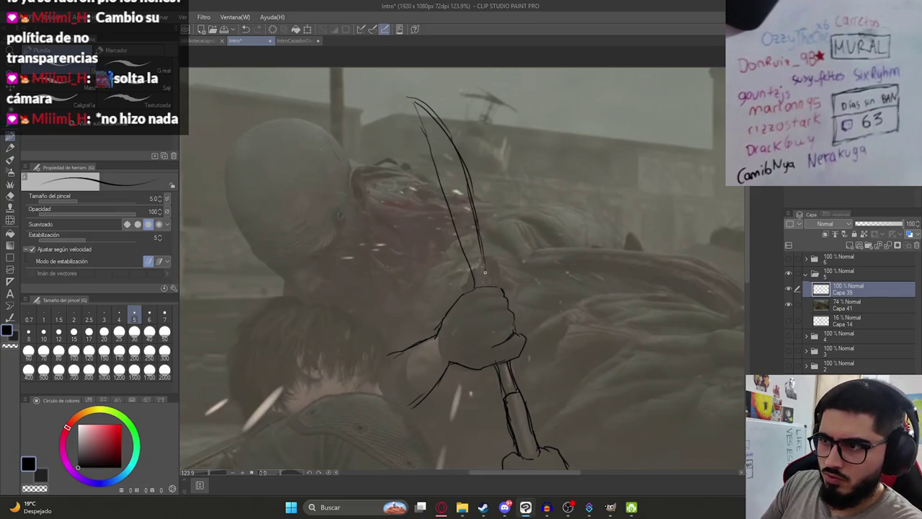
{"action": "scroll", "coordinate": [490, 287], "scroll_direction": "down", "scroll_amount": 5}
{"action": "scroll", "coordinate": [484, 282], "scroll_direction": "up", "scroll_amount": 2}
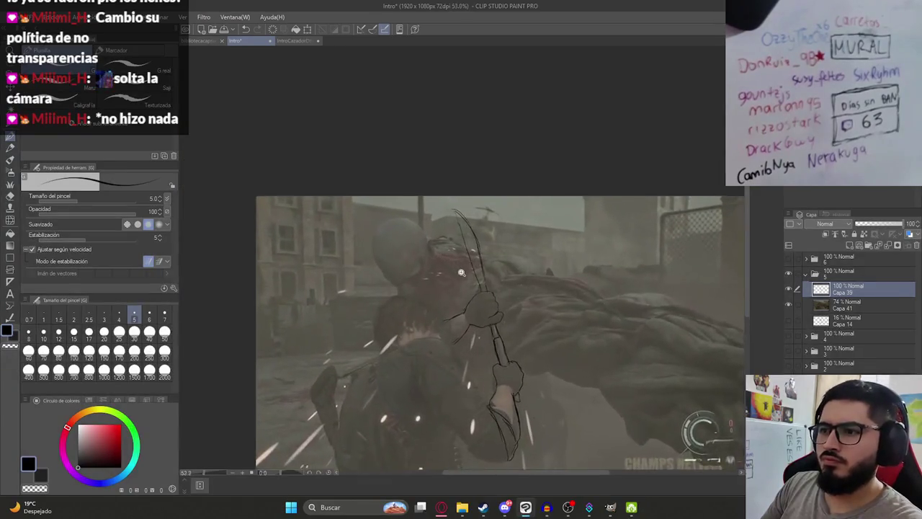
- Save the drawing and zoom in on the character's head
{"action": "scroll", "coordinate": [479, 278], "scroll_direction": "up", "scroll_amount": 2}
{"action": "scroll", "coordinate": [479, 278], "scroll_direction": "up", "scroll_amount": 3}
{"action": "scroll", "coordinate": [479, 278], "scroll_direction": "up", "scroll_amount": 1}
{"action": "scroll", "coordinate": [479, 278], "scroll_direction": "down", "scroll_amount": 4}
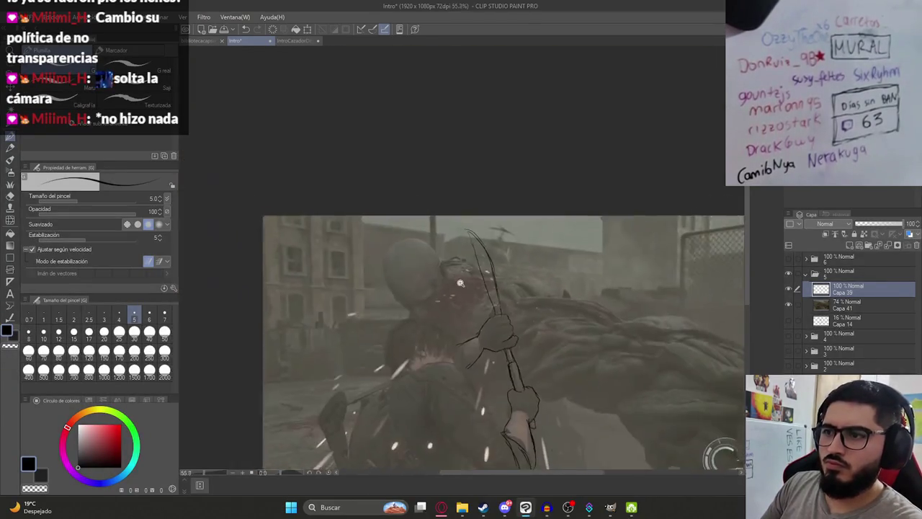
{"action": "scroll", "coordinate": [476, 189], "scroll_direction": "down", "scroll_amount": 1}
{"action": "key", "text": "ctrl+s"}
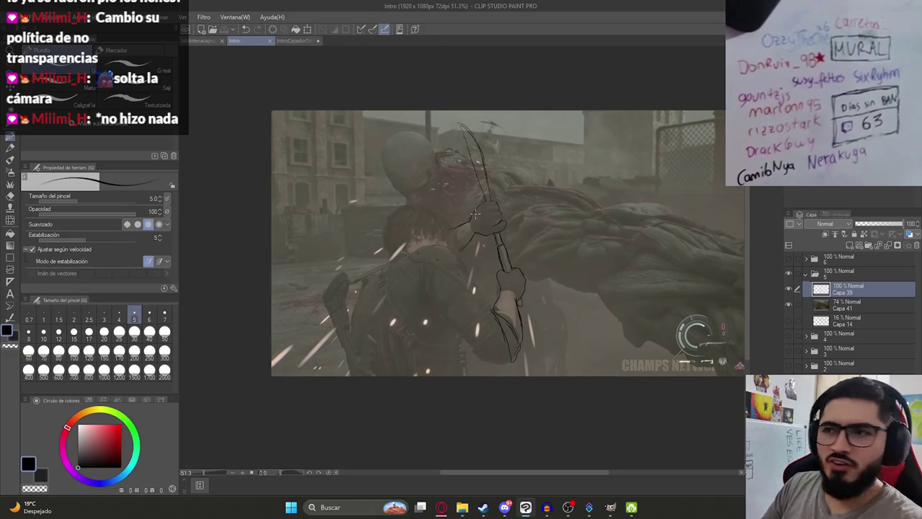
{"action": "scroll", "coordinate": [408, 263], "scroll_direction": "up", "scroll_amount": 4}
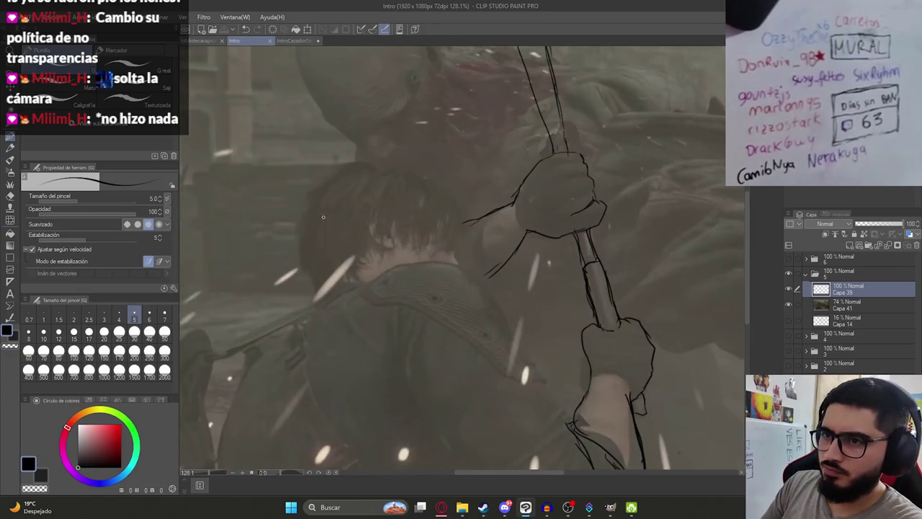
- Sketch loose hair strands over the head and a curved line beneath the hair
{"action": "left_click_drag", "start_coordinate": [301, 223], "coordinate": [447, 231]}
{"action": "key", "text": "ctrl+z"}
{"action": "left_click_drag", "start_coordinate": [283, 241], "coordinate": [420, 216]}
{"action": "left_click_drag", "start_coordinate": [352, 220], "coordinate": [472, 237]}
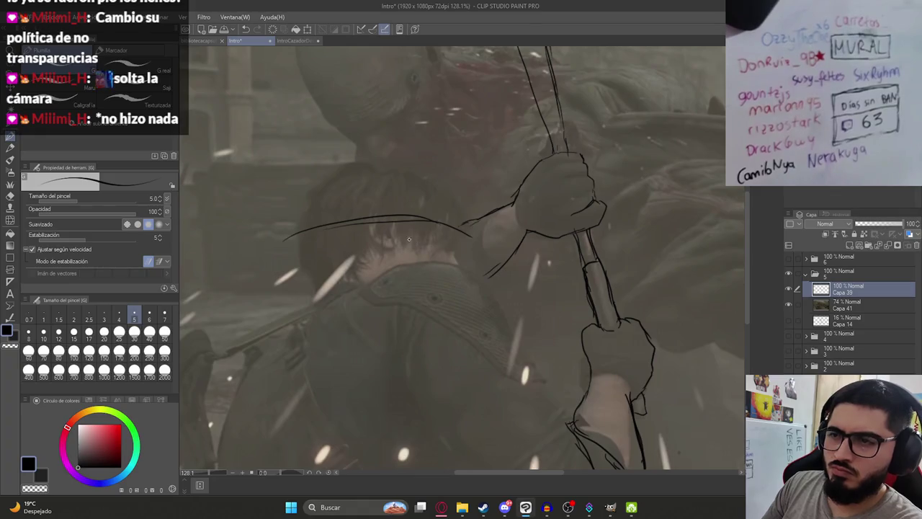
{"action": "key", "text": "ctrl+z"}
{"action": "left_click_drag", "start_coordinate": [366, 221], "coordinate": [405, 259]}
{"action": "left_click_drag", "start_coordinate": [403, 227], "coordinate": [425, 249]}
{"action": "left_click_drag", "start_coordinate": [405, 238], "coordinate": [415, 266]}
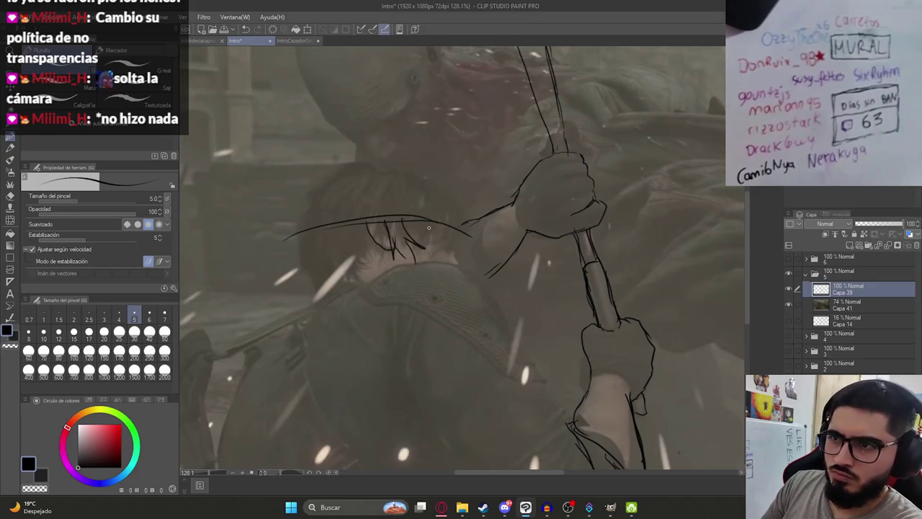
{"action": "left_click_drag", "start_coordinate": [413, 249], "coordinate": [452, 244]}
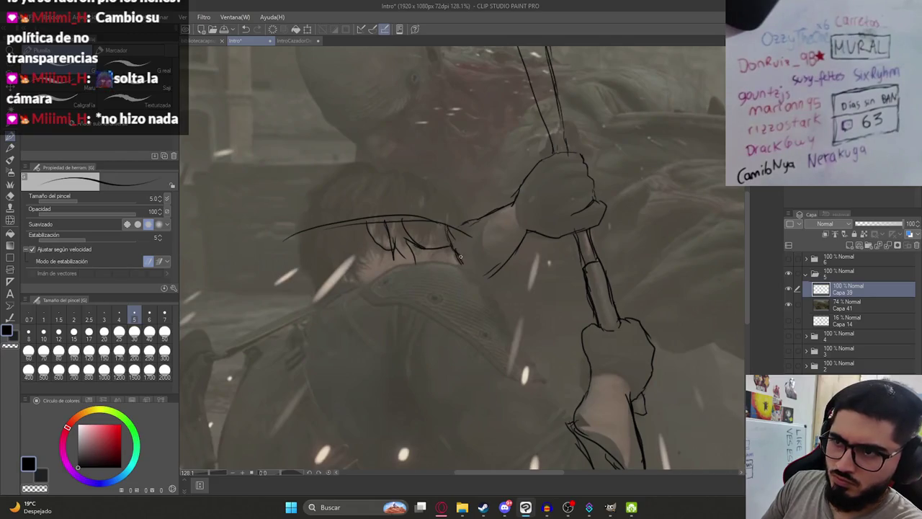
{"action": "scroll", "coordinate": [332, 245], "scroll_direction": "down", "scroll_amount": 2}
{"action": "left_click_drag", "start_coordinate": [311, 238], "coordinate": [312, 255]}
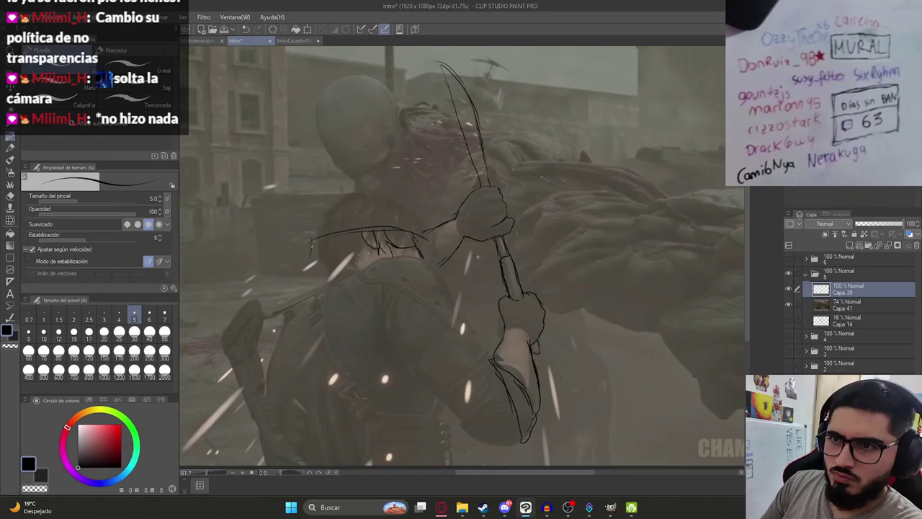
- Outline the figure's back and the long contour of his left side
{"action": "mouse_move", "coordinate": [332, 285]}
{"action": "left_mouse_down"}
{"action": "mouse_move", "coordinate": [319, 223]}
{"action": "mouse_move", "coordinate": [359, 206]}
{"action": "mouse_move", "coordinate": [415, 195]}
{"action": "mouse_move", "coordinate": [447, 245]}
{"action": "left_mouse_up"}
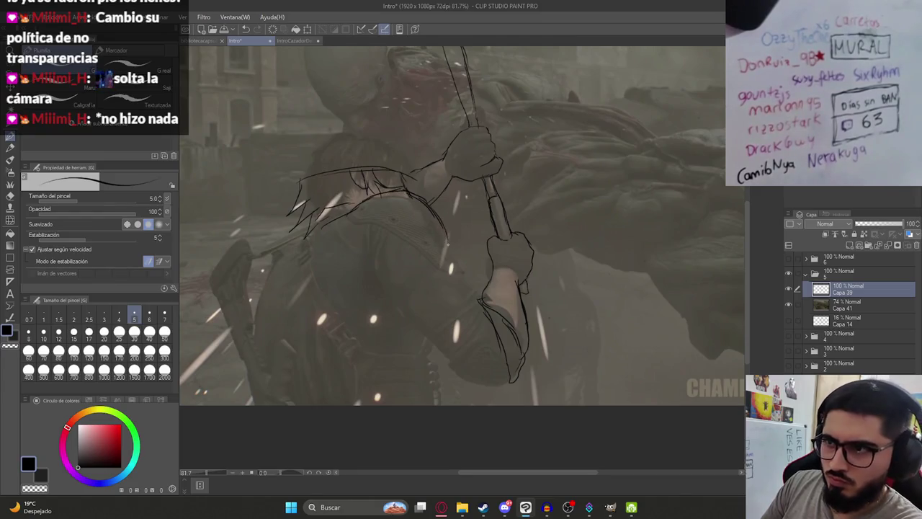
{"action": "left_click_drag", "start_coordinate": [426, 203], "coordinate": [454, 254]}
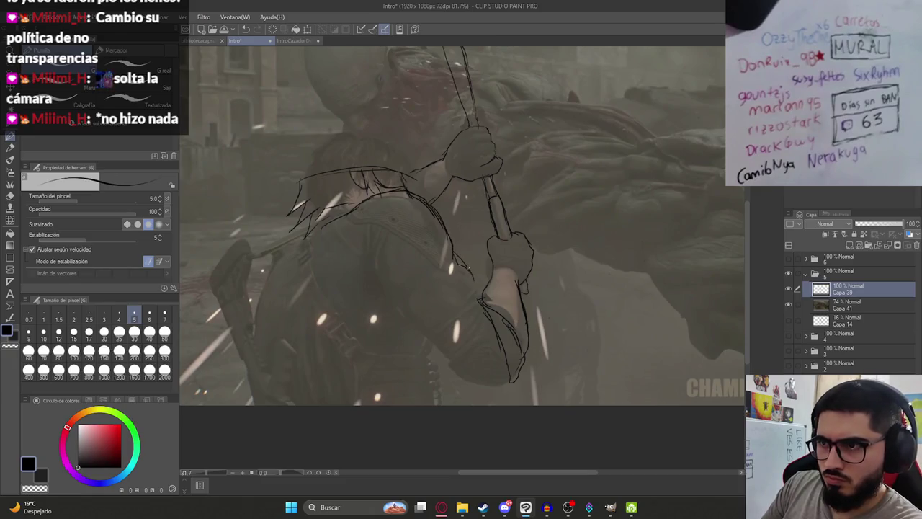
{"action": "left_click_drag", "start_coordinate": [395, 313], "coordinate": [388, 261]}
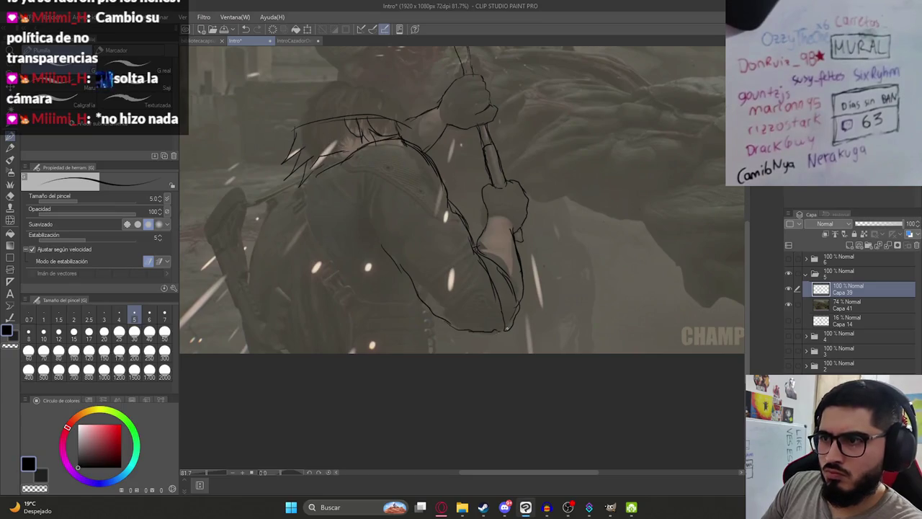
{"action": "left_click_drag", "start_coordinate": [400, 251], "coordinate": [465, 258]}
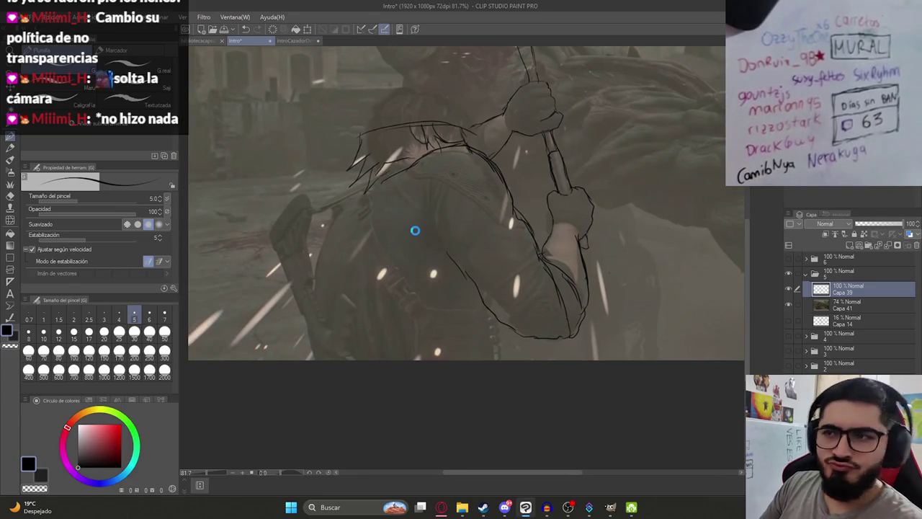
{"action": "left_click_drag", "start_coordinate": [533, 238], "coordinate": [546, 256]}
{"action": "mouse_move", "coordinate": [354, 189]}
{"action": "left_mouse_down"}
{"action": "mouse_move", "coordinate": [320, 231]}
{"action": "mouse_move", "coordinate": [304, 318]}
{"action": "mouse_move", "coordinate": [312, 359]}
{"action": "left_mouse_up"}
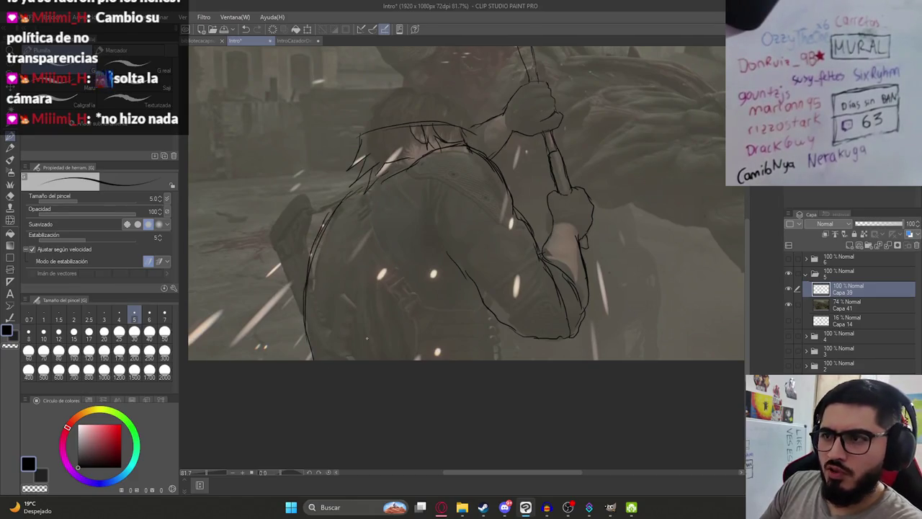
{"action": "left_click_drag", "start_coordinate": [500, 320], "coordinate": [503, 360]}
{"action": "left_click_drag", "start_coordinate": [362, 218], "coordinate": [344, 336]}
- Sketch the wide hat brim arcing above Leon's head and sloping down-left
{"action": "left_click_drag", "start_coordinate": [369, 170], "coordinate": [379, 238]}
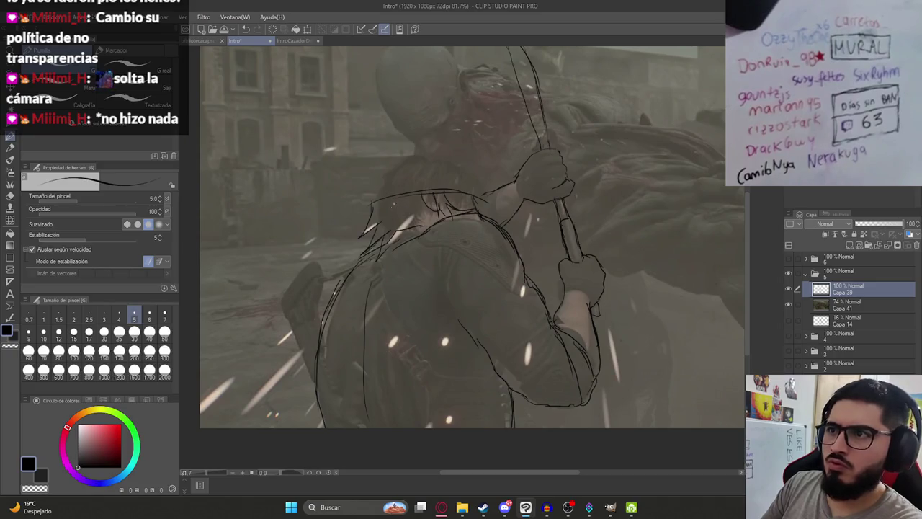
{"action": "left_click_drag", "start_coordinate": [368, 156], "coordinate": [476, 167]}
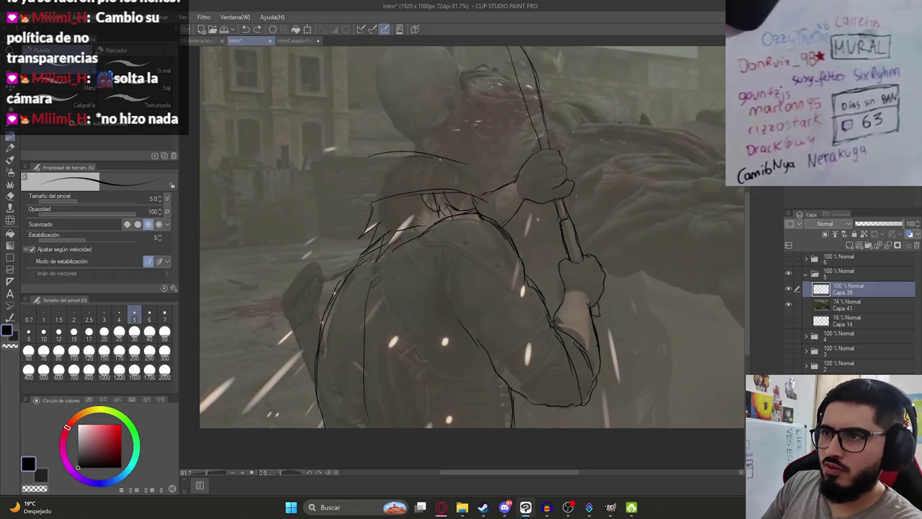
{"action": "left_click_drag", "start_coordinate": [432, 158], "coordinate": [501, 185]}
{"action": "key", "text": "ctrl+z"}
{"action": "left_click_drag", "start_coordinate": [376, 165], "coordinate": [470, 166]}
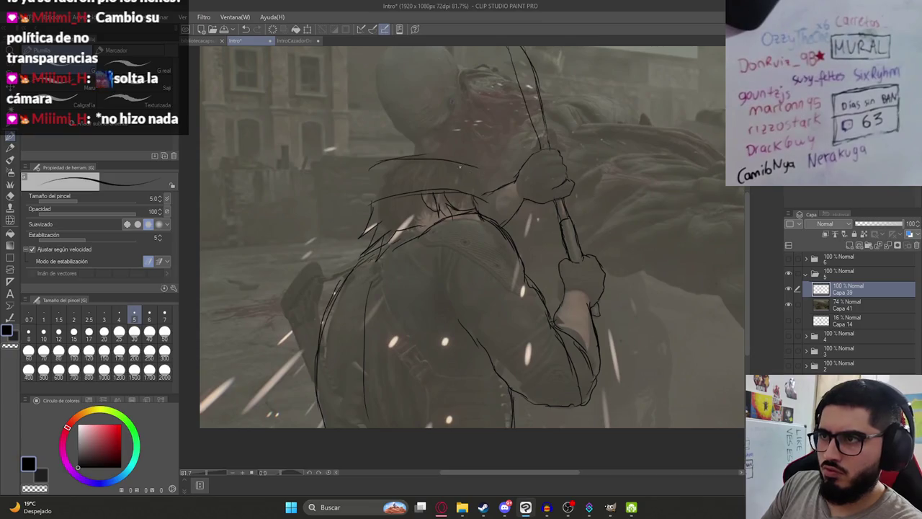
{"action": "mouse_move", "coordinate": [369, 165]}
{"action": "left_mouse_down"}
{"action": "mouse_move", "coordinate": [312, 197]}
{"action": "mouse_move", "coordinate": [370, 231]}
{"action": "left_mouse_up"}
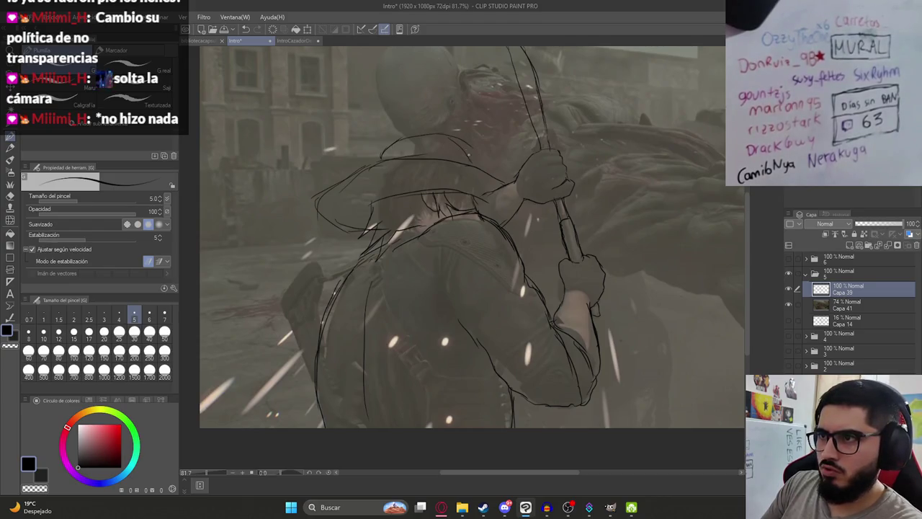
{"action": "key", "text": "e"}
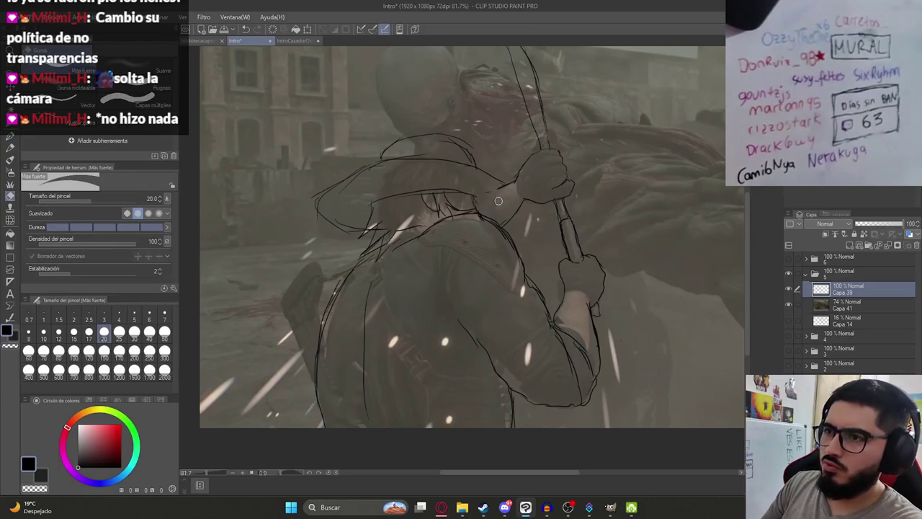
{"action": "key", "text": "p"}
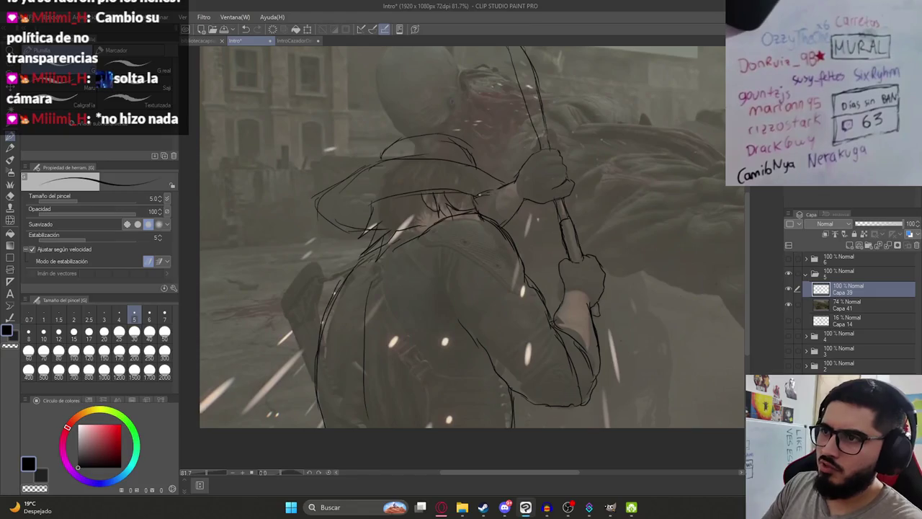
{"action": "scroll", "coordinate": [511, 213], "scroll_direction": "down", "scroll_amount": 3}
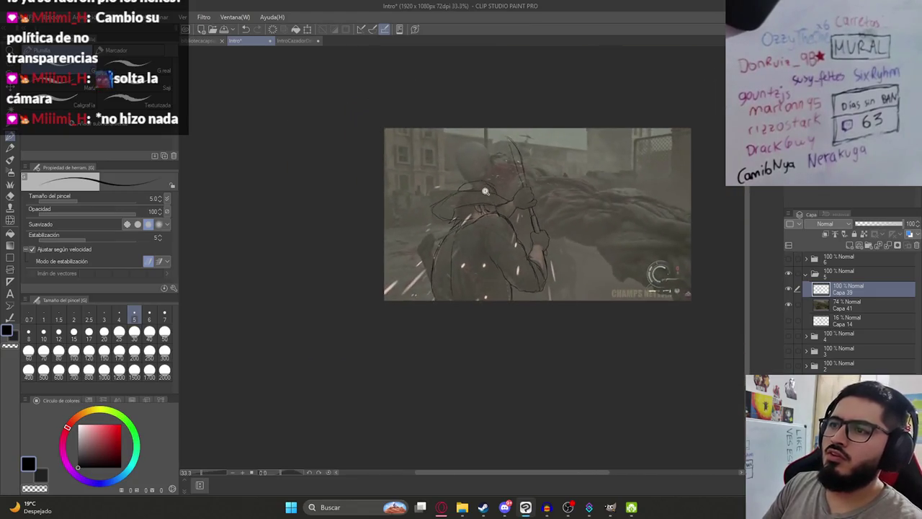
- Zoom out and toggle reference layer Capa 41 off and on to compare the sketch
{"action": "scroll", "coordinate": [476, 231], "scroll_direction": "up", "scroll_amount": 1}
{"action": "scroll", "coordinate": [460, 240], "scroll_direction": "up", "scroll_amount": 1}
{"action": "scroll", "coordinate": [461, 241], "scroll_direction": "up", "scroll_amount": 1}
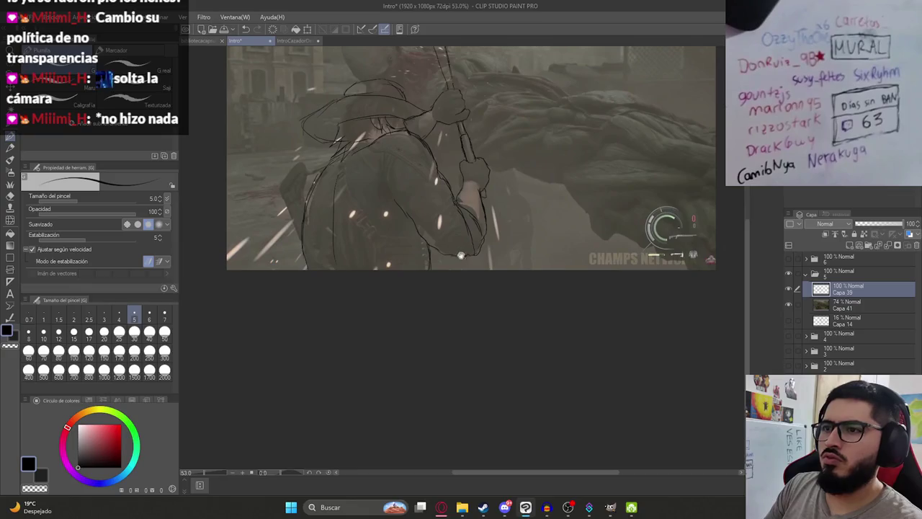
{"action": "left_click", "coordinate": [788, 304]}
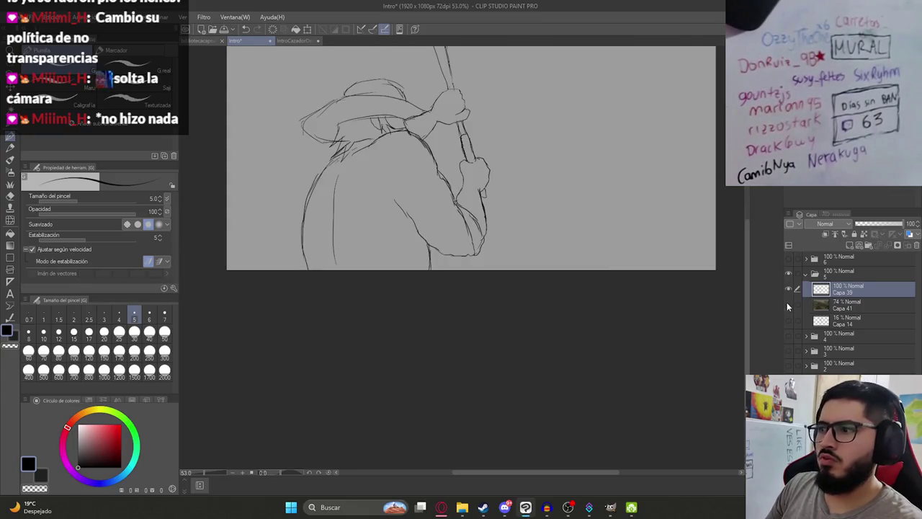
{"action": "left_click", "coordinate": [788, 304]}
- Save the drawing with Capa 41 hidden, then make the reference visible again
{"action": "scroll", "coordinate": [461, 202], "scroll_direction": "up", "scroll_amount": 5}
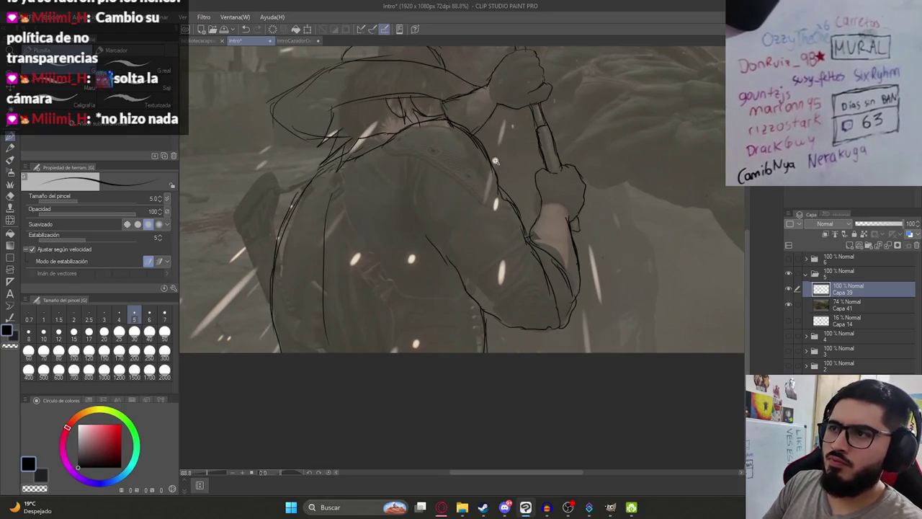
{"action": "scroll", "coordinate": [410, 132], "scroll_direction": "down", "scroll_amount": 2}
{"action": "scroll", "coordinate": [447, 119], "scroll_direction": "down", "scroll_amount": 3}
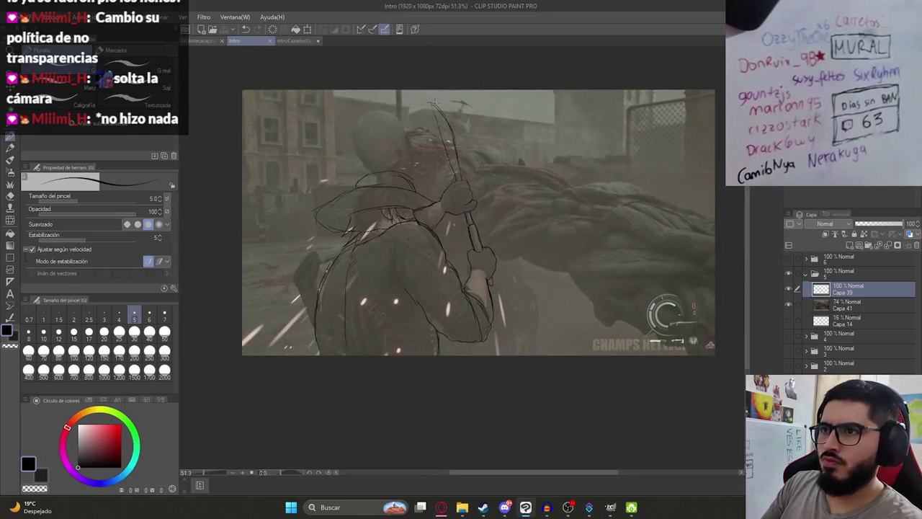
{"action": "scroll", "coordinate": [476, 221], "scroll_direction": "up", "scroll_amount": 1}
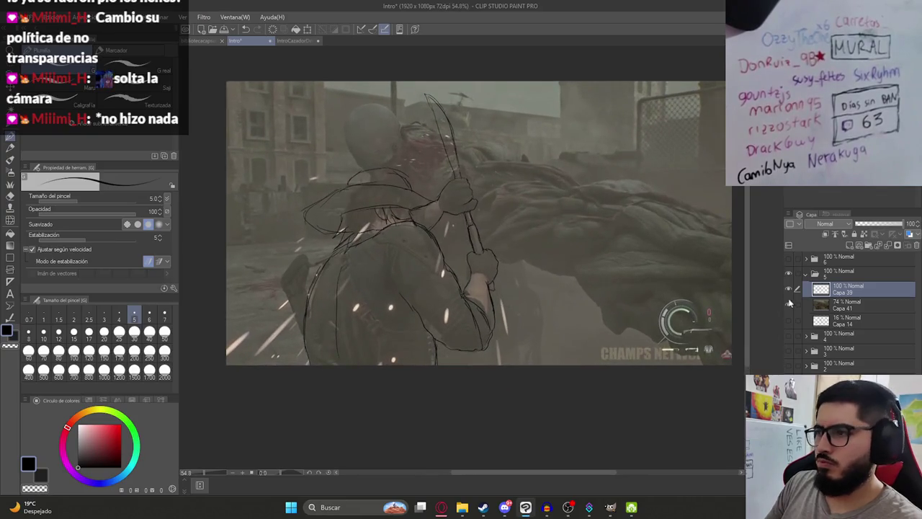
{"action": "left_click", "coordinate": [788, 304]}
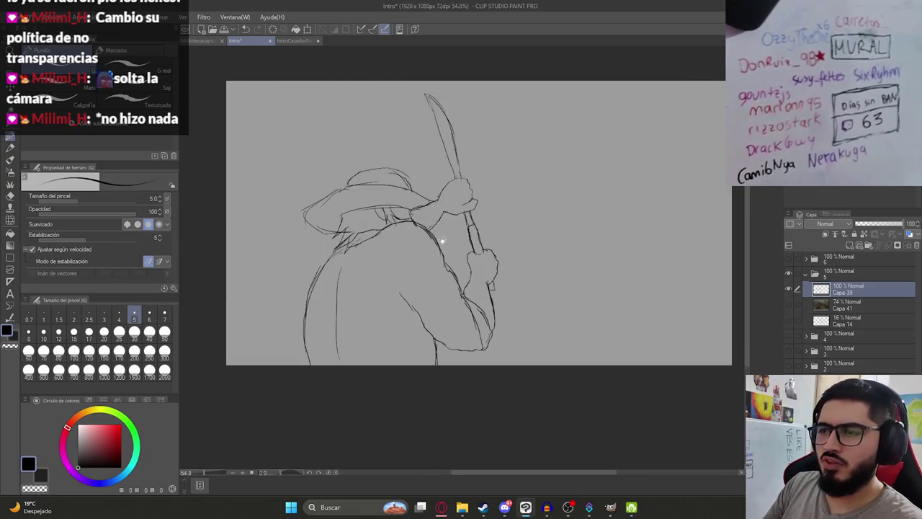
{"action": "key", "text": "ctrl+s"}
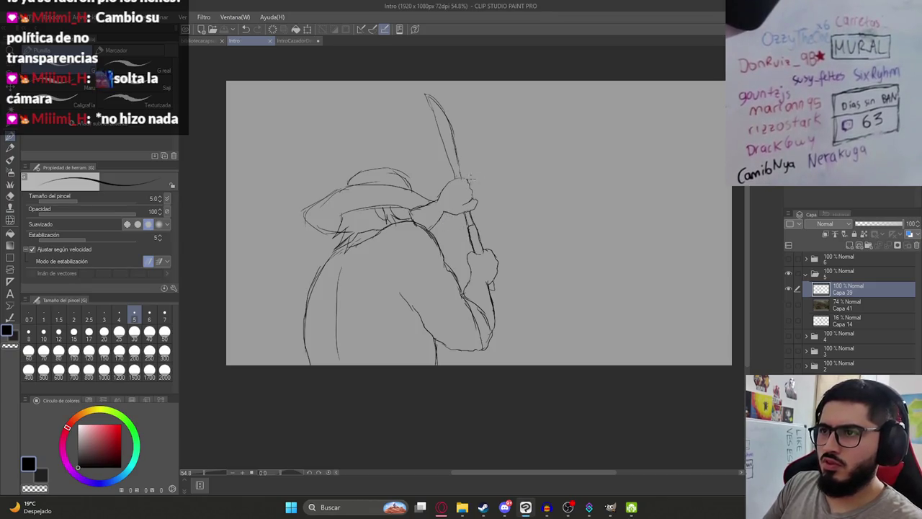
{"action": "left_click", "coordinate": [788, 304]}
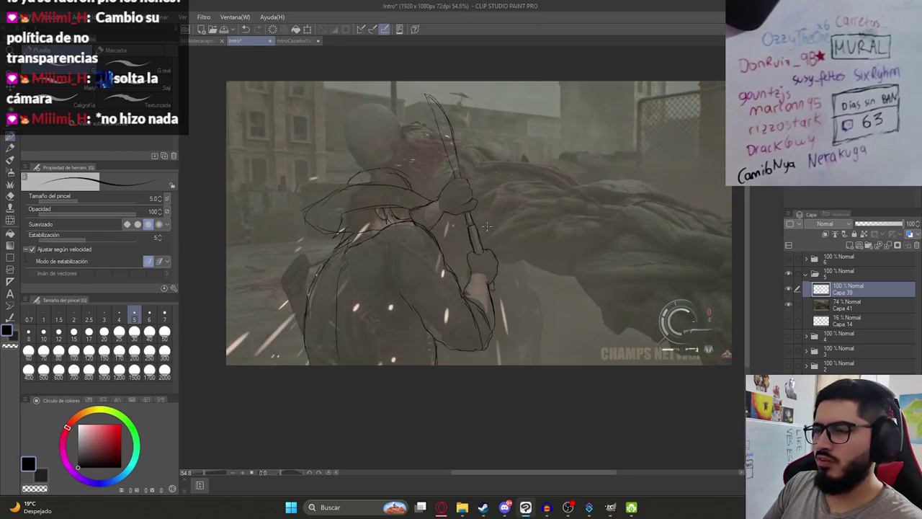
{"action": "left_click", "coordinate": [847, 246]}
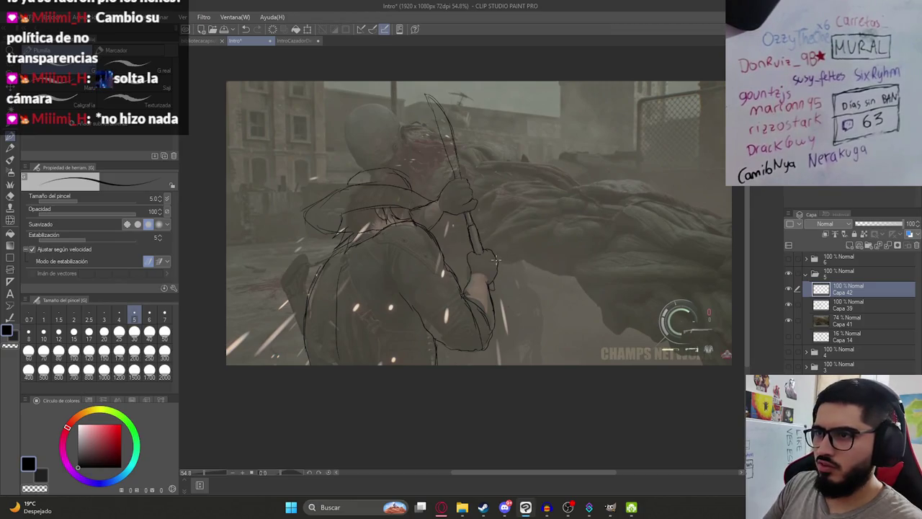
{"action": "left_click_drag", "start_coordinate": [544, 268], "coordinate": [484, 251]}
{"action": "left_click_drag", "start_coordinate": [517, 285], "coordinate": [638, 333]}
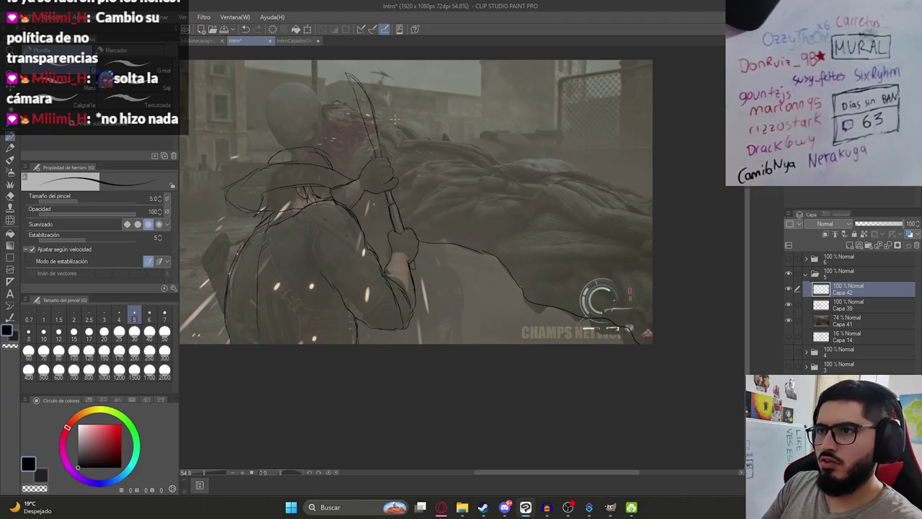
{"action": "mouse_move", "coordinate": [433, 147]}
{"action": "left_mouse_down"}
{"action": "mouse_move", "coordinate": [570, 177]}
{"action": "mouse_move", "coordinate": [653, 225]}
{"action": "left_mouse_up"}
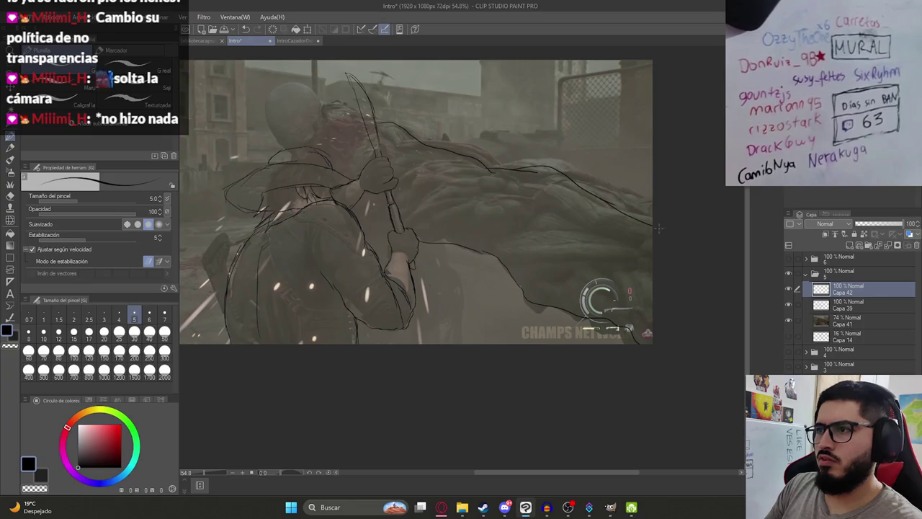
{"action": "left_click_drag", "start_coordinate": [446, 191], "coordinate": [634, 248]}
{"action": "left_click_drag", "start_coordinate": [457, 176], "coordinate": [570, 191]}
{"action": "left_click_drag", "start_coordinate": [480, 196], "coordinate": [611, 291]}
{"action": "left_click_drag", "start_coordinate": [467, 227], "coordinate": [573, 306]}
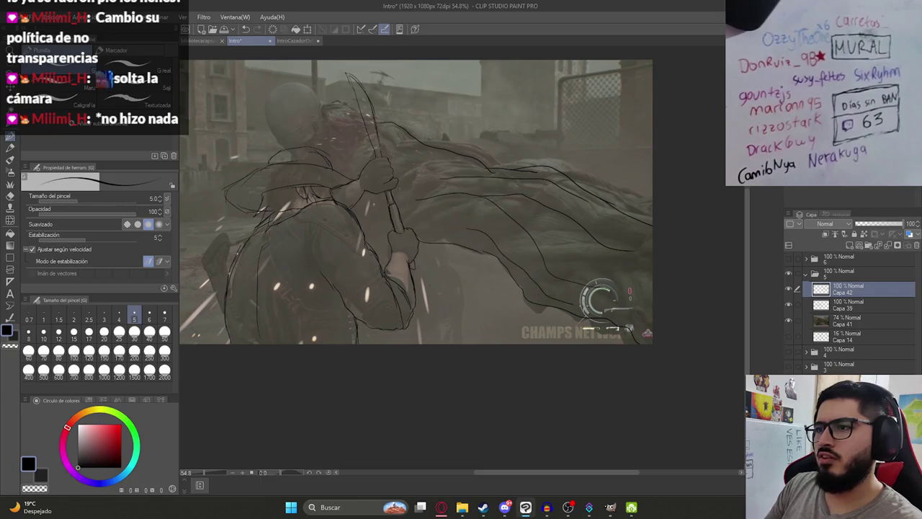
{"action": "left_click_drag", "start_coordinate": [562, 236], "coordinate": [612, 281]}
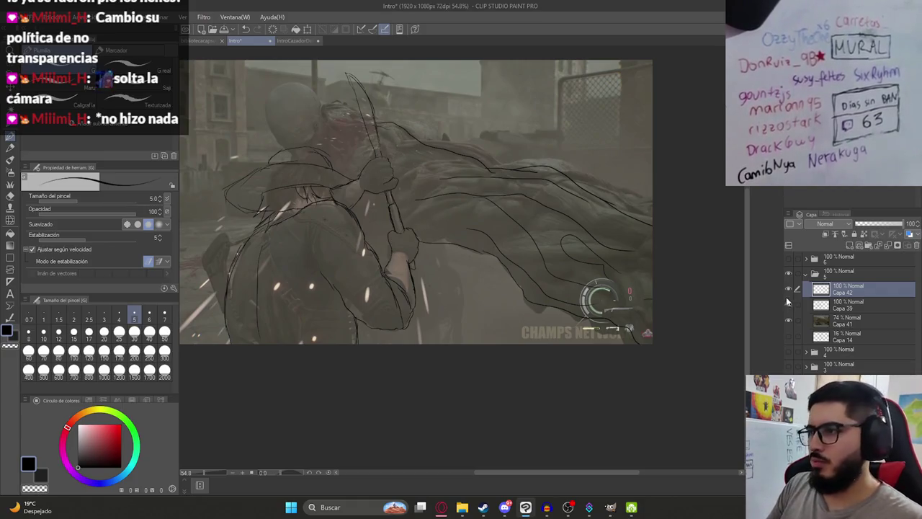
{"action": "left_click", "coordinate": [789, 320]}
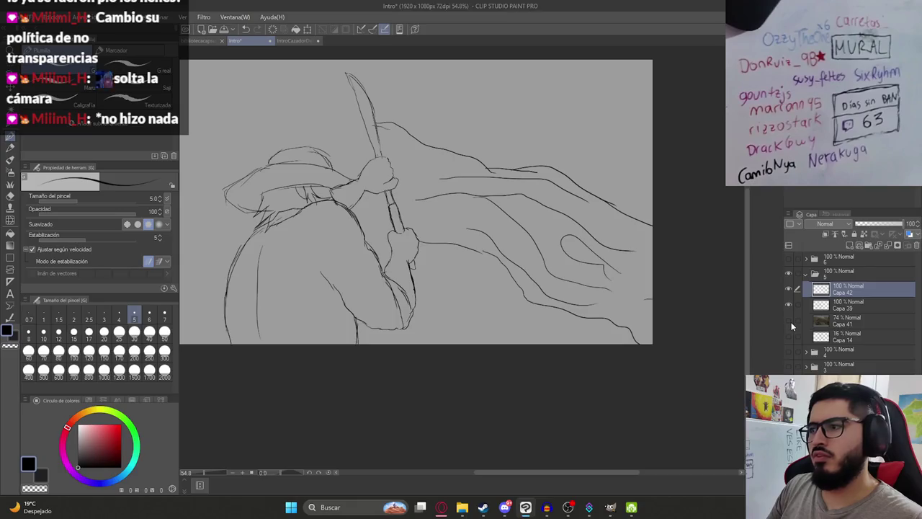
- Show the reference and trace the Tyrant's body and arm tendrils with hatching, then save
{"action": "left_click", "coordinate": [789, 320]}
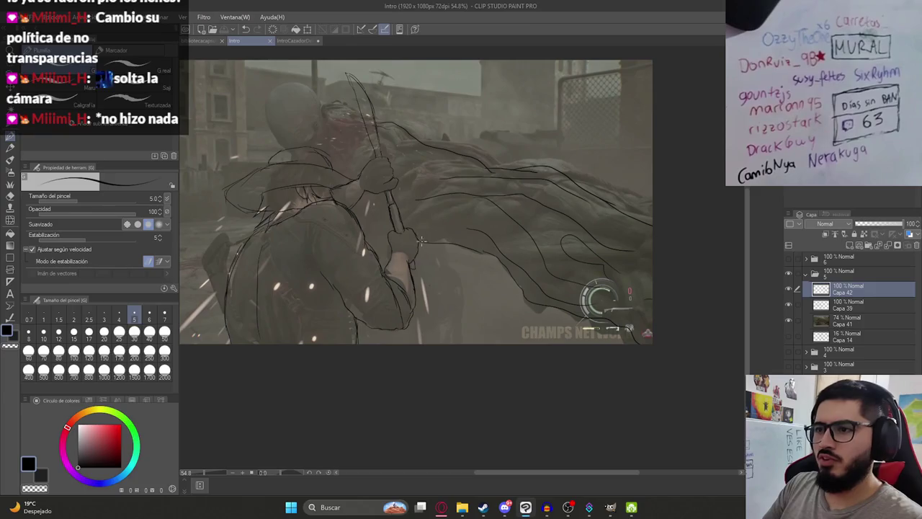
{"action": "mouse_move", "coordinate": [475, 247]}
{"action": "left_mouse_down"}
{"action": "mouse_move", "coordinate": [542, 303]}
{"action": "mouse_move", "coordinate": [634, 333]}
{"action": "left_mouse_up"}
{"action": "mouse_move", "coordinate": [384, 117]}
{"action": "left_mouse_down"}
{"action": "mouse_move", "coordinate": [490, 169]}
{"action": "mouse_move", "coordinate": [576, 181]}
{"action": "mouse_move", "coordinate": [653, 225]}
{"action": "left_mouse_up"}
{"action": "left_click_drag", "start_coordinate": [517, 167], "coordinate": [500, 176]}
{"action": "left_click_drag", "start_coordinate": [558, 170], "coordinate": [527, 180]}
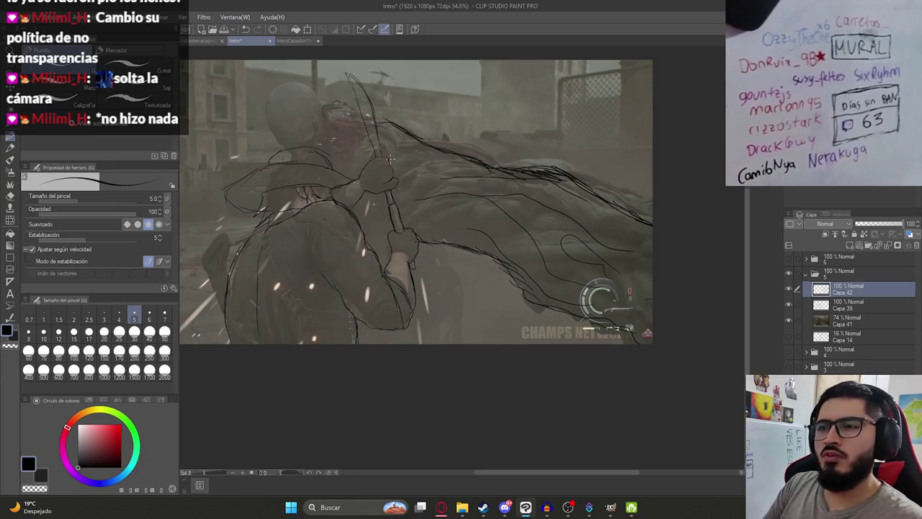
{"action": "left_click_drag", "start_coordinate": [390, 160], "coordinate": [481, 189]}
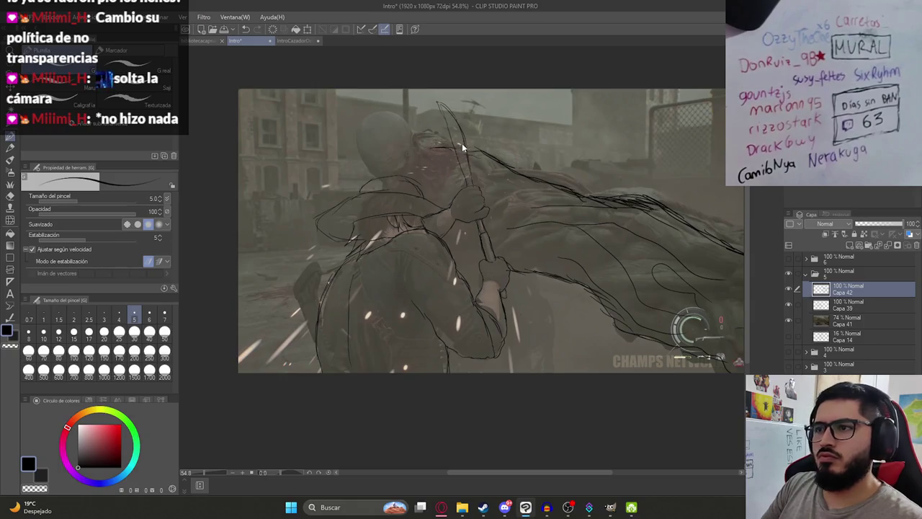
{"action": "left_click_drag", "start_coordinate": [524, 240], "coordinate": [458, 233]}
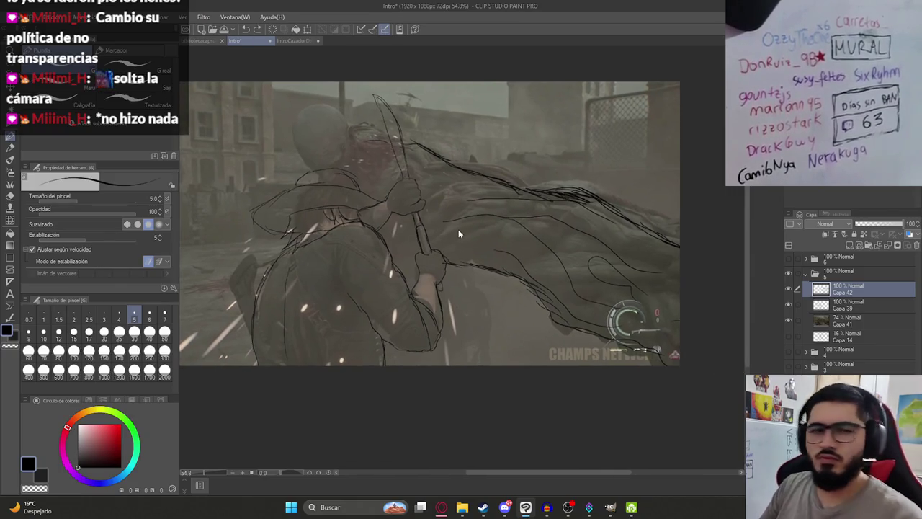
{"action": "key", "text": "ctrl+s"}
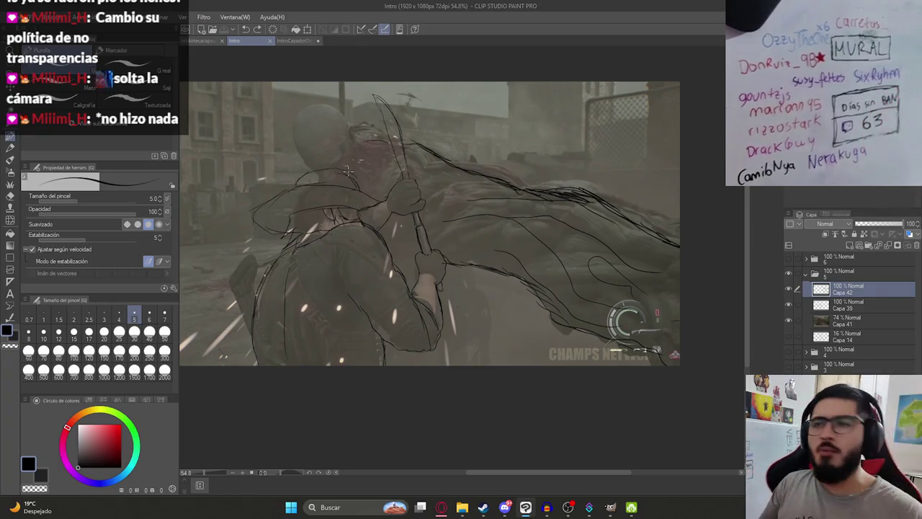
- Redraw the tendril lines around Leon's arm and shoulder, undoing one misplaced stroke
{"action": "left_click_drag", "start_coordinate": [411, 243], "coordinate": [389, 236]}
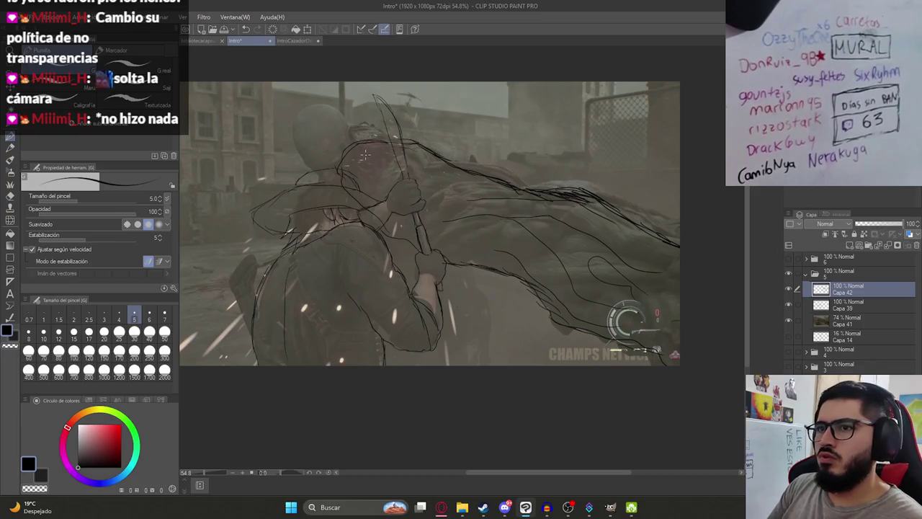
{"action": "key", "text": "ctrl+z"}
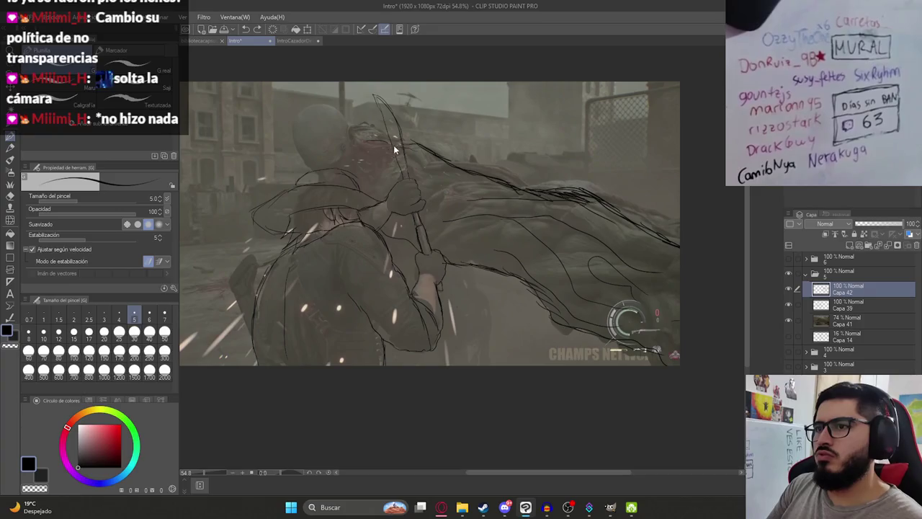
{"action": "left_click_drag", "start_coordinate": [341, 230], "coordinate": [390, 191]}
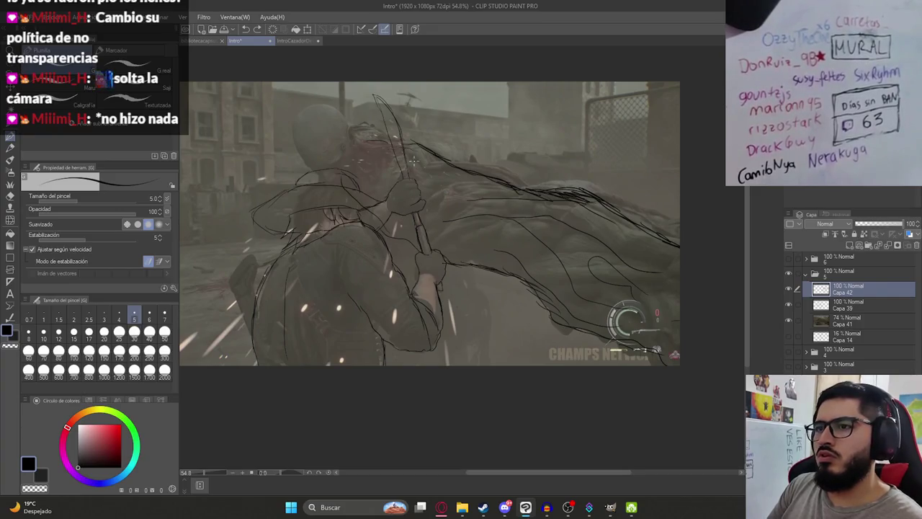
{"action": "left_click_drag", "start_coordinate": [355, 231], "coordinate": [390, 206]}
{"action": "left_click_drag", "start_coordinate": [386, 137], "coordinate": [410, 147]}
- Sketch the Tyrant's head: its top, top-left curve and left-side strokes
{"action": "mouse_move", "coordinate": [360, 126]}
{"action": "left_mouse_down"}
{"action": "mouse_move", "coordinate": [383, 134]}
{"action": "mouse_move", "coordinate": [305, 111]}
{"action": "left_mouse_up"}
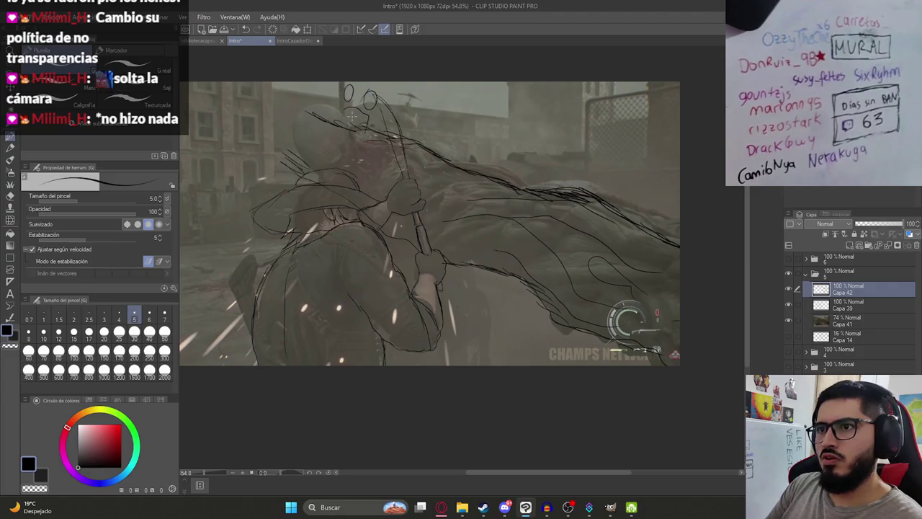
{"action": "mouse_move", "coordinate": [376, 111]}
{"action": "left_mouse_down"}
{"action": "mouse_move", "coordinate": [374, 132]}
{"action": "mouse_move", "coordinate": [390, 87]}
{"action": "left_mouse_up"}
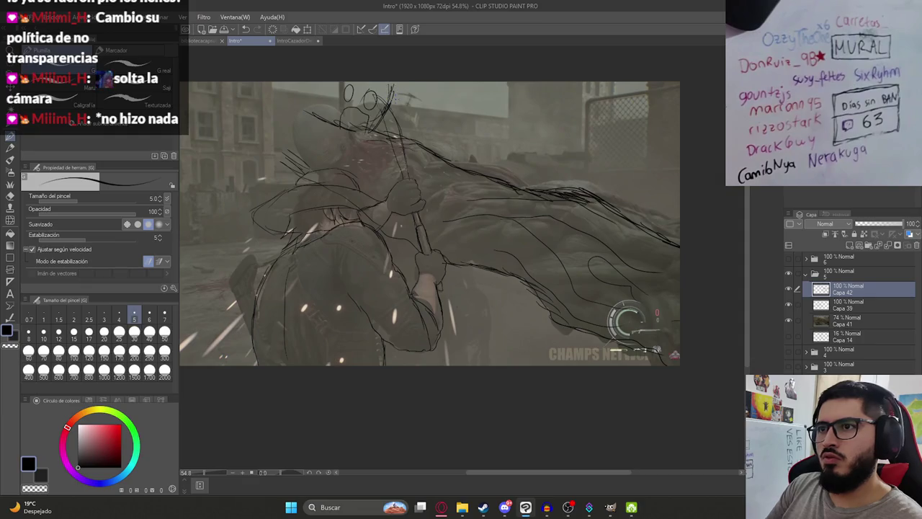
{"action": "mouse_move", "coordinate": [342, 86]}
{"action": "left_mouse_down"}
{"action": "mouse_move", "coordinate": [303, 98]}
{"action": "mouse_move", "coordinate": [252, 97]}
{"action": "left_mouse_up"}
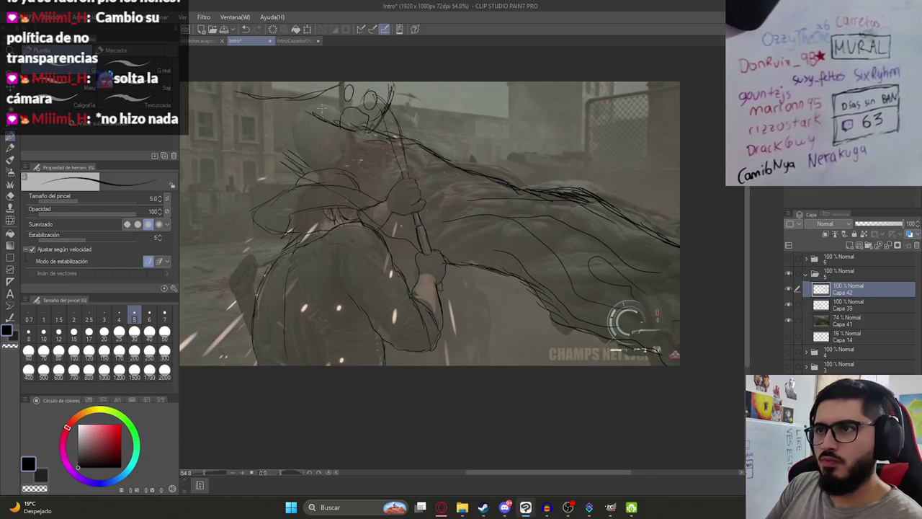
{"action": "left_click_drag", "start_coordinate": [329, 125], "coordinate": [326, 95]}
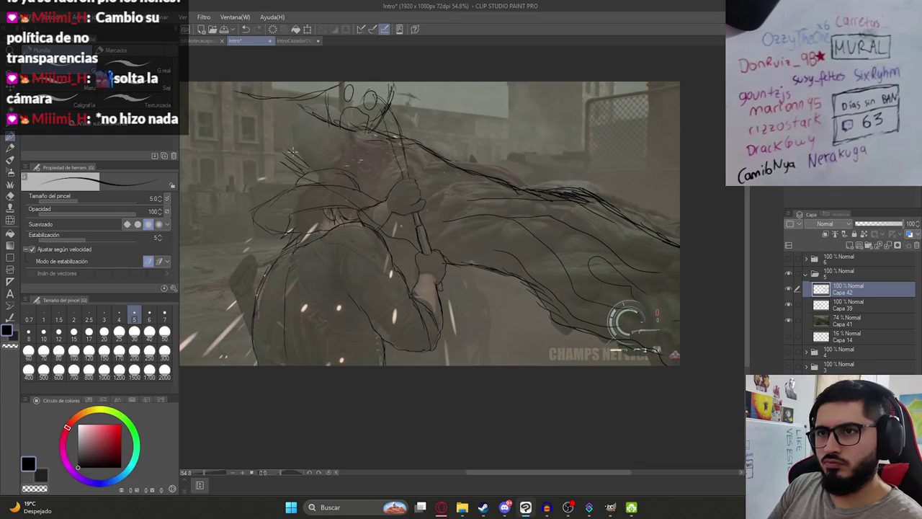
{"action": "mouse_move", "coordinate": [269, 121]}
{"action": "left_mouse_down"}
{"action": "mouse_move", "coordinate": [254, 111]}
{"action": "mouse_move", "coordinate": [324, 134]}
{"action": "left_mouse_up"}
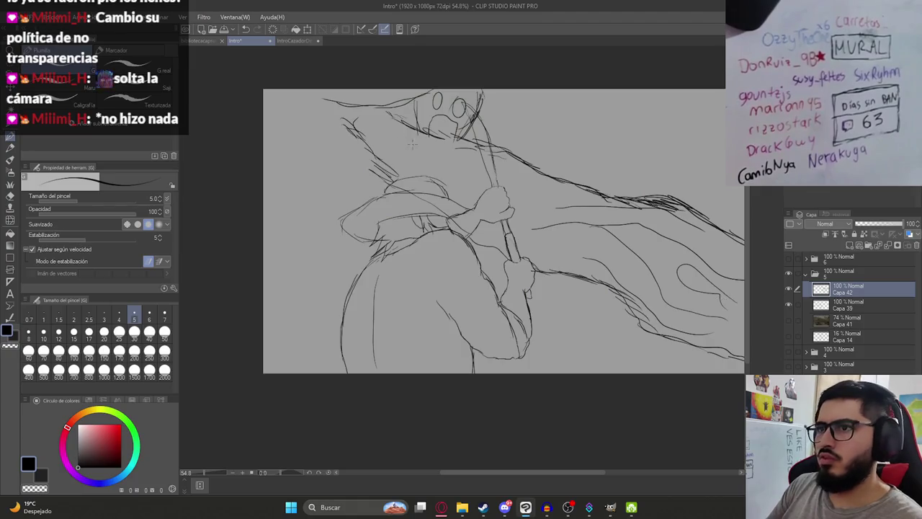
- Hide the reference and extend the arm line toward the left edge, undoing a stray curve
{"action": "left_click_drag", "start_coordinate": [446, 175], "coordinate": [365, 149]}
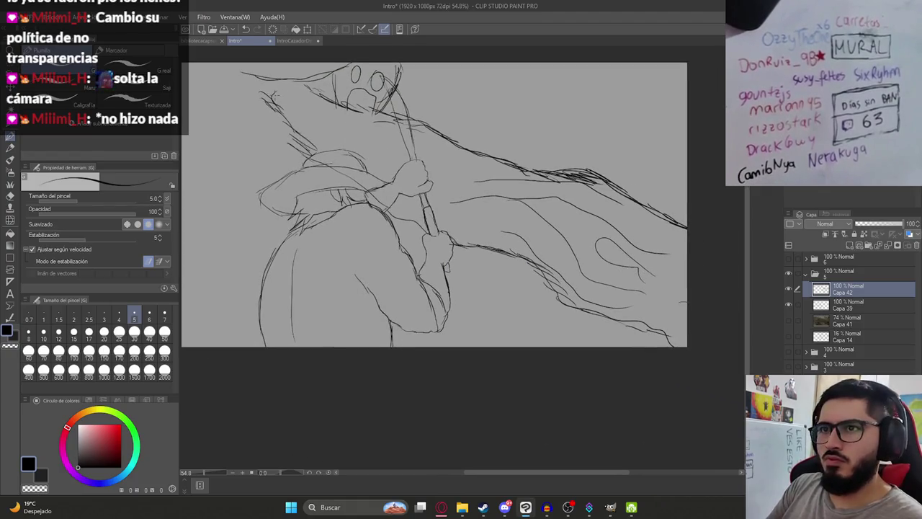
{"action": "left_click_drag", "start_coordinate": [230, 91], "coordinate": [242, 103]}
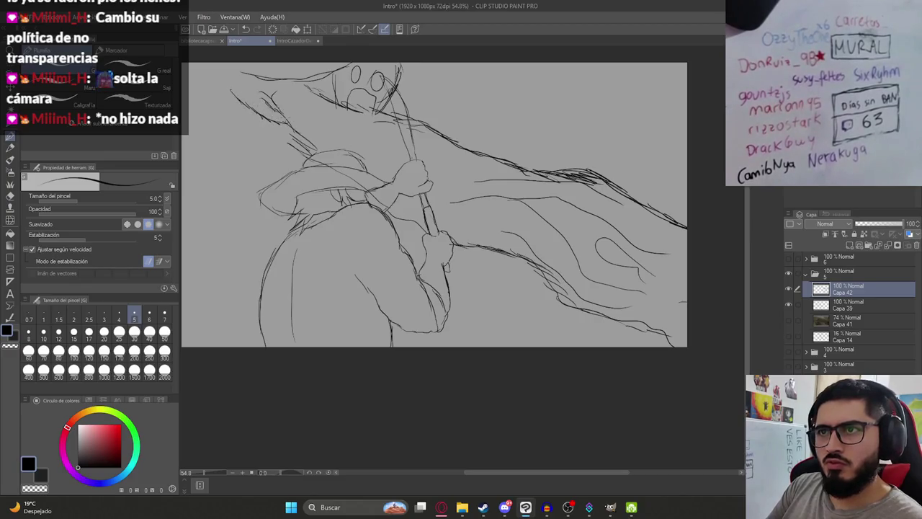
{"action": "left_click_drag", "start_coordinate": [200, 73], "coordinate": [190, 65]}
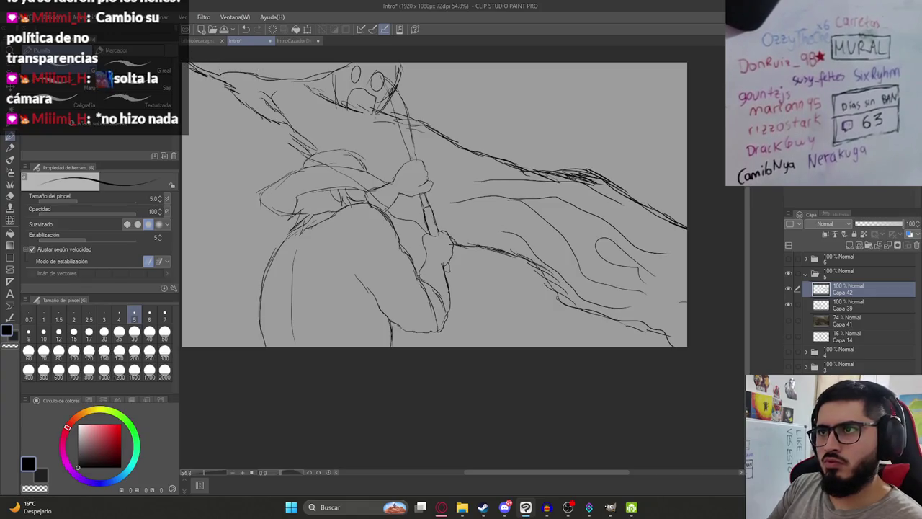
{"action": "left_click_drag", "start_coordinate": [420, 67], "coordinate": [502, 112]}
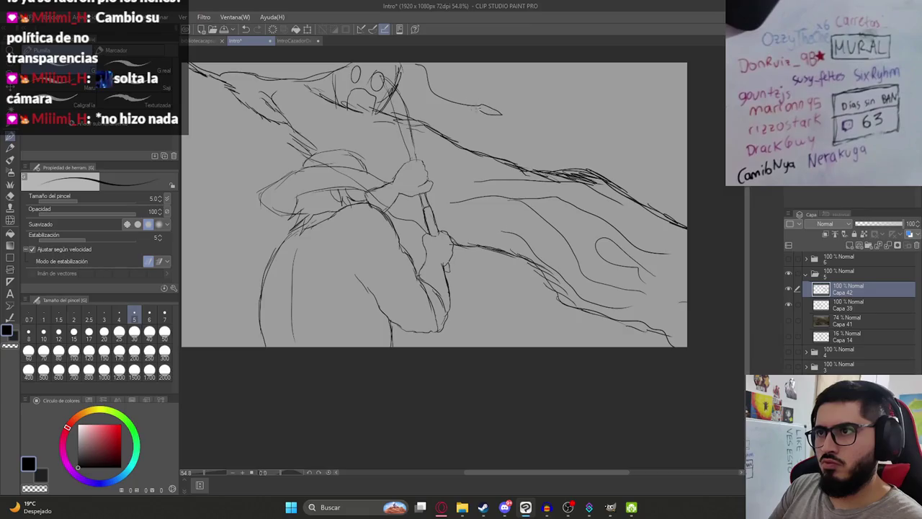
{"action": "key", "text": "ctrl+z"}
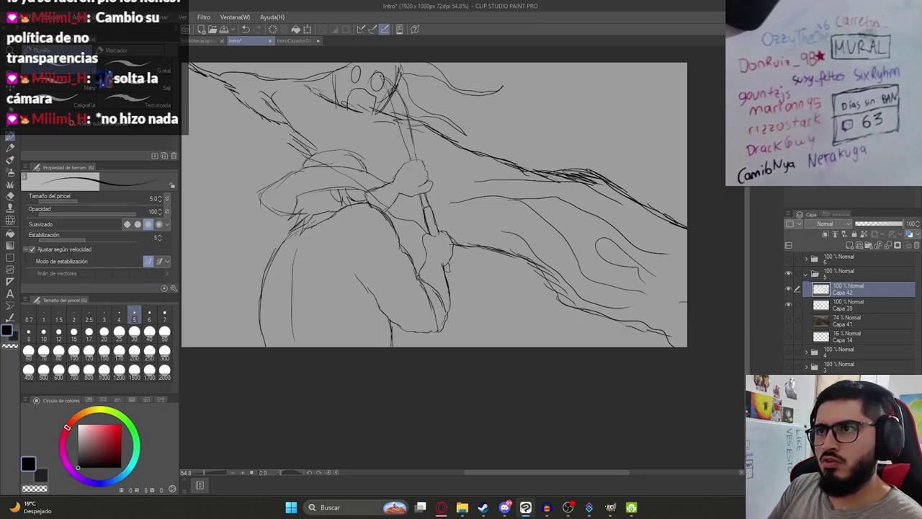
- Briefly select Capa 39, then return to drawing on Capa 42
{"action": "scroll", "coordinate": [358, 129], "scroll_direction": "down", "scroll_amount": 2}
{"action": "scroll", "coordinate": [323, 115], "scroll_direction": "down", "scroll_amount": 1}
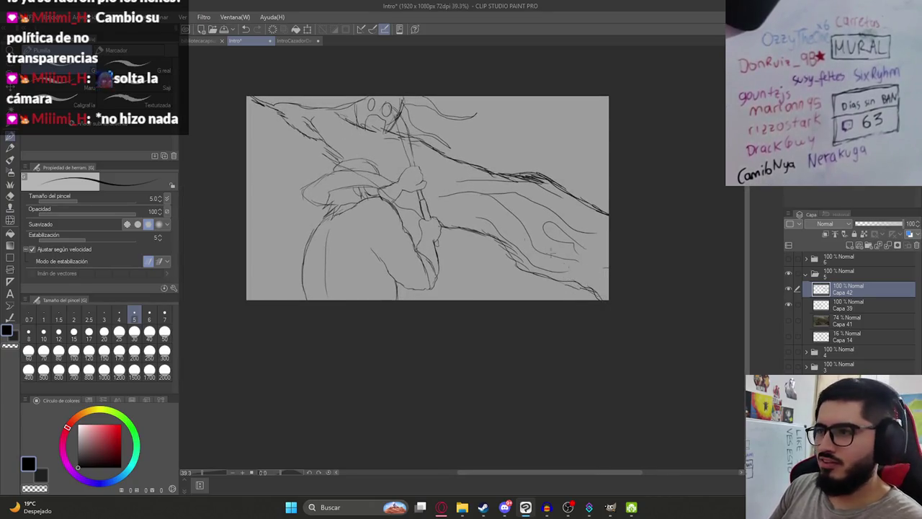
{"action": "left_click", "coordinate": [851, 305]}
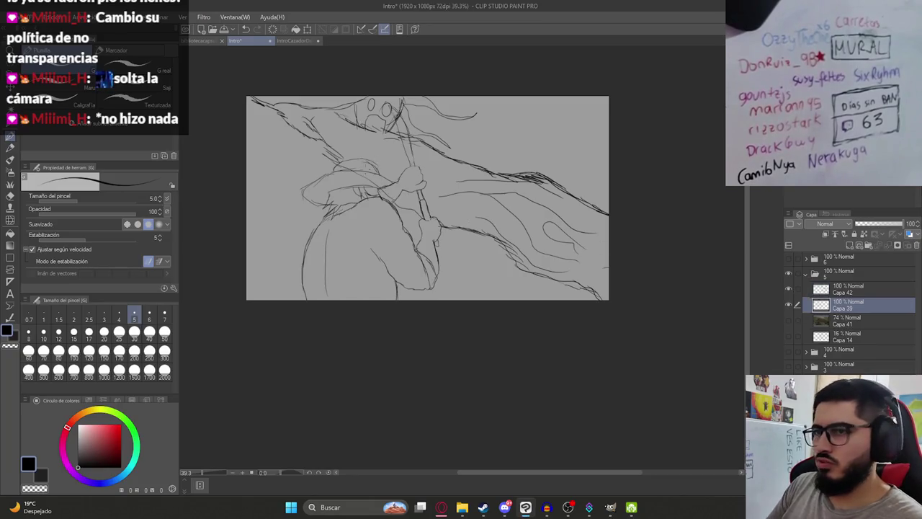
{"action": "scroll", "coordinate": [401, 183], "scroll_direction": "up", "scroll_amount": 5}
{"action": "scroll", "coordinate": [403, 187], "scroll_direction": "down", "scroll_amount": 5}
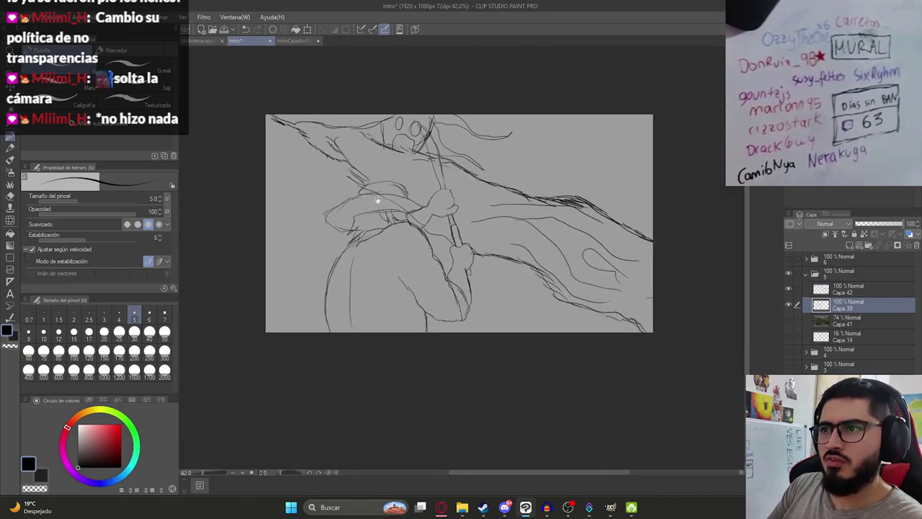
{"action": "left_click", "coordinate": [850, 289]}
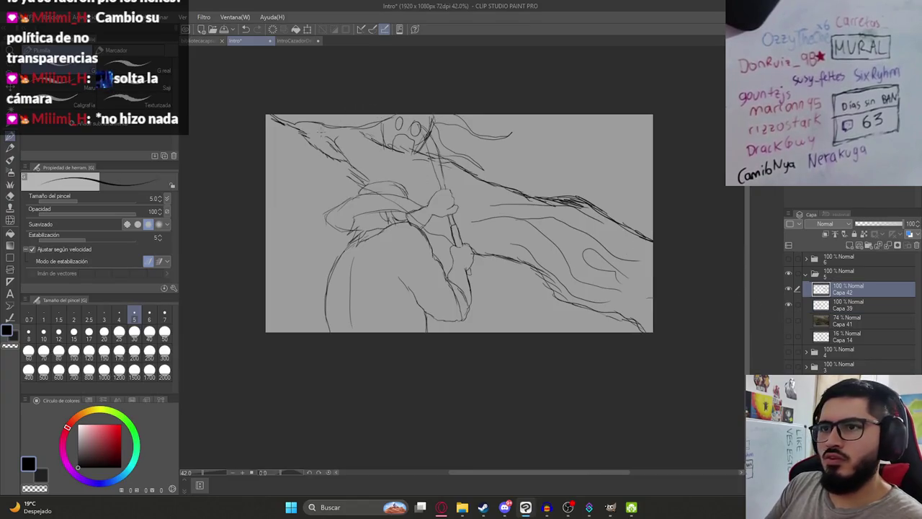
- Add left-edge strokes and hatching near Leon's hat, then hide Capa 42
{"action": "left_click_drag", "start_coordinate": [459, 224], "coordinate": [487, 262]}
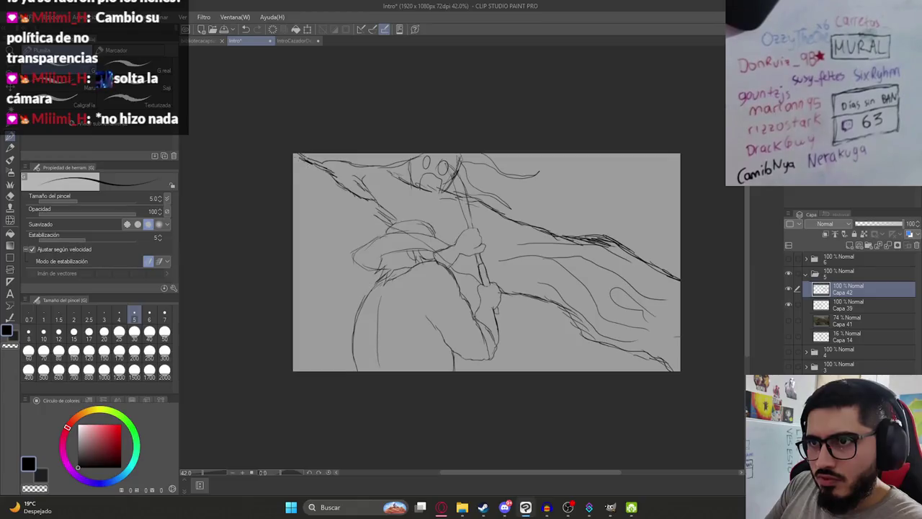
{"action": "left_click_drag", "start_coordinate": [295, 166], "coordinate": [336, 223]}
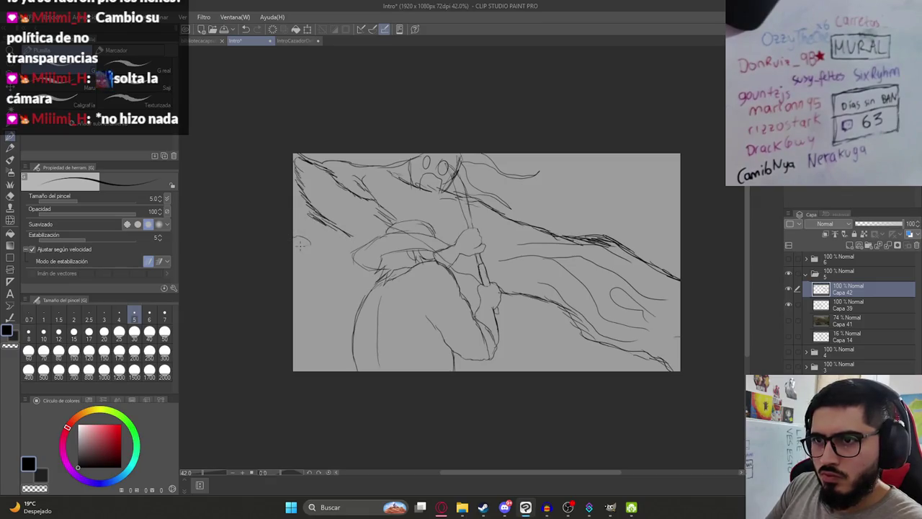
{"action": "mouse_move", "coordinate": [294, 247]}
{"action": "left_mouse_down"}
{"action": "mouse_move", "coordinate": [342, 251]}
{"action": "mouse_move", "coordinate": [361, 214]}
{"action": "left_mouse_up"}
{"action": "left_click_drag", "start_coordinate": [381, 245], "coordinate": [394, 278]}
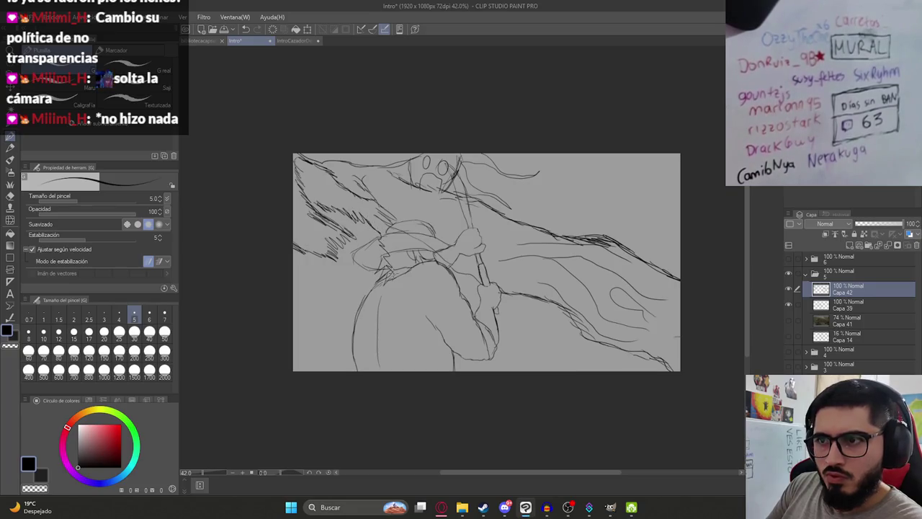
{"action": "left_click_drag", "start_coordinate": [306, 289], "coordinate": [393, 281]}
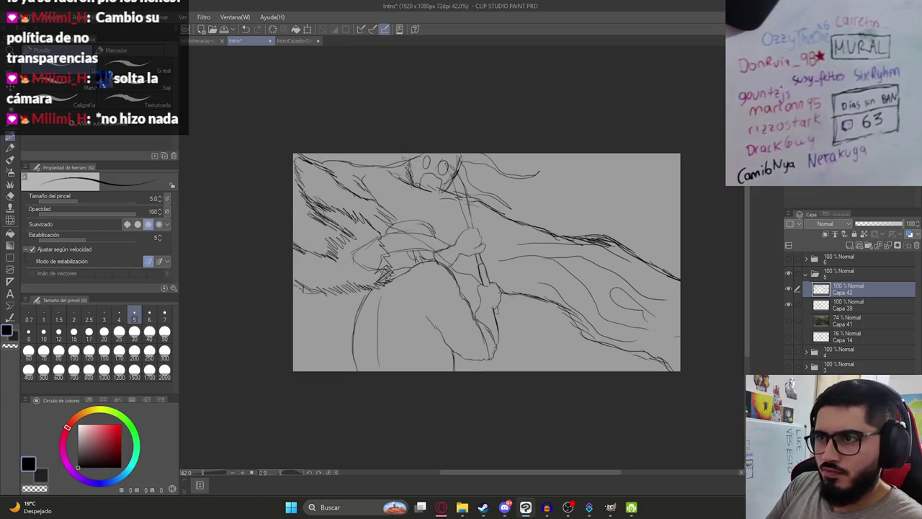
{"action": "scroll", "coordinate": [505, 199], "scroll_direction": "down", "scroll_amount": 1}
{"action": "scroll", "coordinate": [497, 201], "scroll_direction": "up", "scroll_amount": 2}
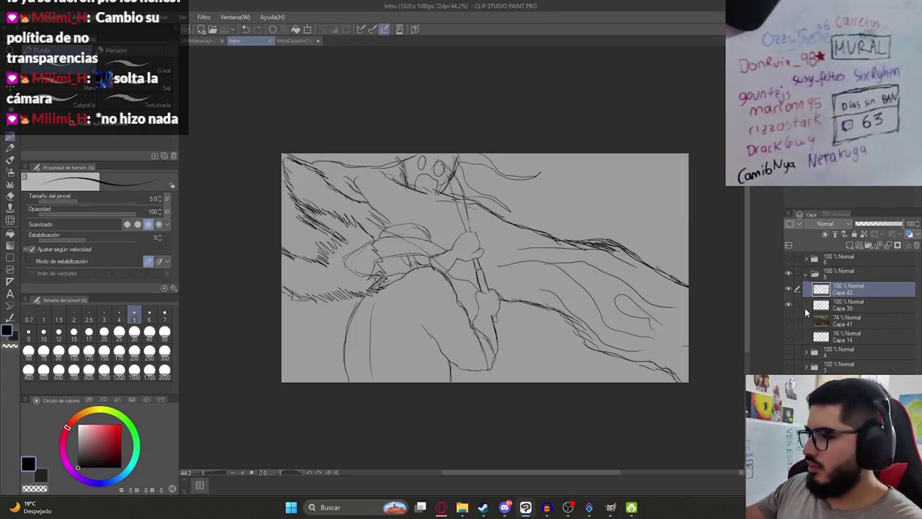
{"action": "left_click", "coordinate": [788, 289]}
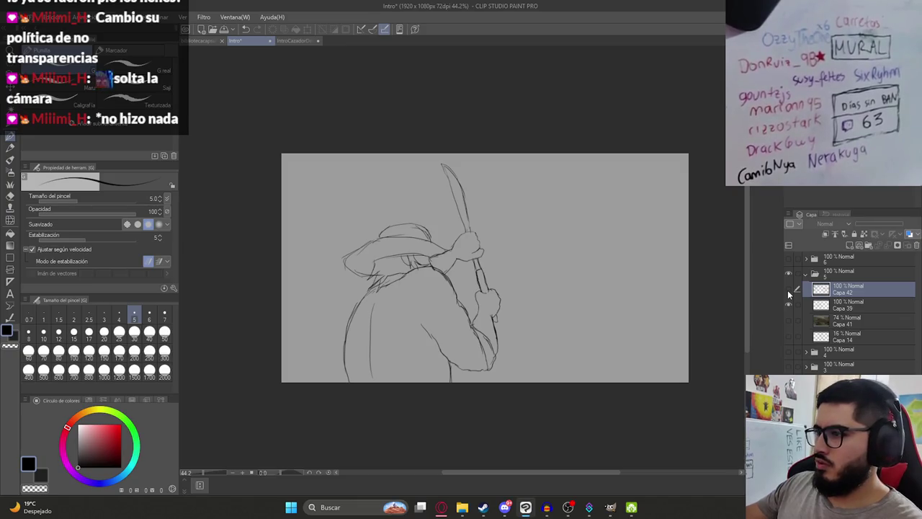
- Save, select and reveal Capa 39, add a grouped new layer, then view IntroCazadorDeMitos
{"action": "scroll", "coordinate": [431, 272], "scroll_direction": "down", "scroll_amount": 2}
{"action": "scroll", "coordinate": [431, 272], "scroll_direction": "up", "scroll_amount": 3}
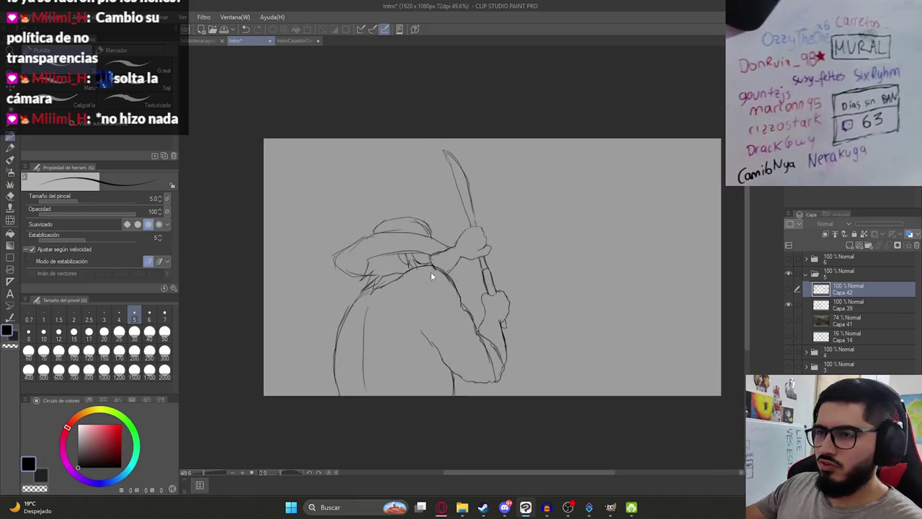
{"action": "key", "text": "ctrl+s"}
{"action": "left_click", "coordinate": [788, 303]}
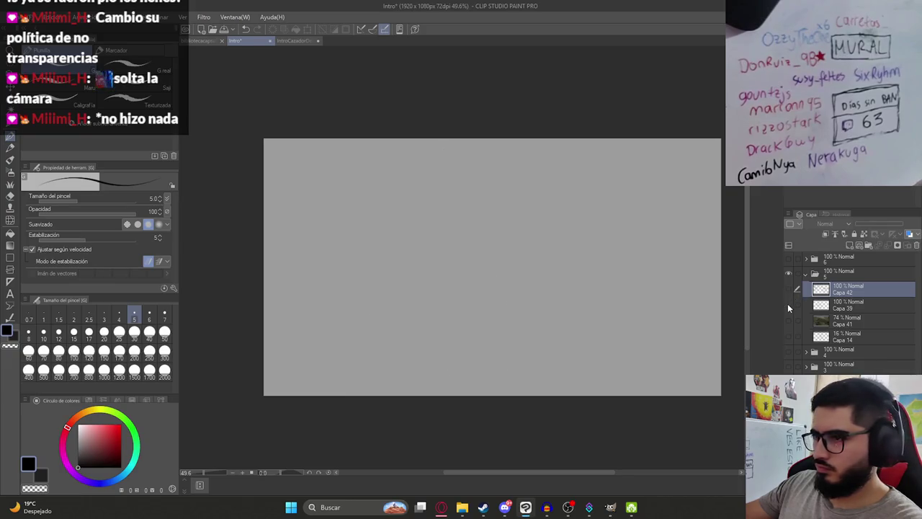
{"action": "left_click", "coordinate": [839, 304]}
{"action": "left_click", "coordinate": [866, 246]}
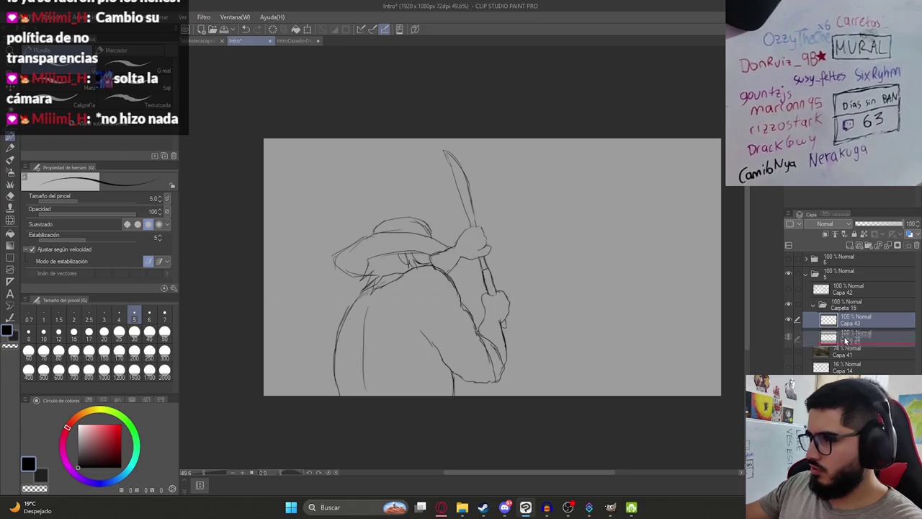
{"action": "left_click", "coordinate": [283, 40]}
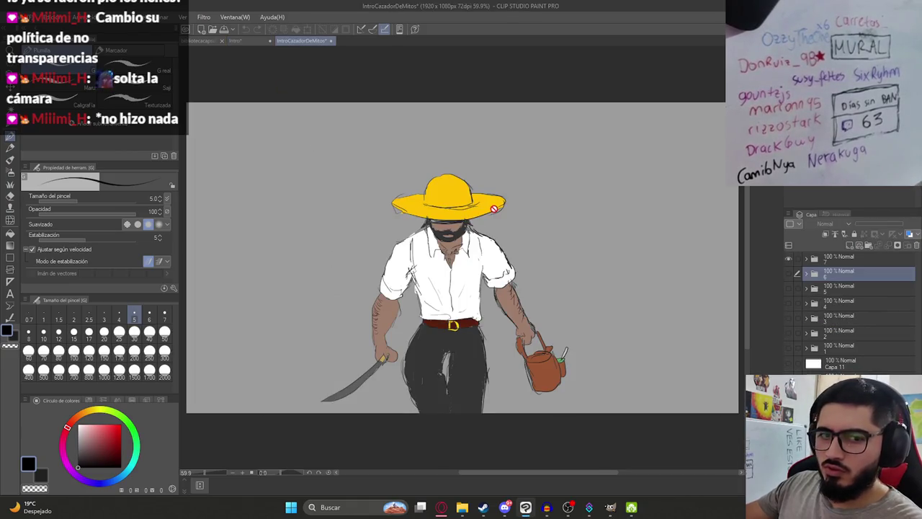
- In the Intro sketch, try yellow fills on the hat and undo both leaking fills
{"action": "left_click", "coordinate": [235, 41]}
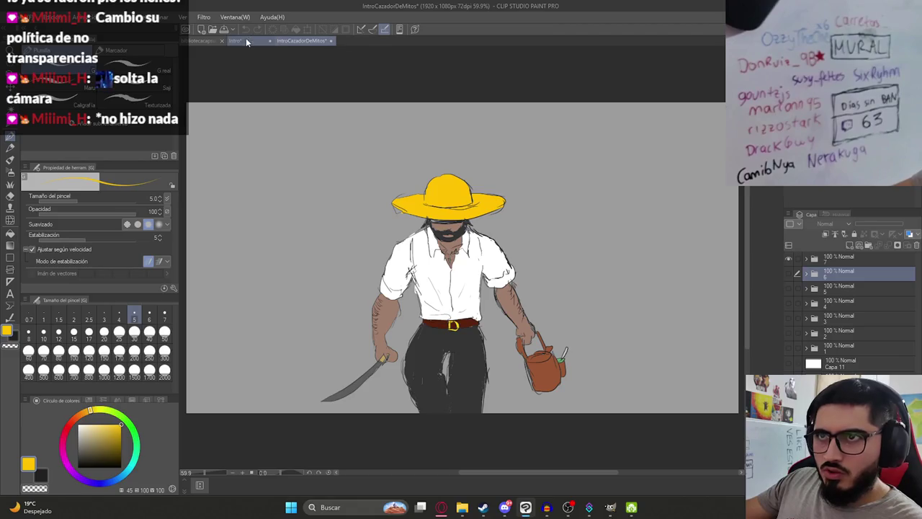
{"action": "key", "text": "g"}
{"action": "left_click", "coordinate": [414, 222]}
{"action": "key", "text": "ctrl+z"}
{"action": "scroll", "coordinate": [388, 237], "scroll_direction": "up", "scroll_amount": 3}
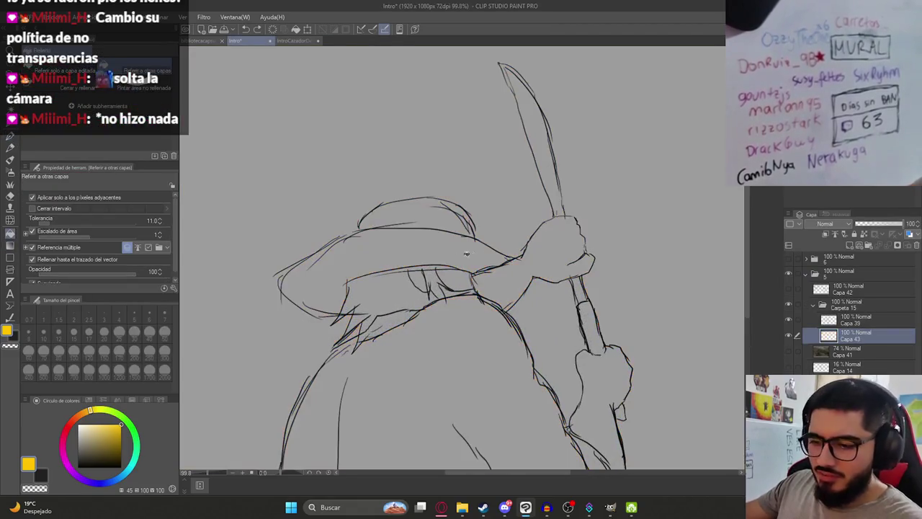
{"action": "key", "text": "p"}
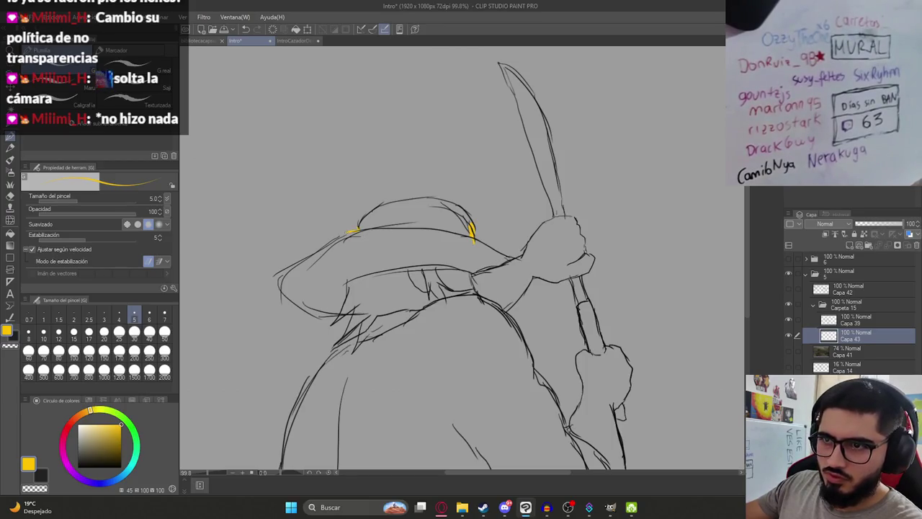
{"action": "key", "text": "g"}
{"action": "left_click", "coordinate": [387, 243]}
{"action": "key", "text": "ctrl+z"}
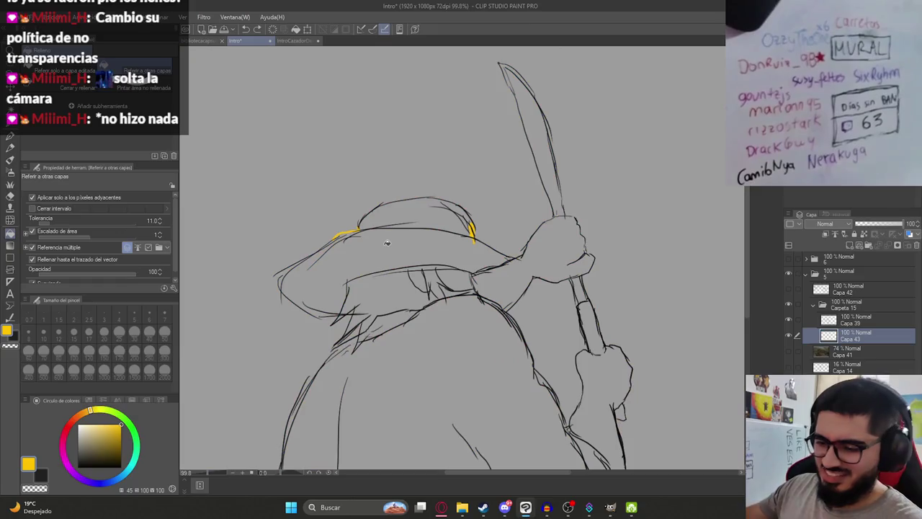
{"action": "key", "text": "p"}
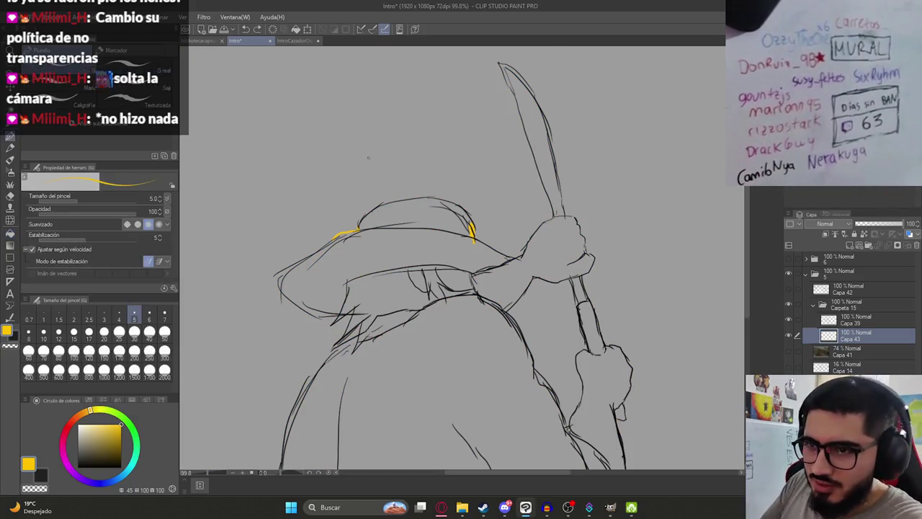
- Close the hat outline gaps with yellow strokes and fill the brim and crown yellow
{"action": "mouse_move", "coordinate": [274, 275]}
{"action": "left_mouse_down"}
{"action": "mouse_move", "coordinate": [282, 299]}
{"action": "mouse_move", "coordinate": [333, 320]}
{"action": "left_mouse_up"}
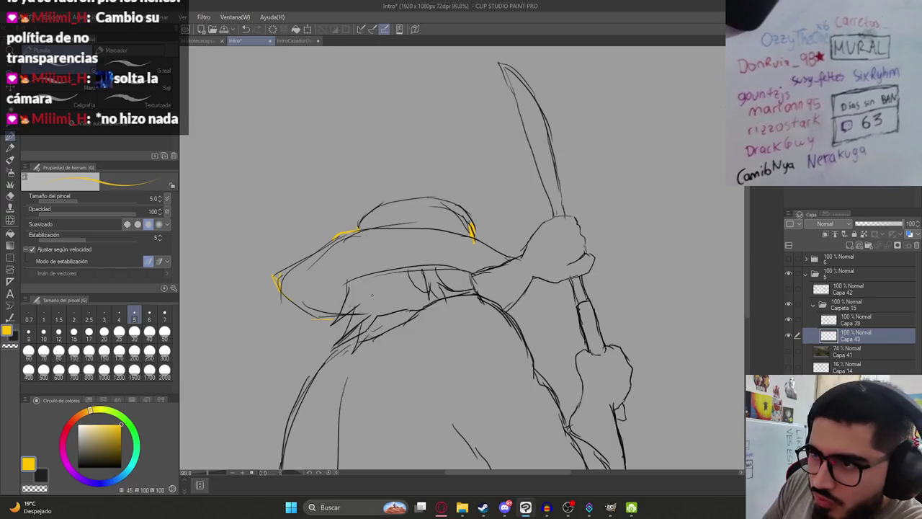
{"action": "key", "text": "g"}
{"action": "left_click", "coordinate": [384, 259]}
{"action": "left_click", "coordinate": [416, 215]}
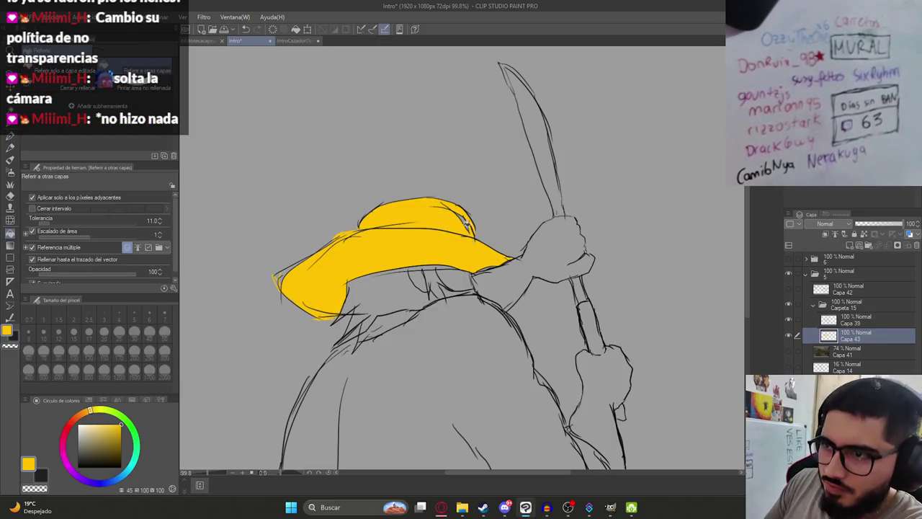
{"action": "scroll", "coordinate": [453, 286], "scroll_direction": "down", "scroll_amount": 5}
{"action": "scroll", "coordinate": [485, 268], "scroll_direction": "up", "scroll_amount": 5}
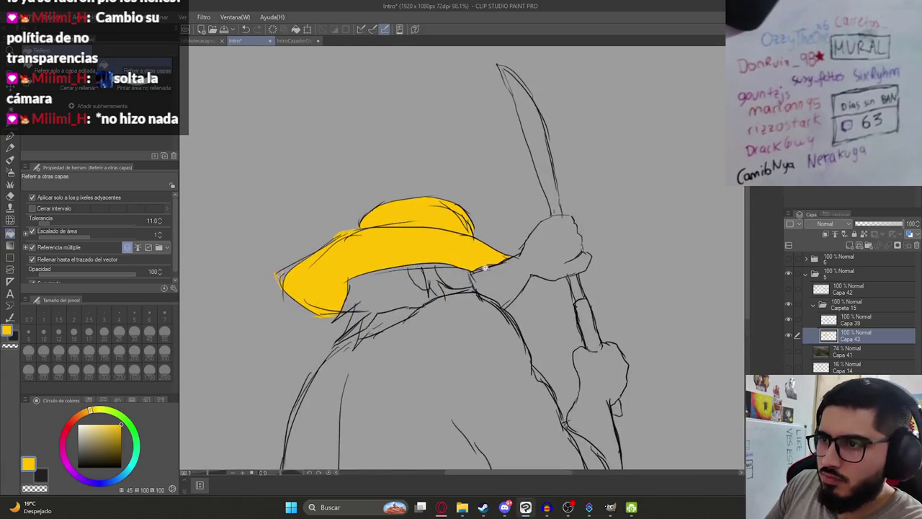
{"action": "left_click", "coordinate": [299, 41]}
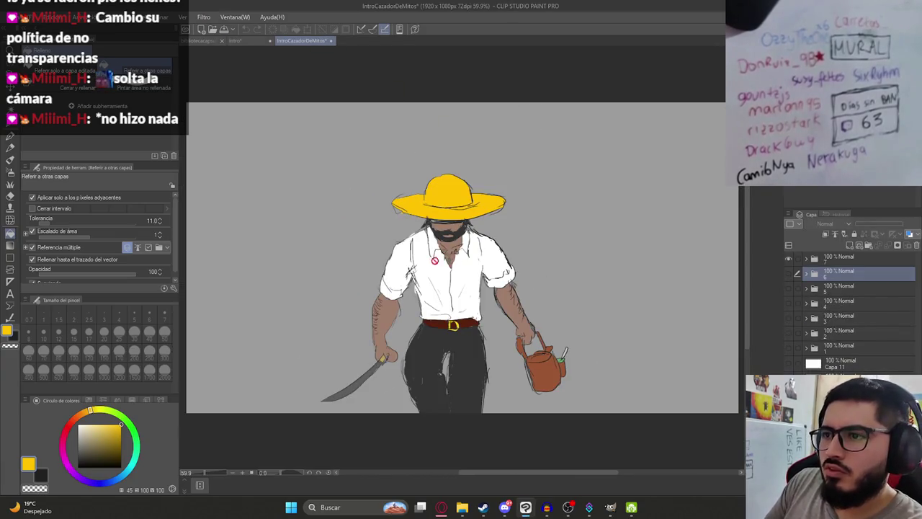
- Try filling the face area under the hat brown, undoing the flood fill
{"action": "left_click", "coordinate": [236, 40]}
{"action": "left_click", "coordinate": [449, 290]}
{"action": "left_click", "coordinate": [509, 283]}
{"action": "key", "text": "ctrl+z"}
{"action": "key", "text": "p"}
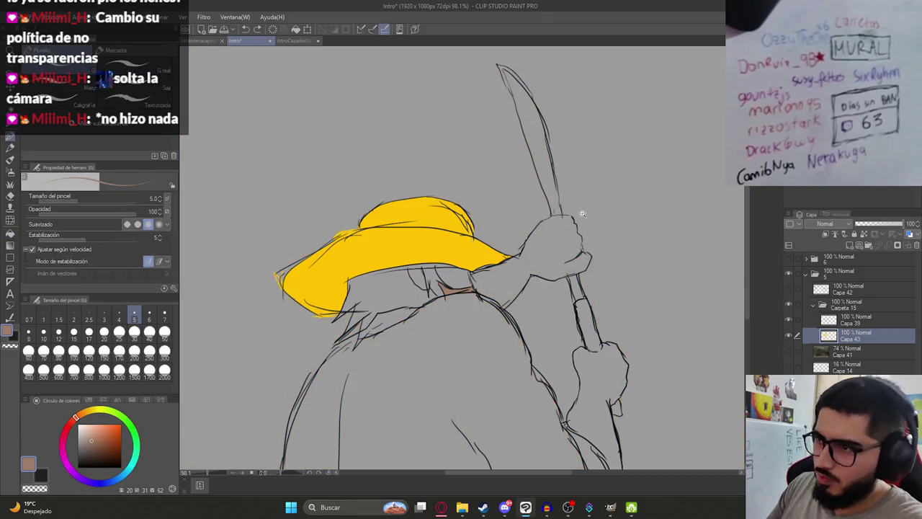
{"action": "scroll", "coordinate": [583, 211], "scroll_direction": "up", "scroll_amount": 3}
{"action": "left_click_drag", "start_coordinate": [448, 319], "coordinate": [430, 269]}
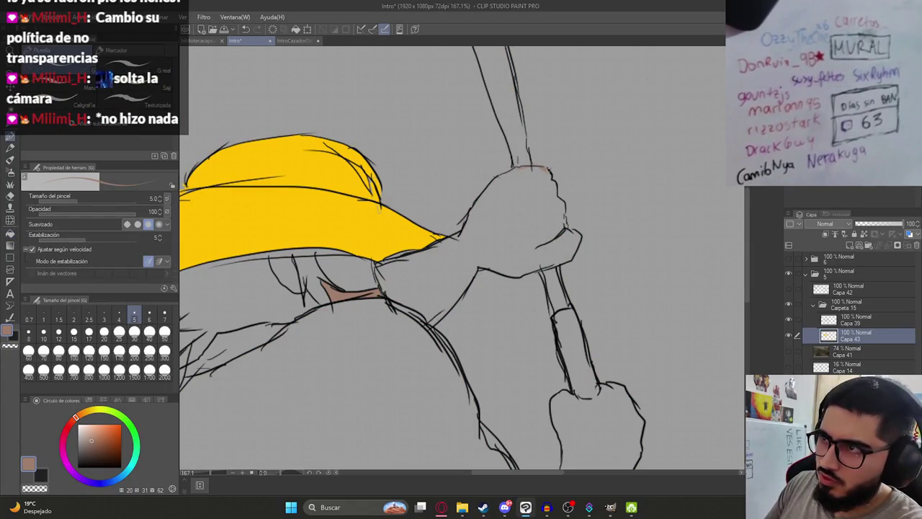
- Fill the upper hand and arm brown, undoing a leaking lower-arm fill
{"action": "key", "text": "g"}
{"action": "left_click", "coordinate": [529, 202]}
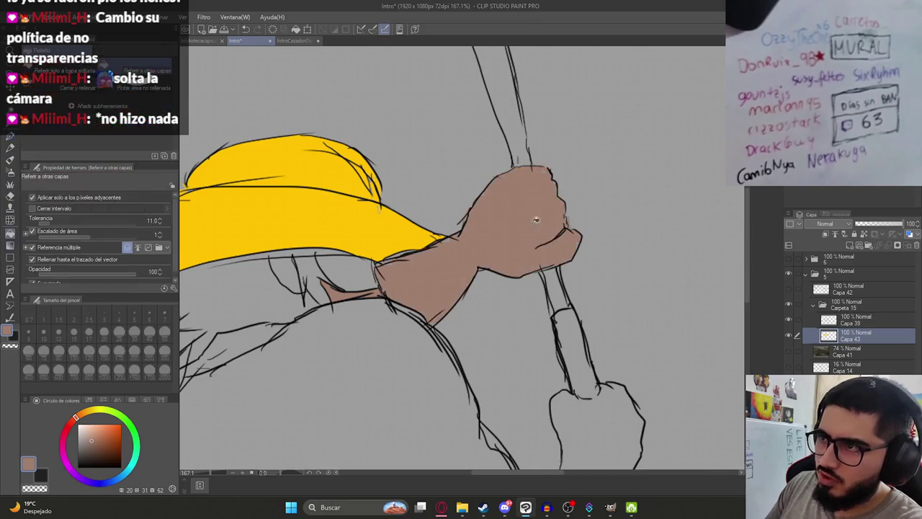
{"action": "scroll", "coordinate": [540, 216], "scroll_direction": "down", "scroll_amount": 3}
{"action": "left_click", "coordinate": [524, 306]}
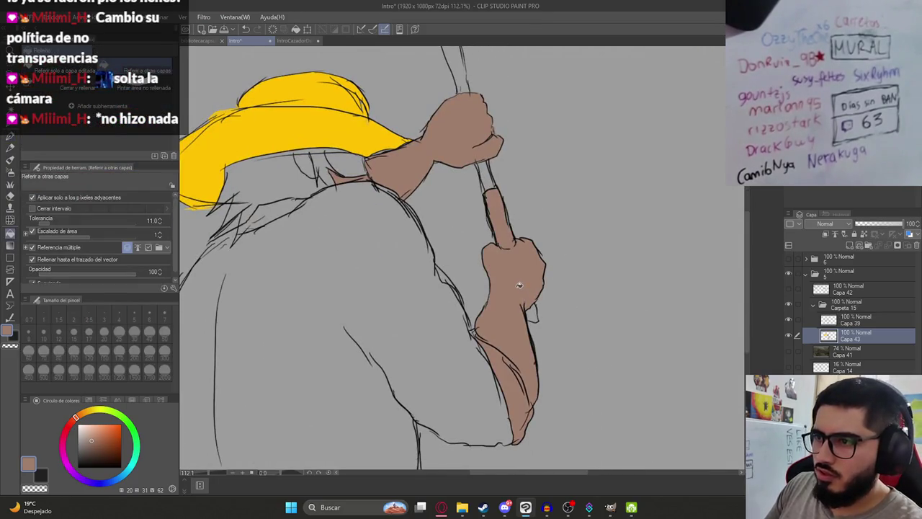
{"action": "key", "text": "p"}
{"action": "key", "text": "ctrl+z"}
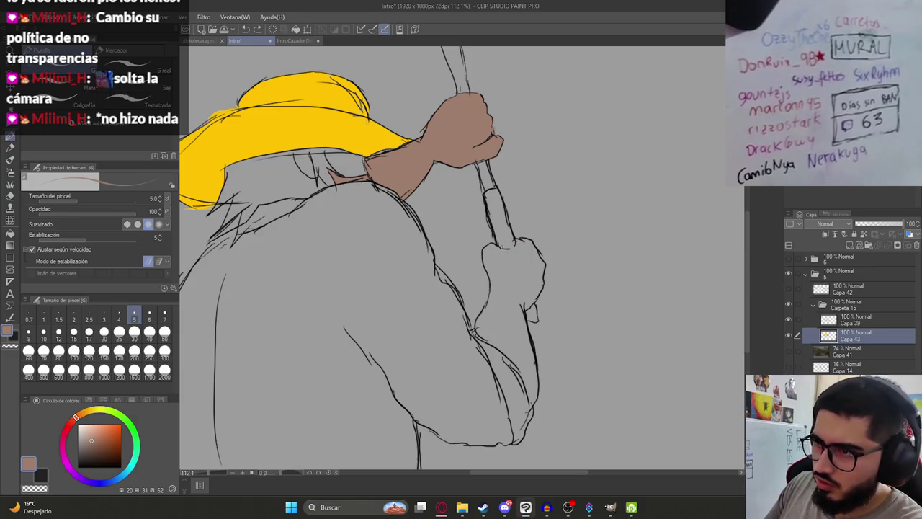
{"action": "scroll", "coordinate": [511, 257], "scroll_direction": "up", "scroll_amount": 5}
- Close the lower hand outline, fill it brown, and seal a gap in the arm contour
{"action": "left_click_drag", "start_coordinate": [492, 247], "coordinate": [533, 254]}
{"action": "key", "text": "g"}
{"action": "left_click", "coordinate": [531, 309]}
{"action": "scroll", "coordinate": [497, 274], "scroll_direction": "down", "scroll_amount": 5}
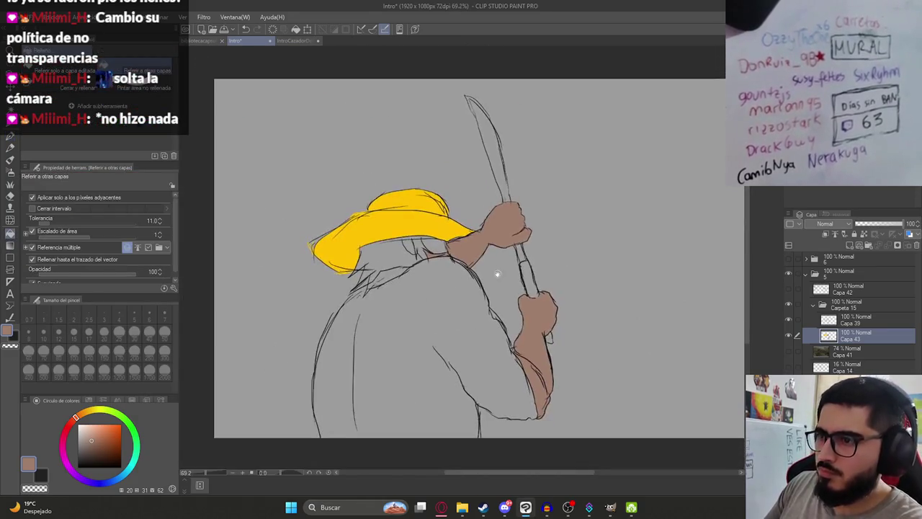
{"action": "scroll", "coordinate": [498, 274], "scroll_direction": "up", "scroll_amount": 2}
{"action": "scroll", "coordinate": [505, 288], "scroll_direction": "up", "scroll_amount": 3}
{"action": "key", "text": "p"}
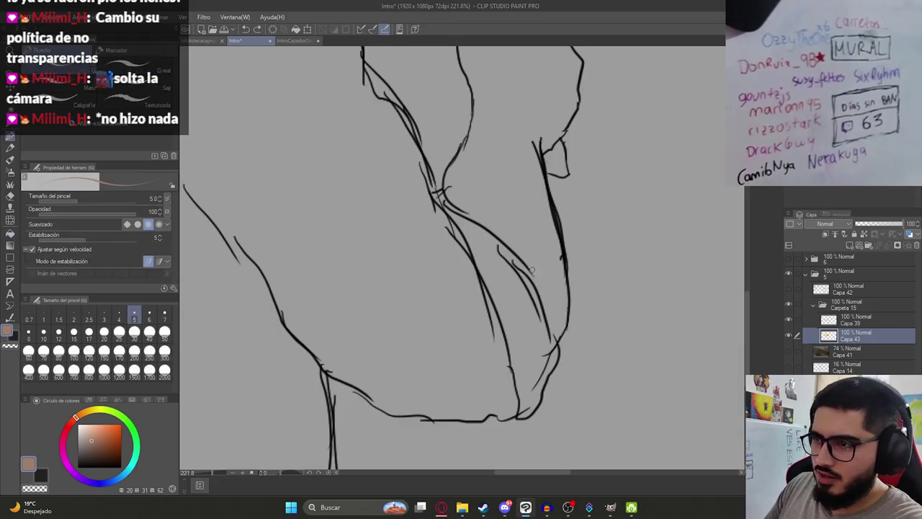
{"action": "left_click_drag", "start_coordinate": [532, 270], "coordinate": [546, 309]}
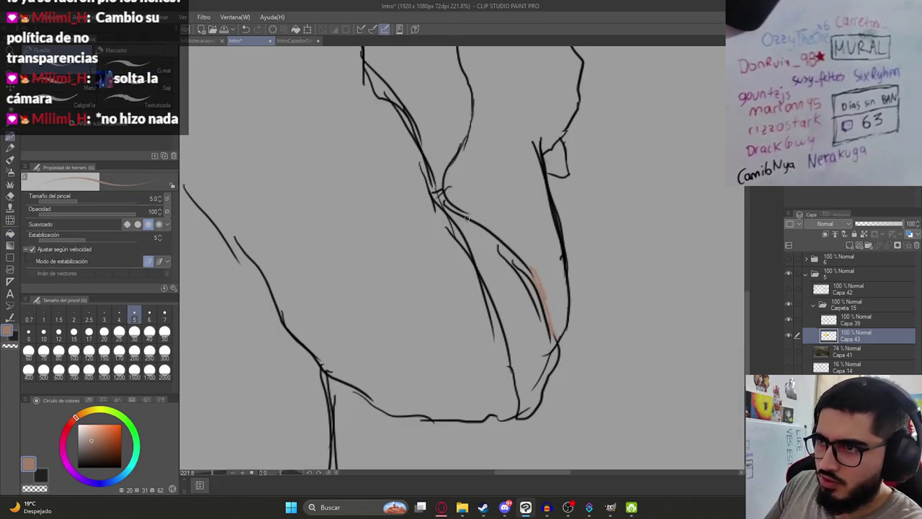
- Fill the remaining arm region brown, then switch to white and undo a leaking shirt fill
{"action": "key", "text": "g"}
{"action": "left_click", "coordinate": [487, 202]}
{"action": "scroll", "coordinate": [476, 216], "scroll_direction": "down", "scroll_amount": 4}
{"action": "scroll", "coordinate": [466, 224], "scroll_direction": "down", "scroll_amount": 1}
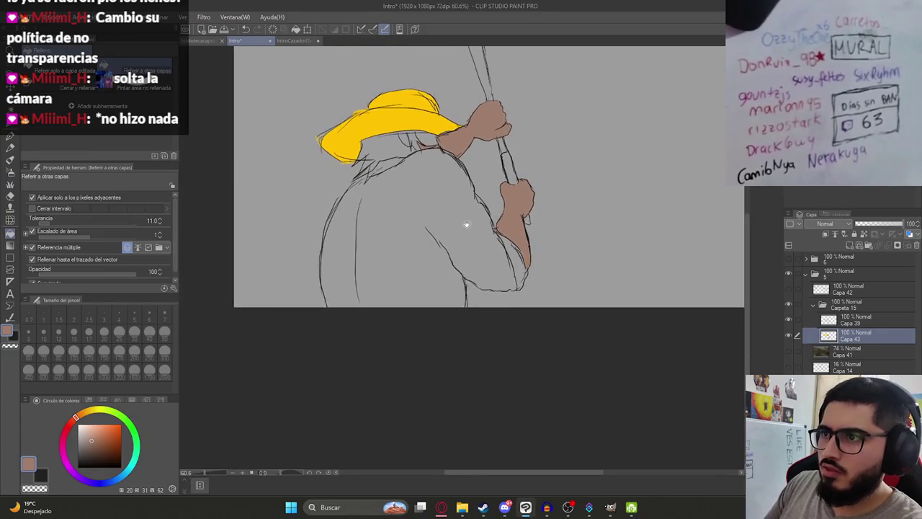
{"action": "left_click", "coordinate": [80, 426]}
{"action": "left_click", "coordinate": [465, 231]}
{"action": "key", "text": "ctrl+z"}
- Close the shirt's left edge with white strokes and fill the shirt white
{"action": "key", "text": "p"}
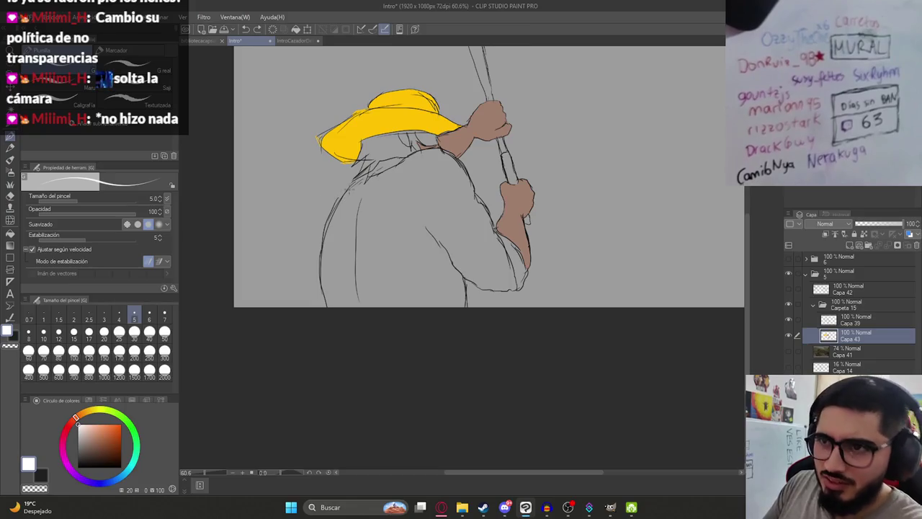
{"action": "scroll", "coordinate": [359, 180], "scroll_direction": "up", "scroll_amount": 3}
{"action": "left_click_drag", "start_coordinate": [357, 173], "coordinate": [310, 231]}
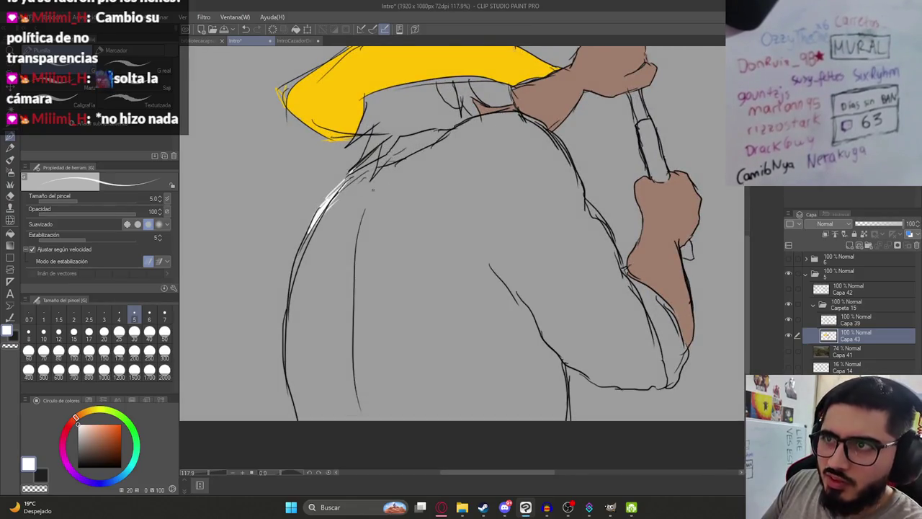
{"action": "key", "text": "g"}
{"action": "left_click", "coordinate": [416, 201]}
{"action": "left_click", "coordinate": [417, 148]}
{"action": "key", "text": "ctrl+z"}
- Sample the arm's brown and fill the neck gap beside the arm
{"action": "key", "text": "p"}
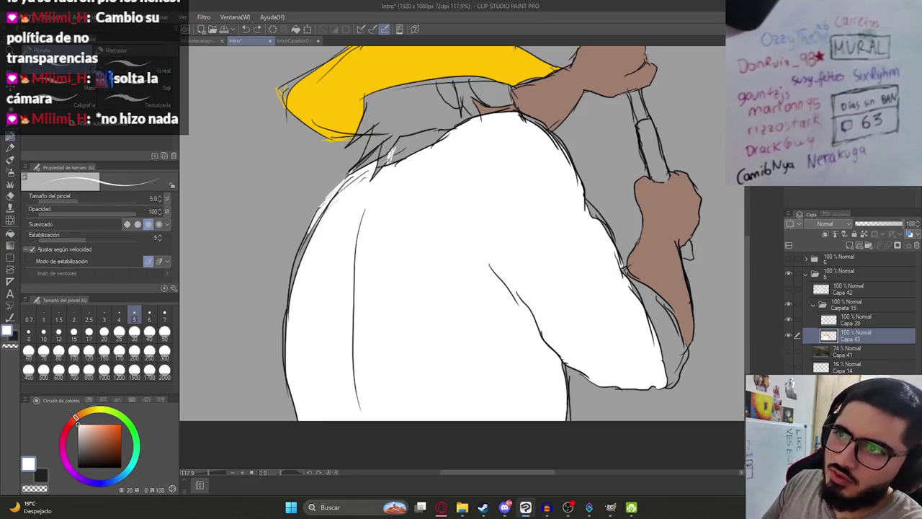
{"action": "key", "text": "g"}
{"action": "key", "text": "g"}
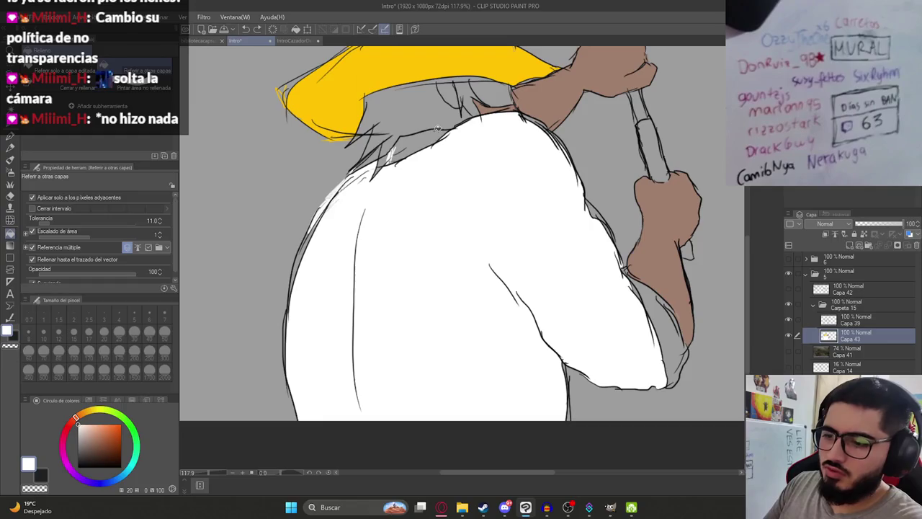
{"action": "scroll", "coordinate": [509, 141], "scroll_direction": "up", "scroll_amount": 2}
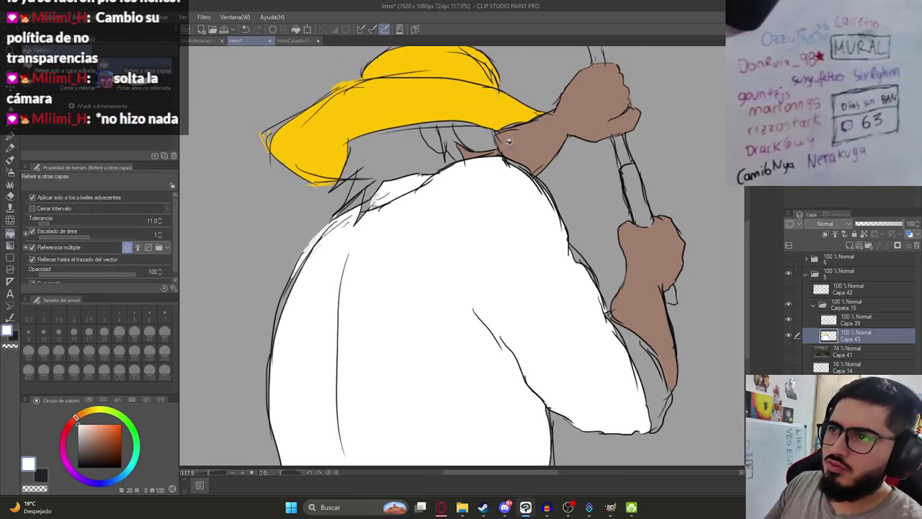
{"action": "left_click", "coordinate": [524, 148], "text": "alt"}
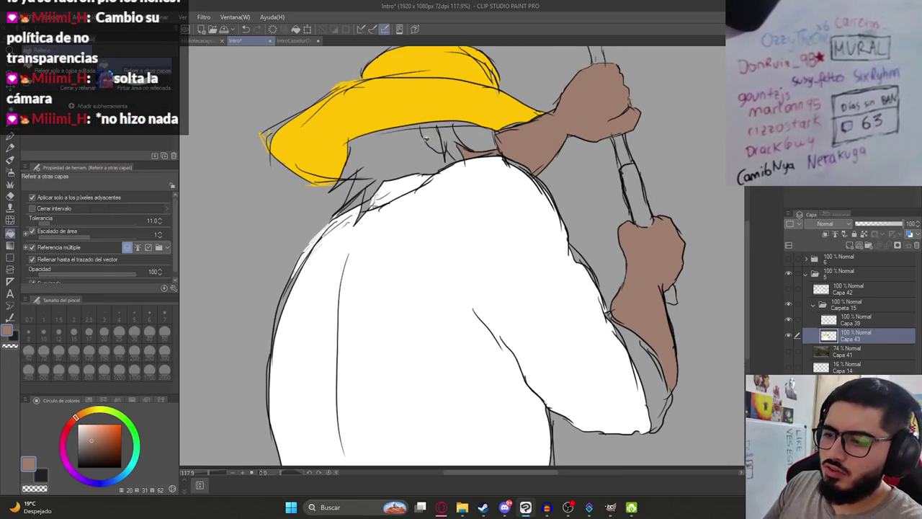
{"action": "left_click", "coordinate": [430, 137]}
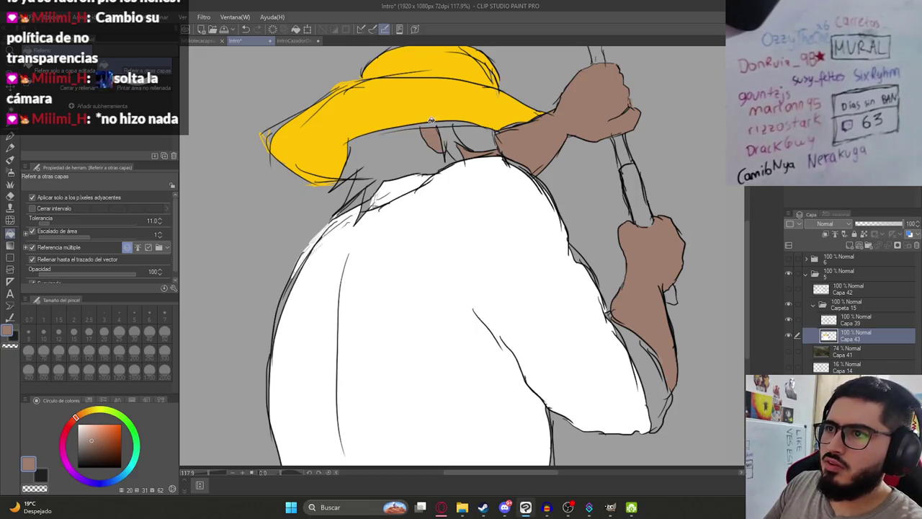
{"action": "scroll", "coordinate": [431, 121], "scroll_direction": "up", "scroll_amount": 3}
{"action": "key", "text": "p"}
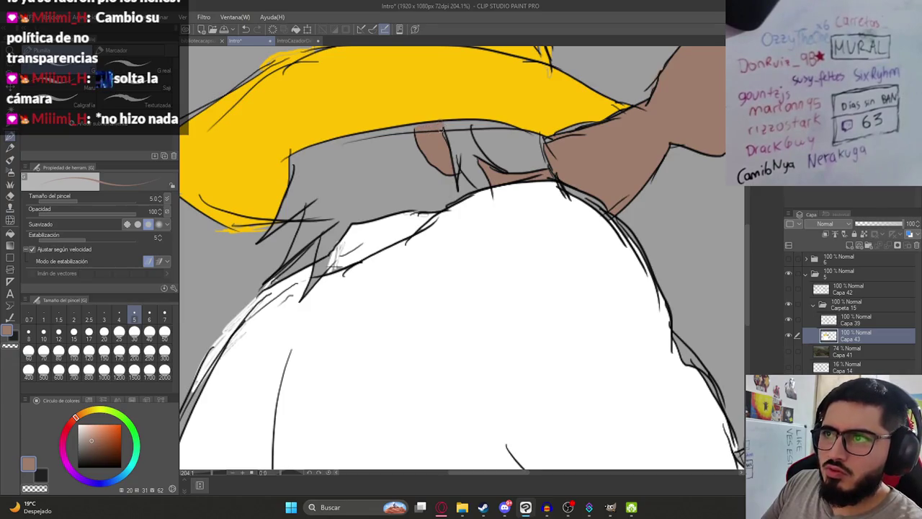
- Fill the eye area under the hat with black
{"action": "left_click", "coordinate": [528, 157], "text": "alt"}
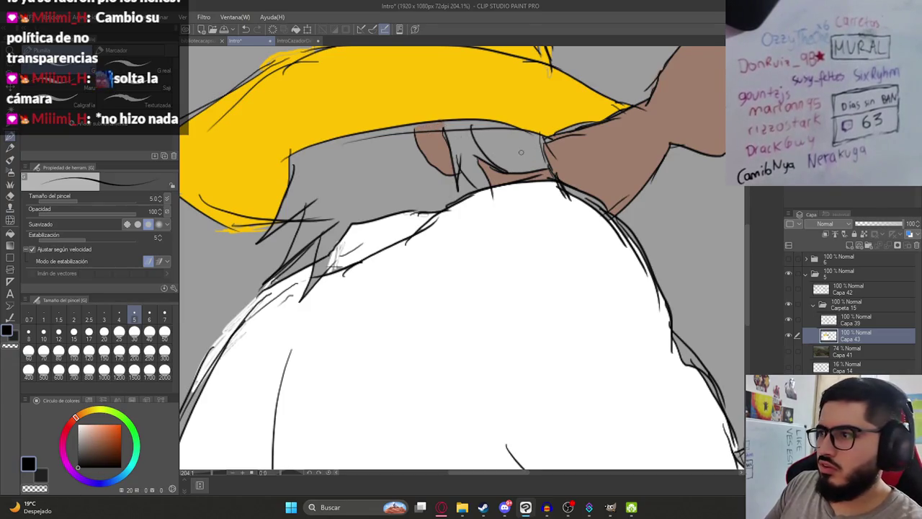
{"action": "key", "text": "g"}
{"action": "left_click", "coordinate": [521, 153]}
{"action": "scroll", "coordinate": [505, 144], "scroll_direction": "down", "scroll_amount": 10}
{"action": "scroll", "coordinate": [490, 133], "scroll_direction": "up", "scroll_amount": 10}
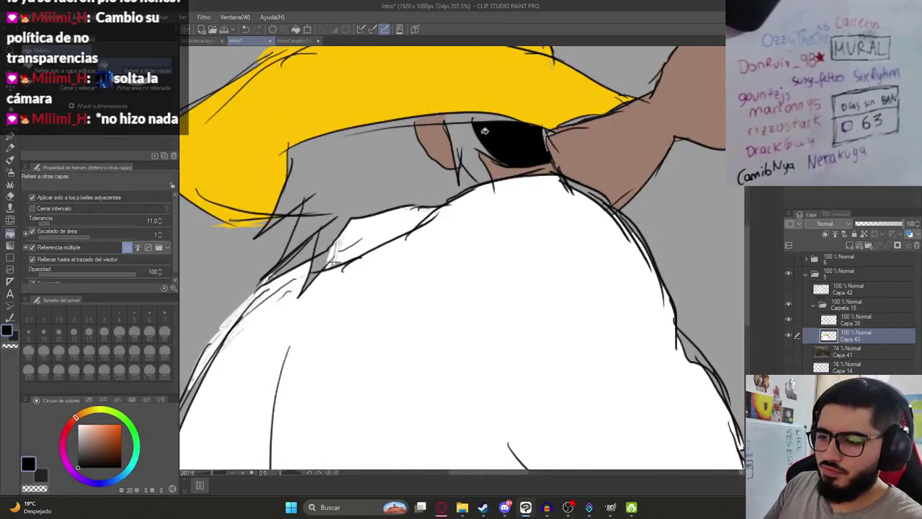
{"action": "scroll", "coordinate": [465, 134], "scroll_direction": "down", "scroll_amount": 10}
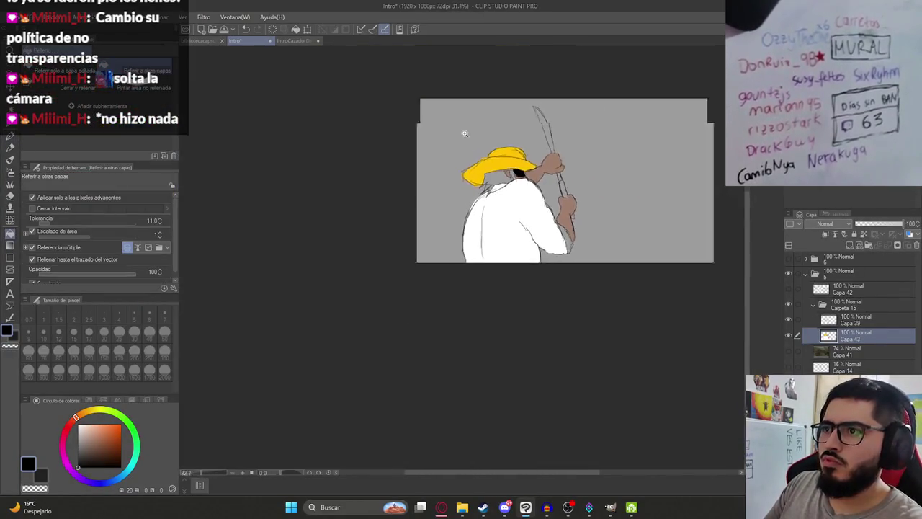
{"action": "scroll", "coordinate": [486, 154], "scroll_direction": "up", "scroll_amount": 4}
- Start and cancel a transform on the figure layer, then check IntroCazadorDeMitos
{"action": "left_click", "coordinate": [308, 29]}
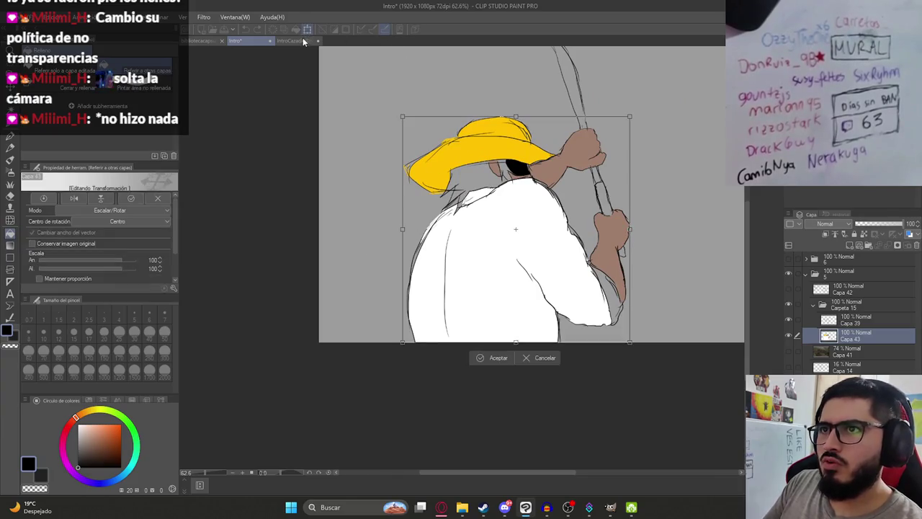
{"action": "left_click", "coordinate": [498, 188]}
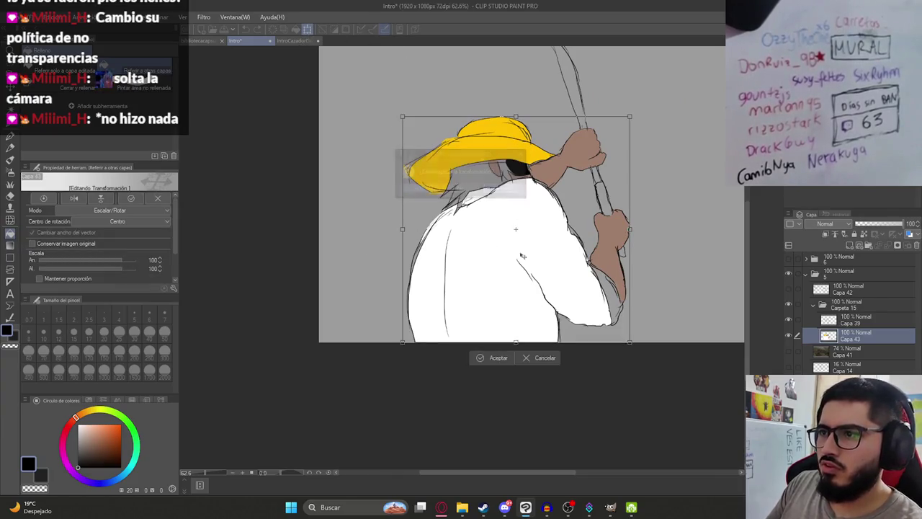
{"action": "left_click", "coordinate": [542, 358]}
{"action": "left_click", "coordinate": [297, 42]}
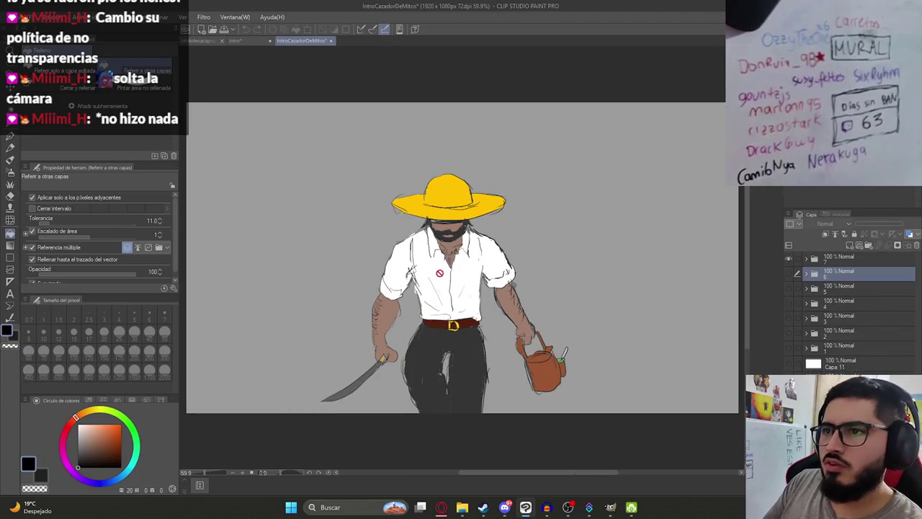
{"action": "left_click", "coordinate": [248, 41]}
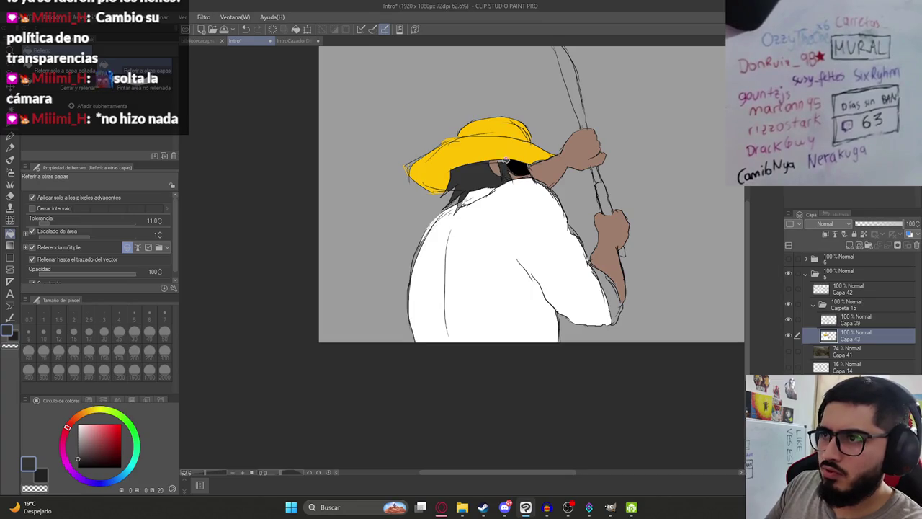
{"action": "scroll", "coordinate": [486, 211], "scroll_direction": "up", "scroll_amount": 5}
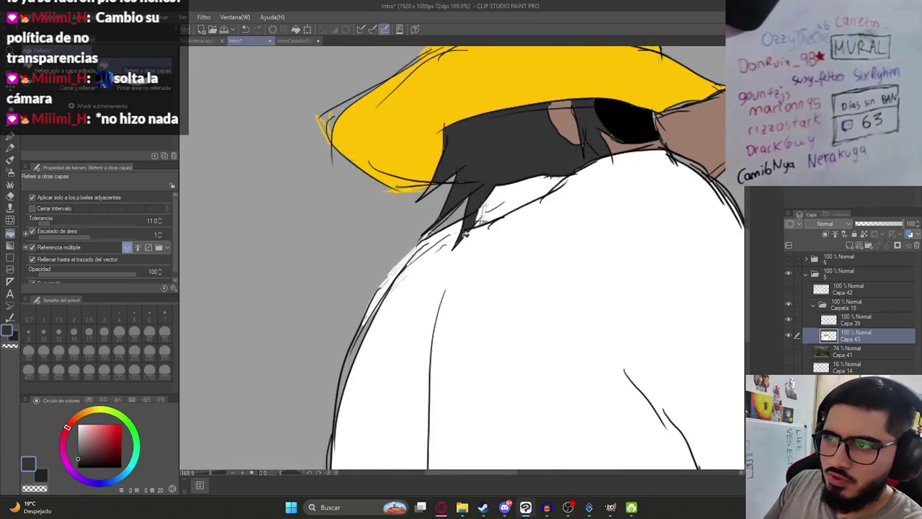
{"action": "scroll", "coordinate": [454, 225], "scroll_direction": "down", "scroll_amount": 5}
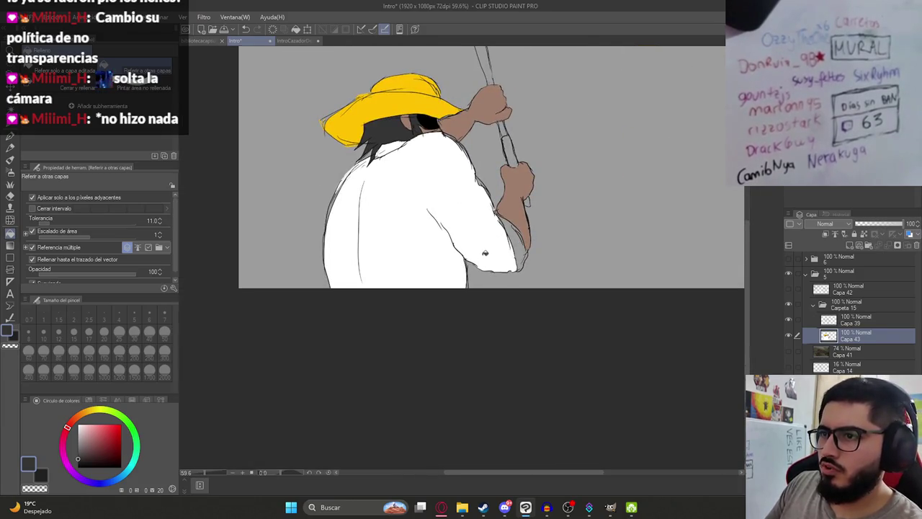
{"action": "scroll", "coordinate": [516, 231], "scroll_direction": "down", "scroll_amount": 3}
- Compare the Intro drawing against IntroCazadorDeMitos twice more
{"action": "left_click", "coordinate": [301, 40]}
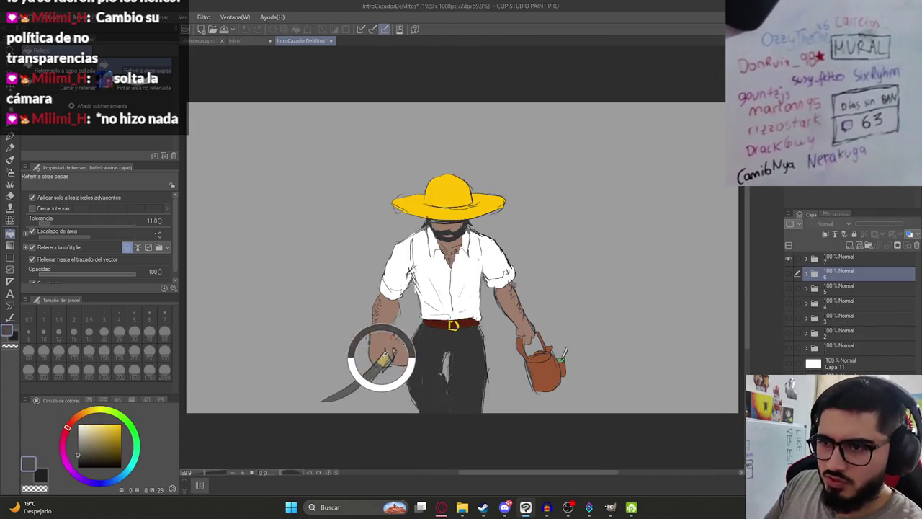
{"action": "left_click", "coordinate": [238, 40]}
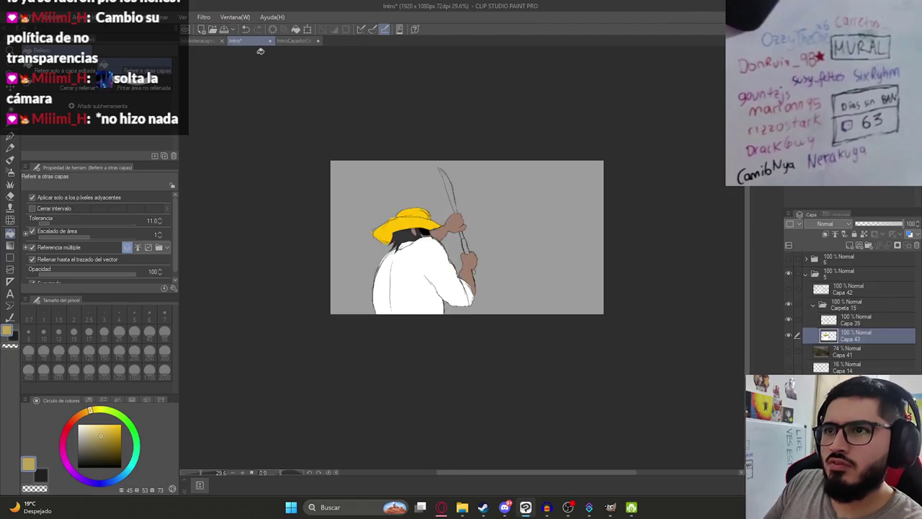
{"action": "scroll", "coordinate": [460, 256], "scroll_direction": "up", "scroll_amount": 4}
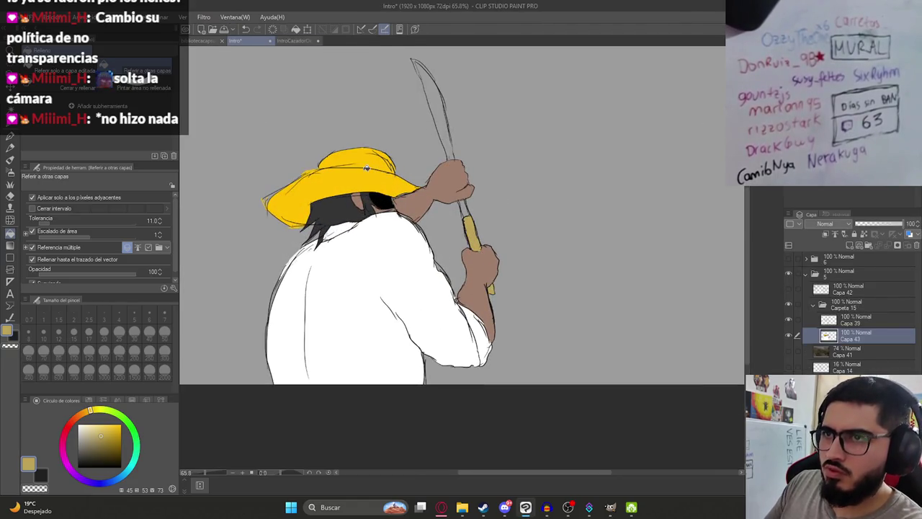
{"action": "left_click", "coordinate": [301, 40]}
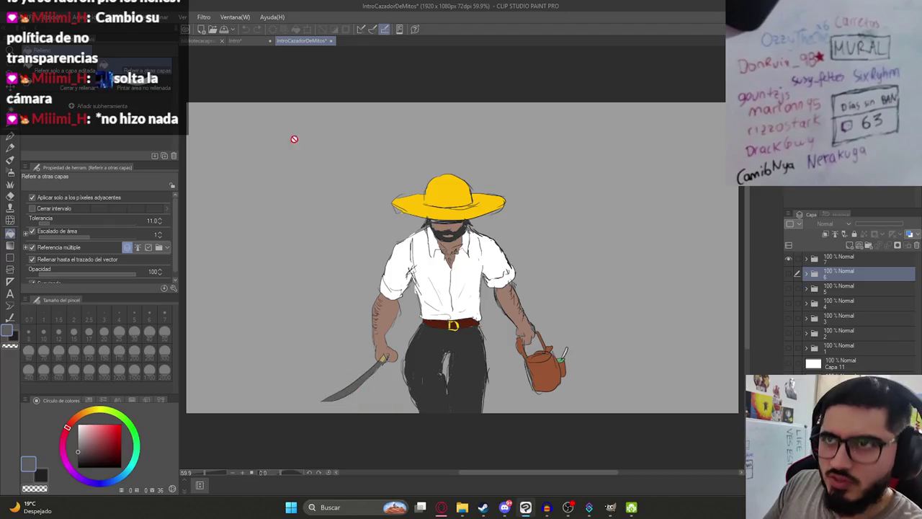
{"action": "left_click", "coordinate": [237, 41]}
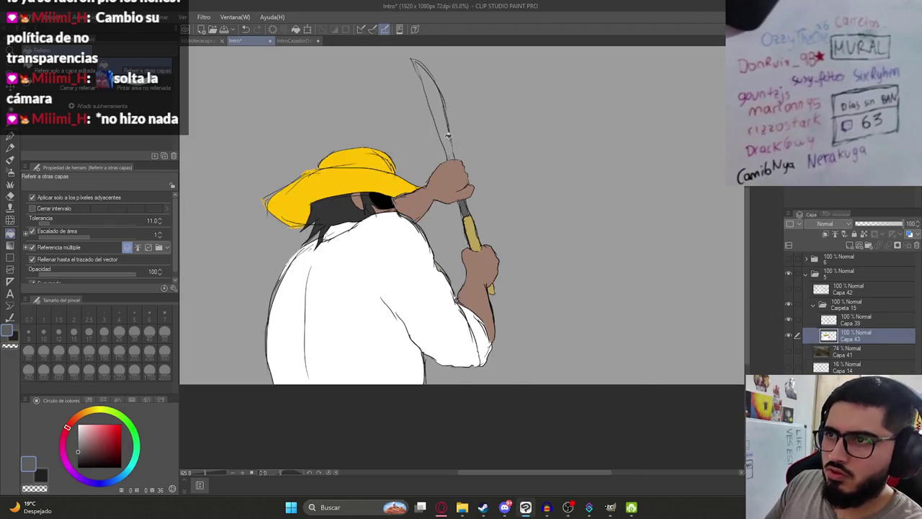
{"action": "key", "text": "p"}
{"action": "scroll", "coordinate": [449, 137], "scroll_direction": "up", "scroll_amount": 4}
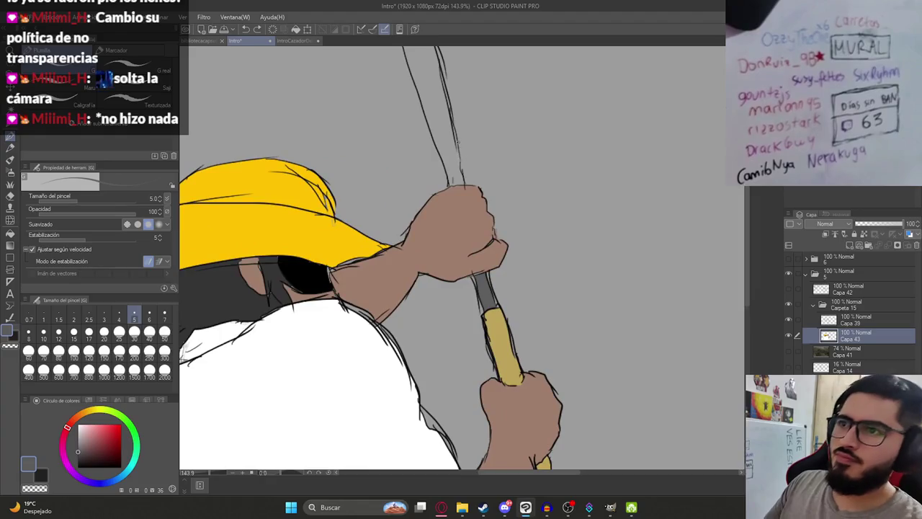
- Fill the machete blade dark grey and save the Intro drawing
{"action": "left_click_drag", "start_coordinate": [454, 110], "coordinate": [479, 247]}
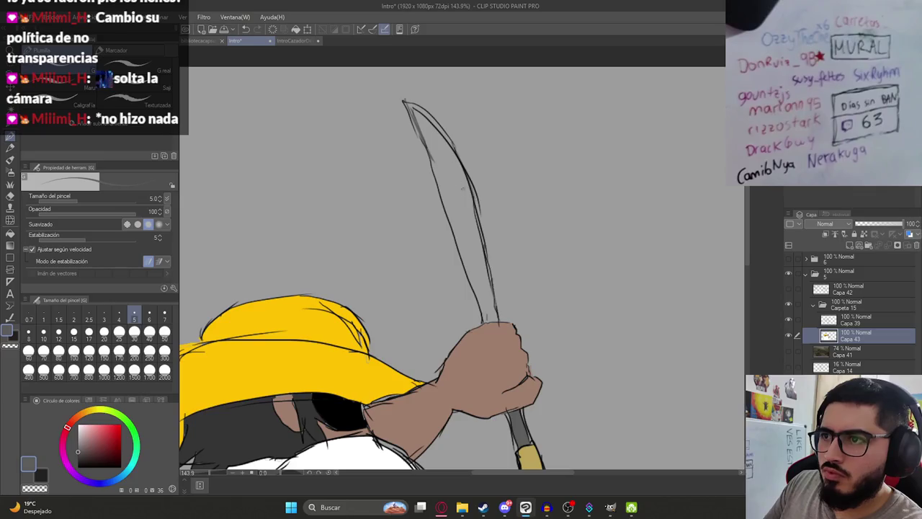
{"action": "key", "text": "g"}
{"action": "left_click", "coordinate": [483, 315]}
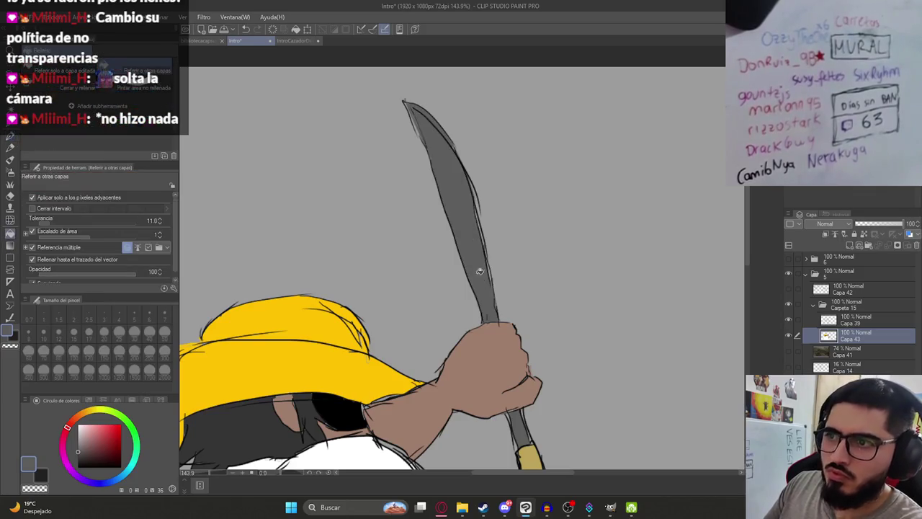
{"action": "scroll", "coordinate": [456, 247], "scroll_direction": "down", "scroll_amount": 3}
{"action": "scroll", "coordinate": [456, 247], "scroll_direction": "down", "scroll_amount": 1}
{"action": "key", "text": "ctrl+s"}
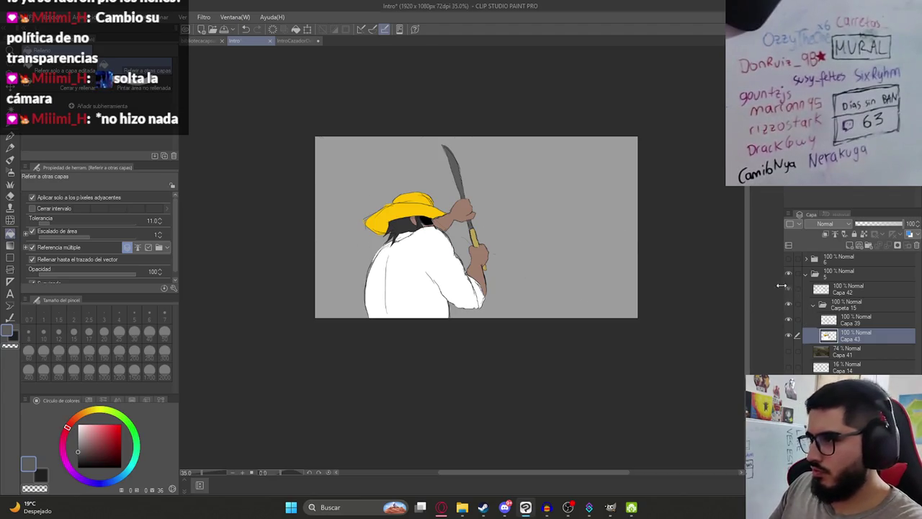
- Show the Capa 42 sketch and move it into a new folder, Carpeta 16
{"action": "left_click", "coordinate": [789, 288]}
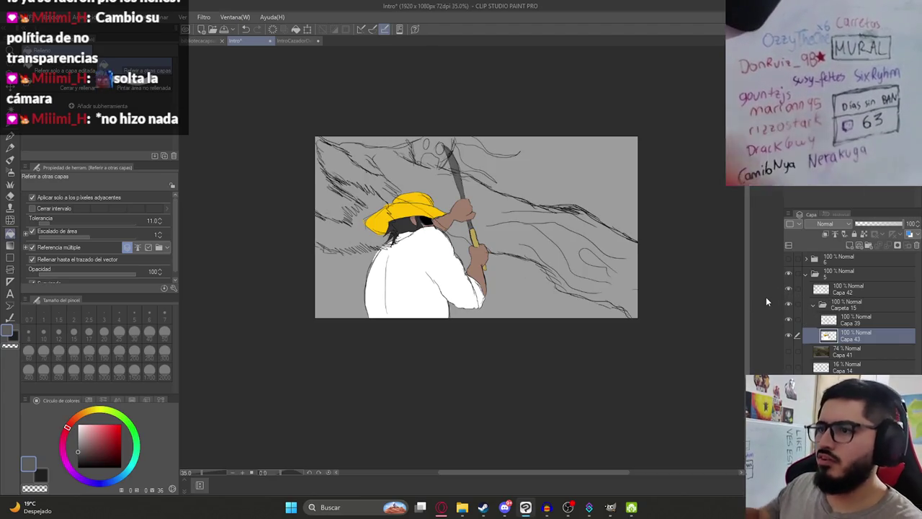
{"action": "scroll", "coordinate": [433, 214], "scroll_direction": "up", "scroll_amount": 1}
{"action": "scroll", "coordinate": [433, 214], "scroll_direction": "up", "scroll_amount": 7}
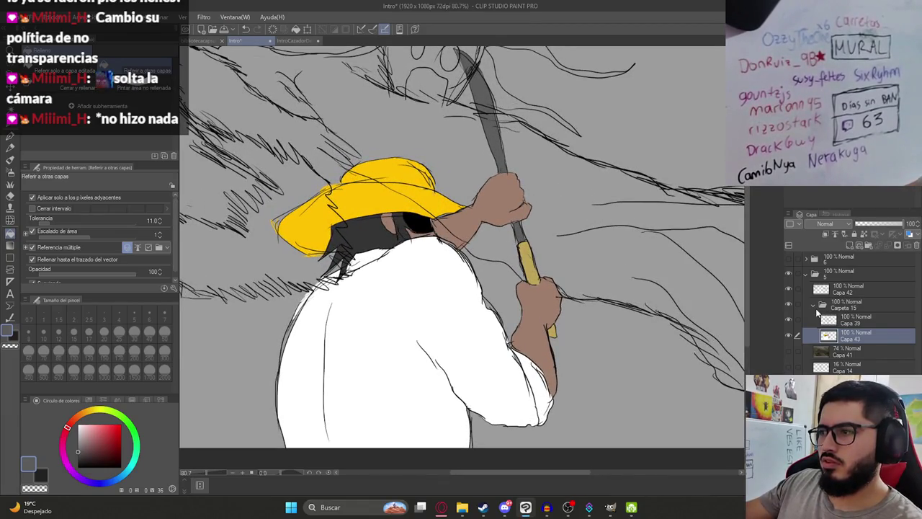
{"action": "left_click", "coordinate": [815, 306]}
{"action": "left_click", "coordinate": [868, 247]}
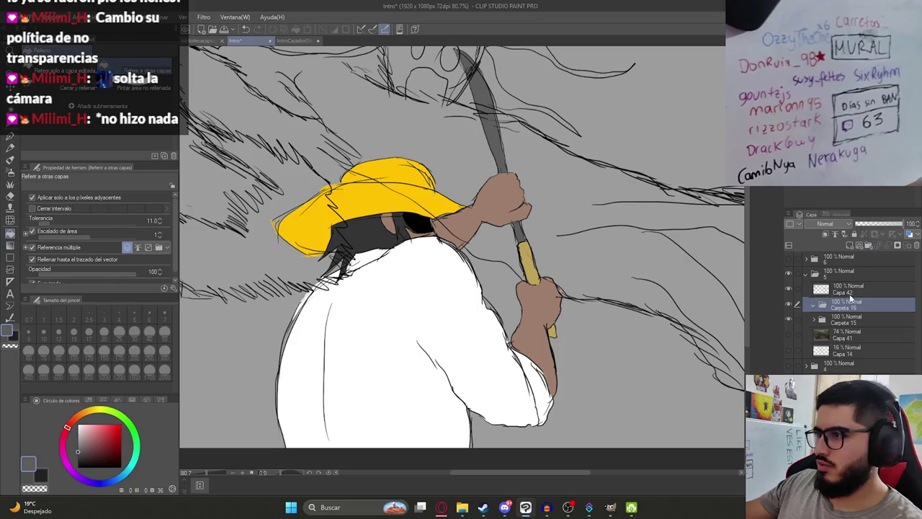
{"action": "left_click_drag", "start_coordinate": [844, 295], "coordinate": [844, 306]}
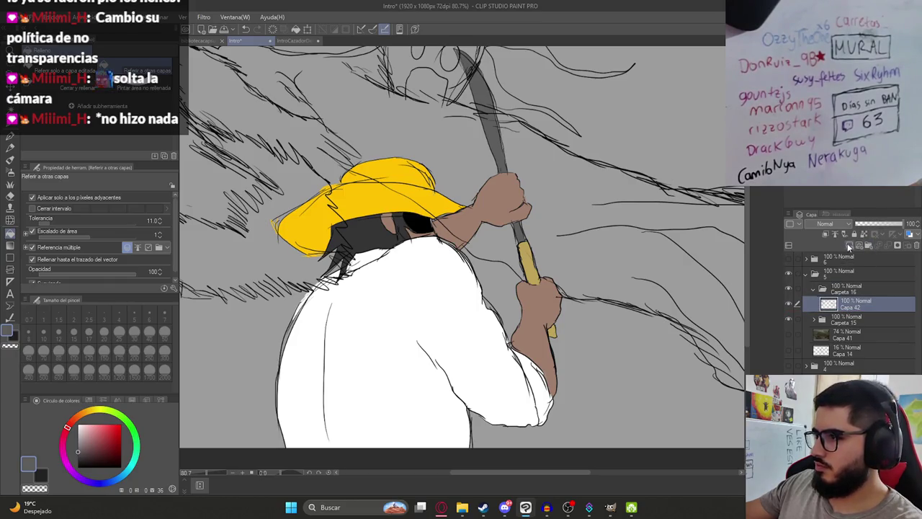
- Add empty layer Capa 44 under Capa 42, then place Carpeta 16 below Carpeta 15
{"action": "left_click", "coordinate": [848, 245]}
{"action": "left_click_drag", "start_coordinate": [843, 304], "coordinate": [842, 322]}
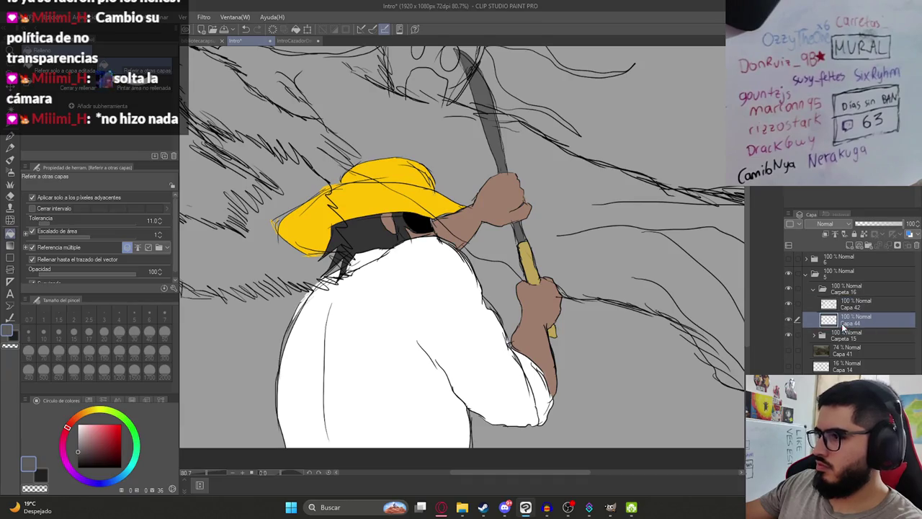
{"action": "left_click", "coordinate": [815, 289]}
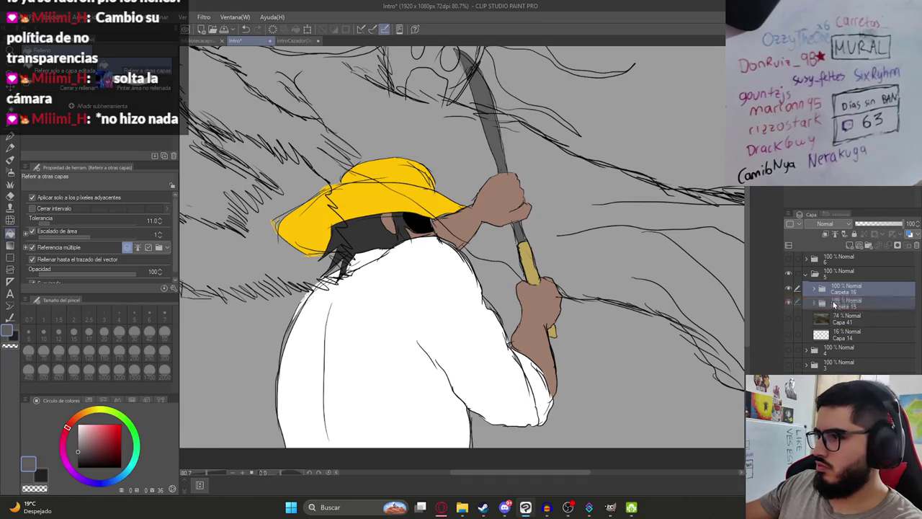
{"action": "left_click_drag", "start_coordinate": [817, 289], "coordinate": [820, 308]}
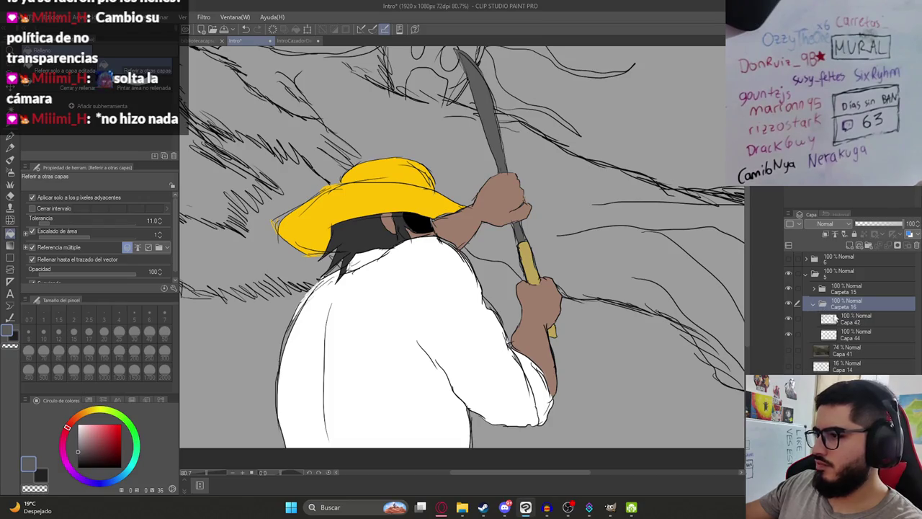
- Select Capa 42, hide the coloured figure in Carpeta 15, and show Carpeta 16
{"action": "left_click", "coordinate": [815, 303]}
{"action": "left_click", "coordinate": [852, 318]}
{"action": "scroll", "coordinate": [481, 238], "scroll_direction": "down", "scroll_amount": 3}
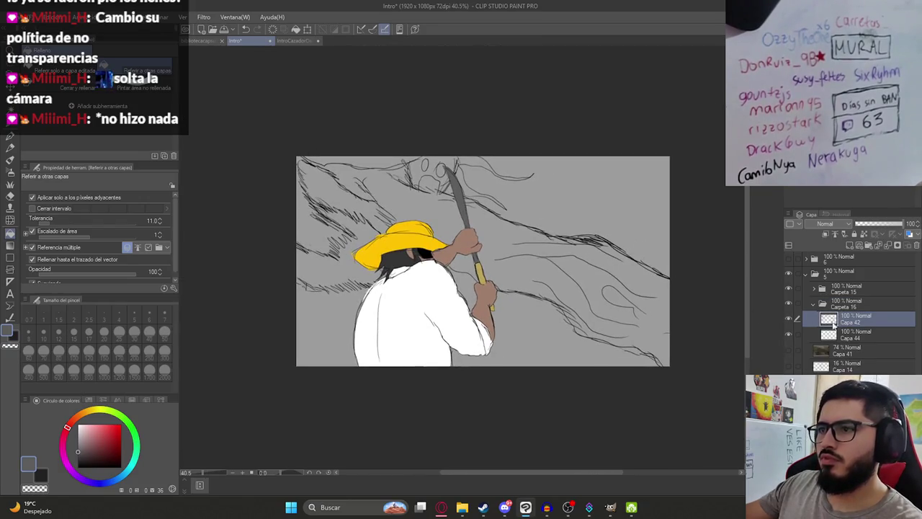
{"action": "left_click", "coordinate": [789, 289]}
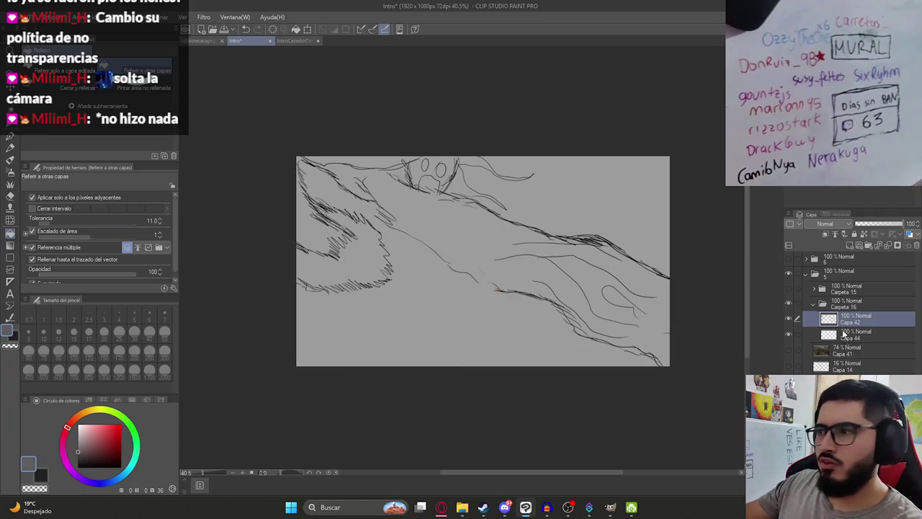
{"action": "left_click", "coordinate": [788, 302]}
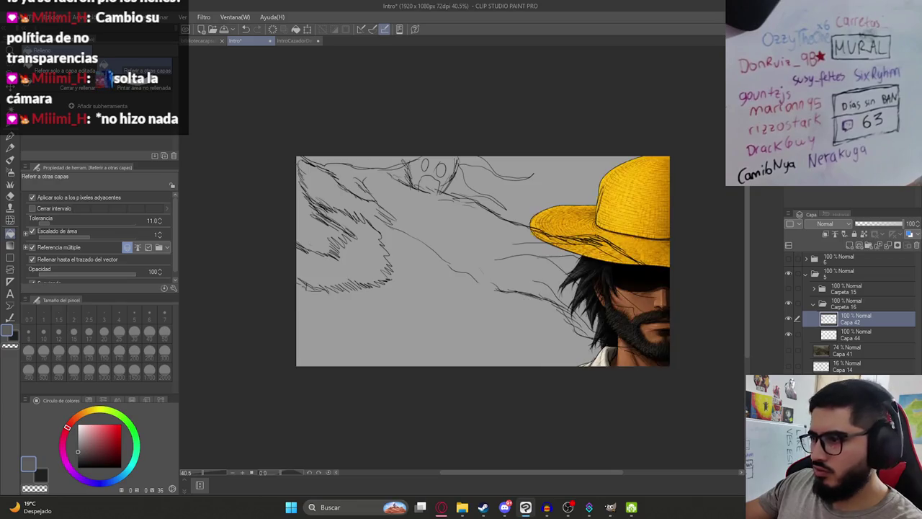
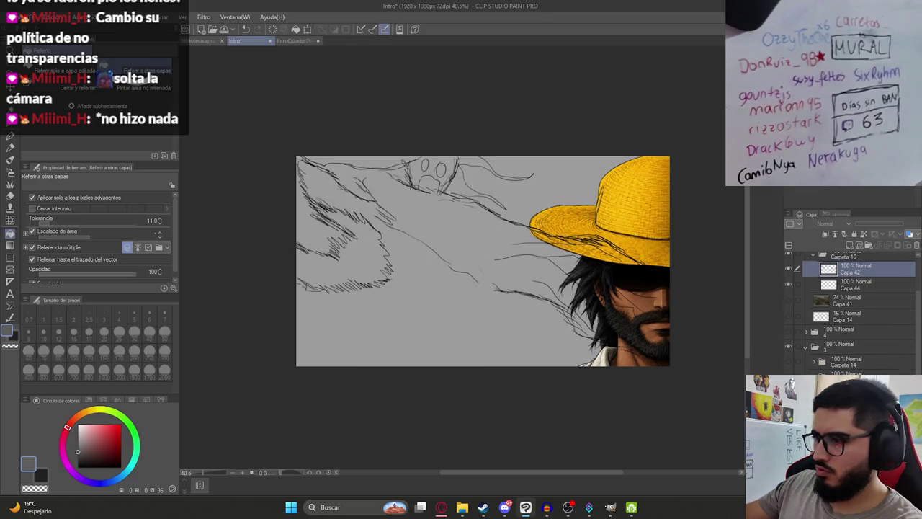
- Eyedrop brown from the painting and try bucket-filling the arm on Capa 44, undoing the leak
{"action": "left_click", "coordinate": [467, 318], "text": "alt"}
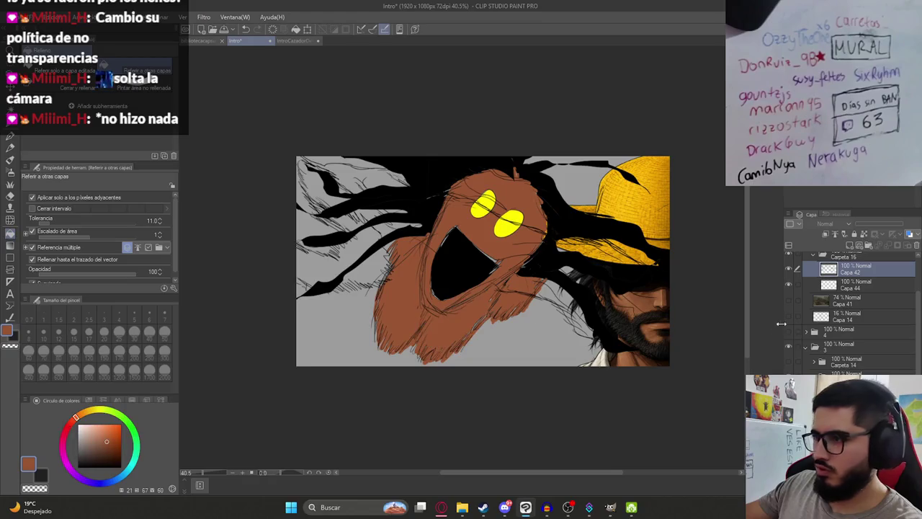
{"action": "scroll", "coordinate": [796, 328], "scroll_direction": "up", "scroll_amount": 2}
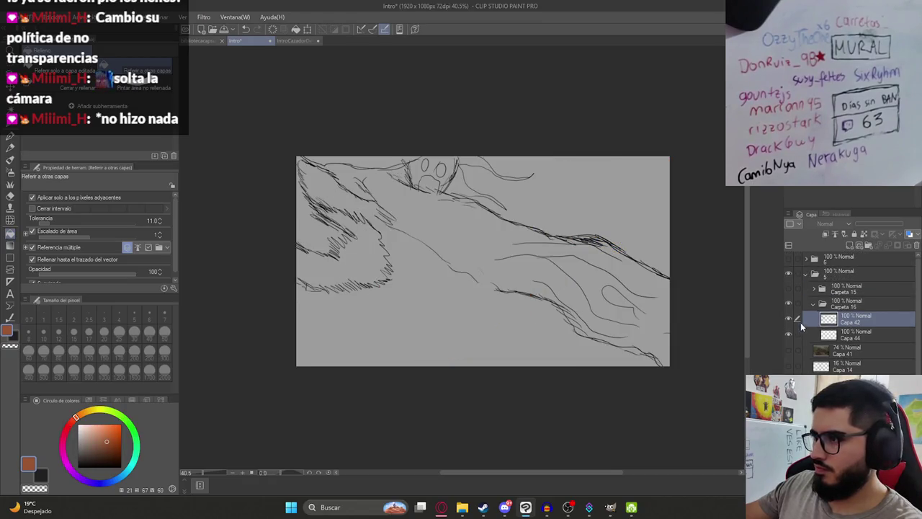
{"action": "left_click", "coordinate": [854, 334]}
{"action": "key", "text": "g"}
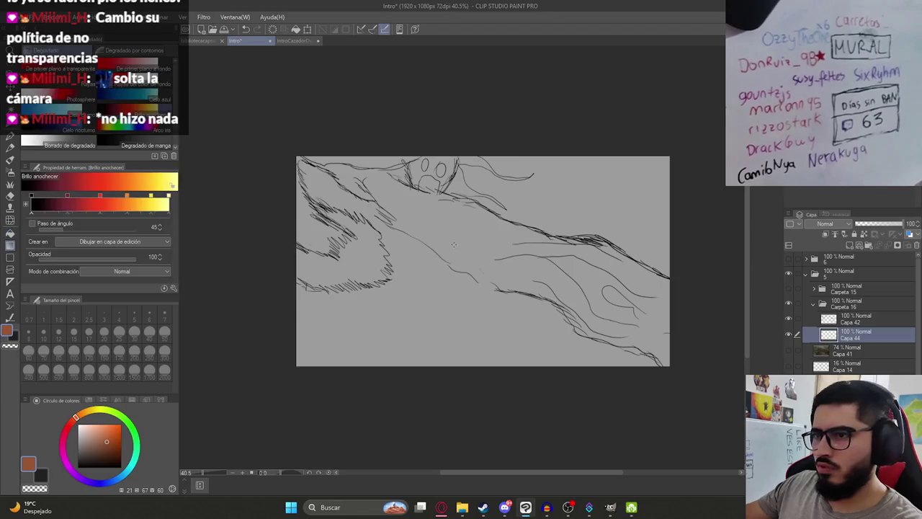
{"action": "key", "text": "g"}
{"action": "left_click", "coordinate": [468, 247]}
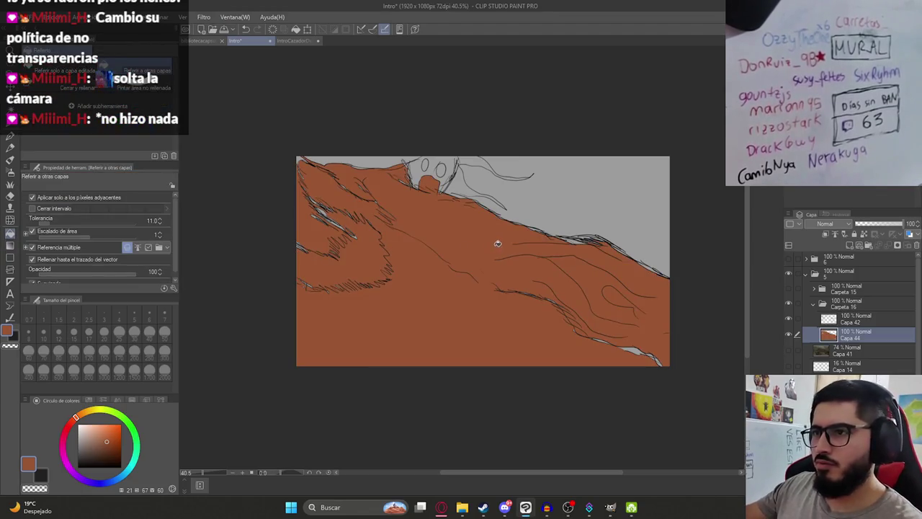
{"action": "key", "text": "ctrl+z"}
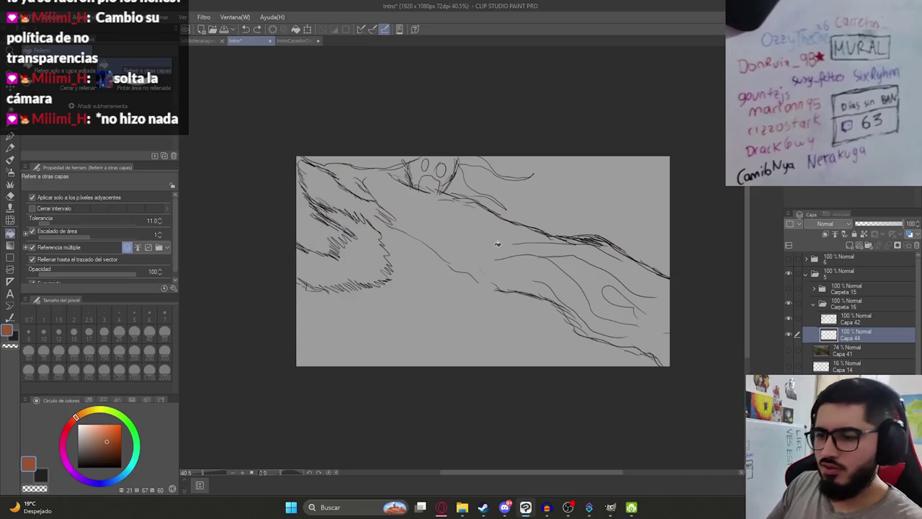
- Close a gap in the arm outline with the pen and retry the fill, undoing another leak
{"action": "key", "text": "p"}
{"action": "left_click_drag", "start_coordinate": [514, 241], "coordinate": [504, 244]}
{"action": "scroll", "coordinate": [474, 278], "scroll_direction": "up", "scroll_amount": 3}
{"action": "key", "text": "ctrl+z"}
{"action": "key", "text": "g"}
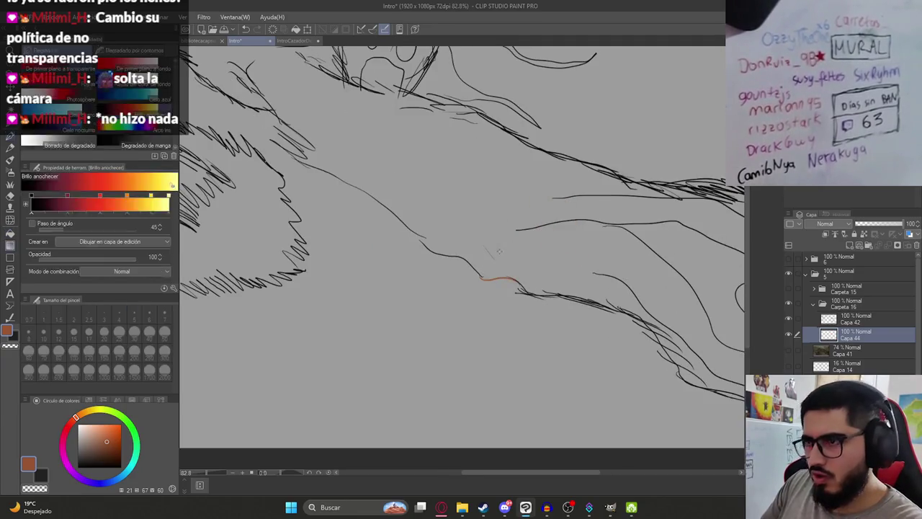
{"action": "key", "text": "g"}
{"action": "left_click", "coordinate": [536, 263]}
{"action": "scroll", "coordinate": [523, 252], "scroll_direction": "down", "scroll_amount": 2}
{"action": "key", "text": "ctrl+z"}
- Seal the remaining outline gaps until the arm fills cleanly with brown
{"action": "key", "text": "p"}
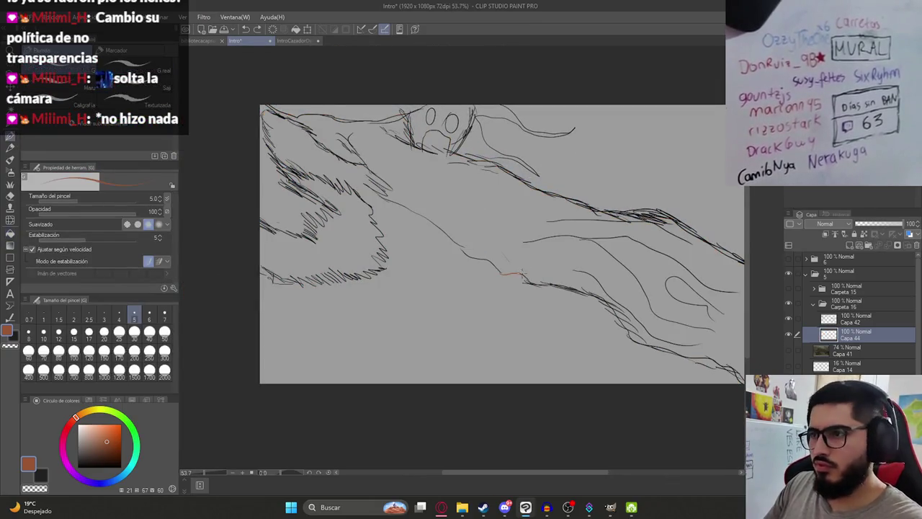
{"action": "key", "text": "g"}
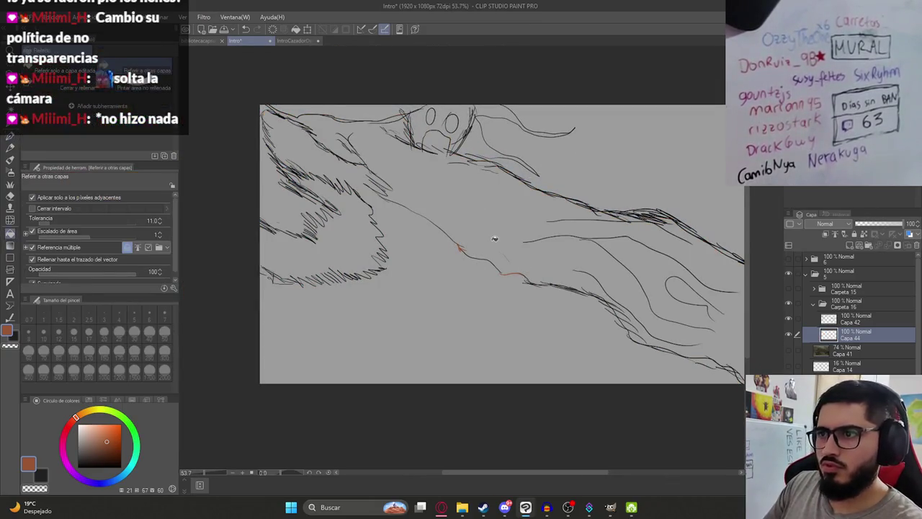
{"action": "left_click", "coordinate": [495, 240]}
{"action": "key", "text": "ctrl+z"}
{"action": "key", "text": "p"}
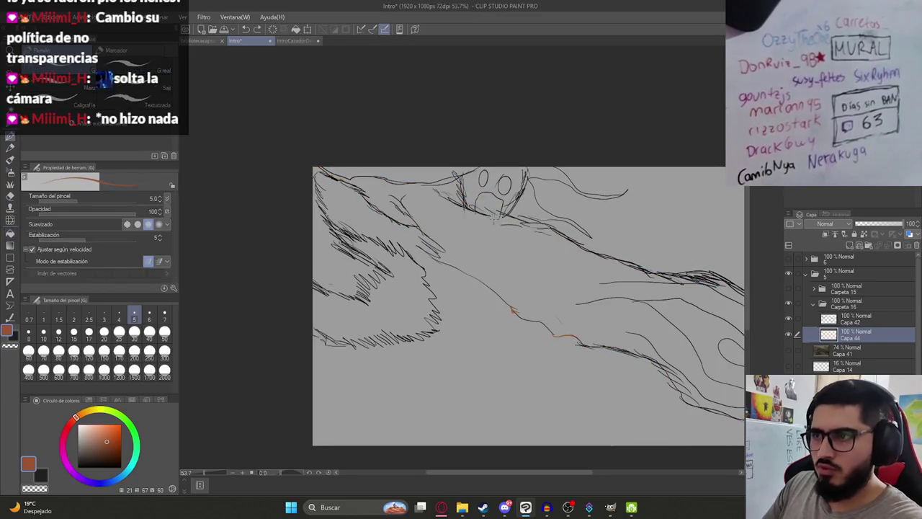
{"action": "key", "text": "g"}
{"action": "left_click", "coordinate": [511, 255]}
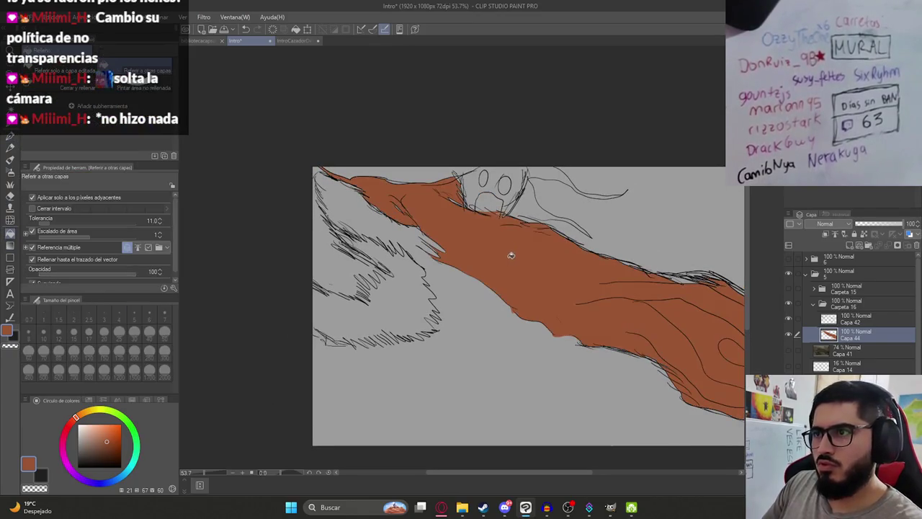
{"action": "scroll", "coordinate": [476, 251], "scroll_direction": "down", "scroll_amount": 2}
{"action": "scroll", "coordinate": [425, 245], "scroll_direction": "up", "scroll_amount": 2}
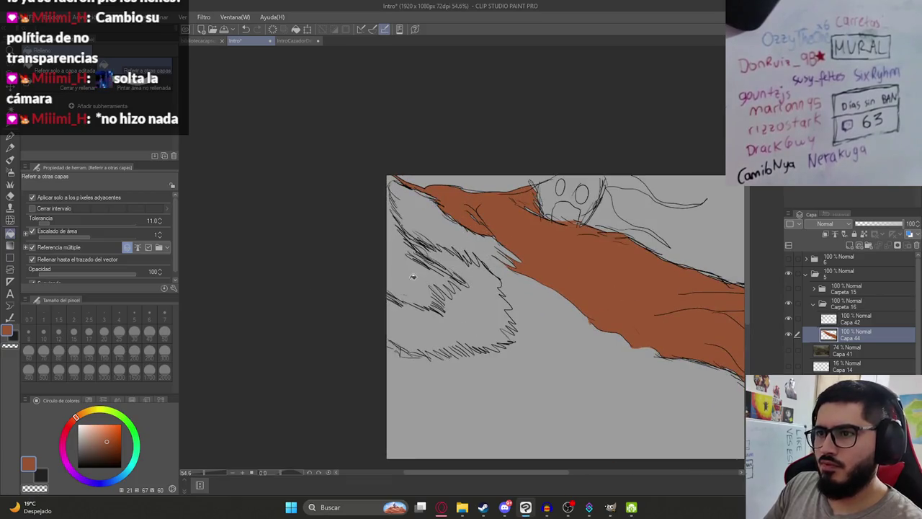
{"action": "key", "text": "p"}
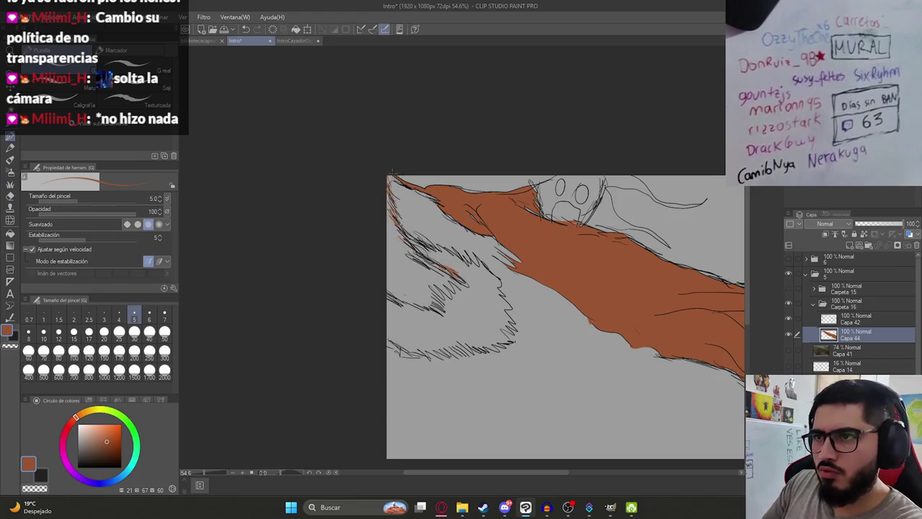
- Paint brown into the left fur with the pen and set the brush size to 25
{"action": "key", "text": "g"}
{"action": "left_click", "coordinate": [411, 264]}
{"action": "key", "text": "ctrl+z"}
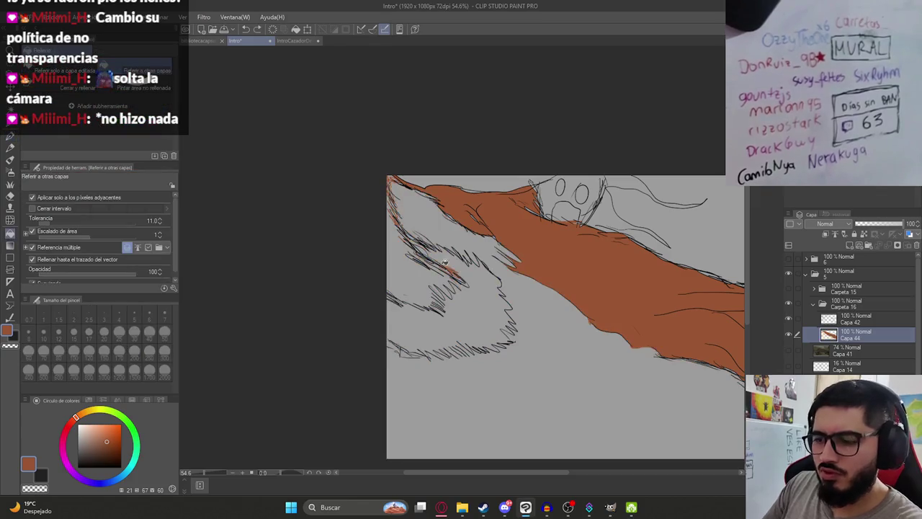
{"action": "key", "text": "p"}
{"action": "mouse_move", "coordinate": [435, 297]}
{"action": "left_mouse_down"}
{"action": "mouse_move", "coordinate": [456, 280]}
{"action": "mouse_move", "coordinate": [397, 307]}
{"action": "mouse_move", "coordinate": [389, 296]}
{"action": "left_mouse_up"}
{"action": "key", "text": "ctrl+z"}
{"action": "left_click", "coordinate": [119, 332]}
- Try bucket-filling the area right of the face, then undo that fill
{"action": "key", "text": "g"}
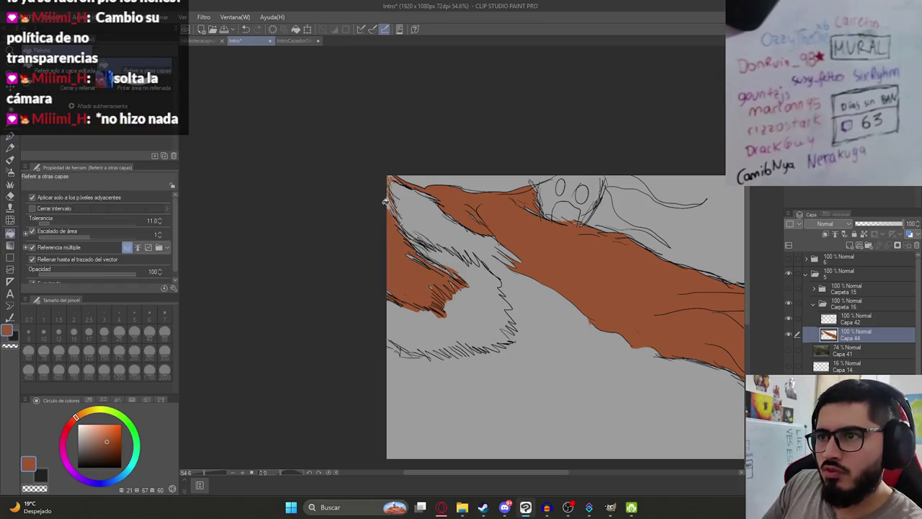
{"action": "key", "text": "b"}
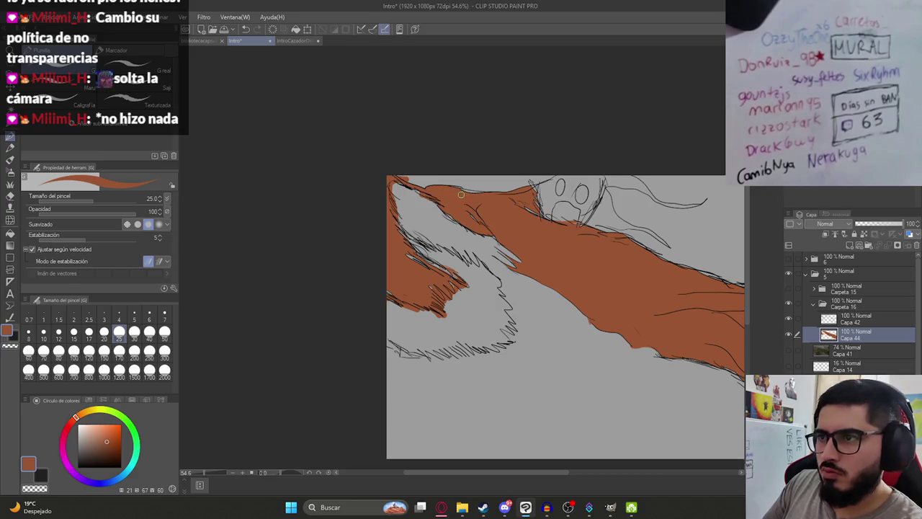
{"action": "scroll", "coordinate": [562, 231], "scroll_direction": "up", "scroll_amount": 3}
{"action": "key", "text": "g"}
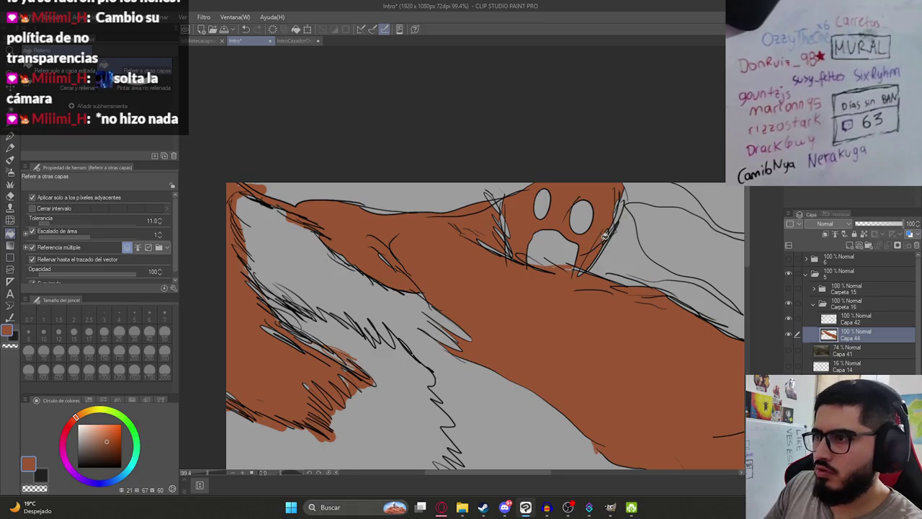
{"action": "left_click", "coordinate": [609, 224]}
{"action": "left_click_drag", "start_coordinate": [637, 185], "coordinate": [521, 185]}
{"action": "key", "text": "ctrl+z"}
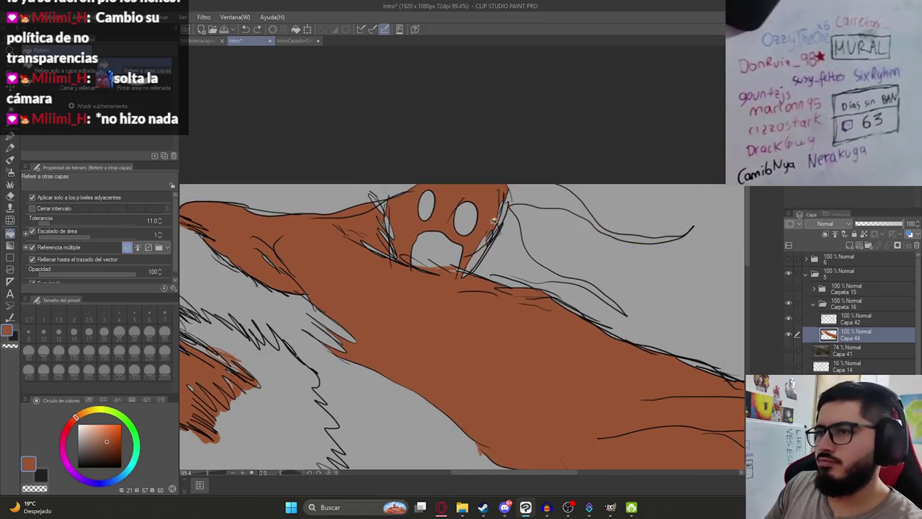
{"action": "scroll", "coordinate": [480, 250], "scroll_direction": "down", "scroll_amount": 5}
{"action": "scroll", "coordinate": [481, 249], "scroll_direction": "up", "scroll_amount": 5}
- Hatch dark strokes along the arm's upper edge, then pick dark grey as the colour
{"action": "key", "text": "p"}
{"action": "scroll", "coordinate": [461, 266], "scroll_direction": "down", "scroll_amount": 4}
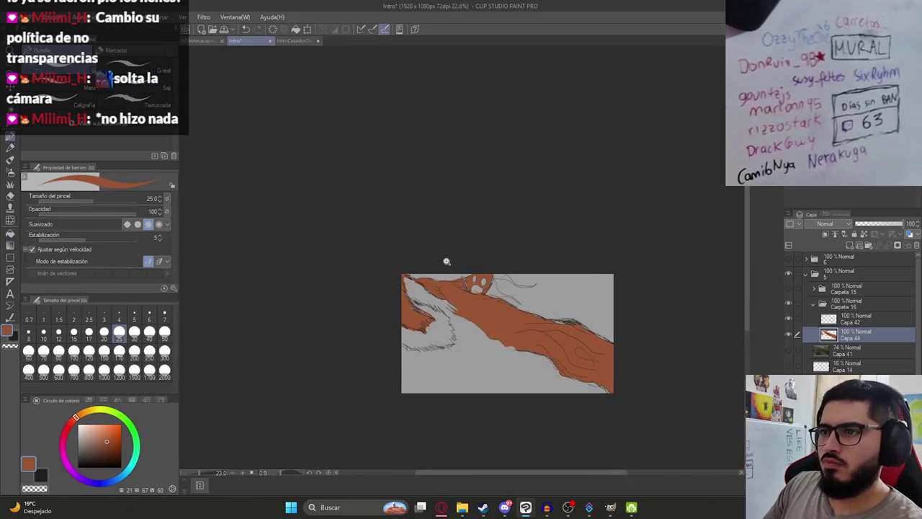
{"action": "scroll", "coordinate": [408, 264], "scroll_direction": "down", "scroll_amount": 2}
{"action": "scroll", "coordinate": [589, 327], "scroll_direction": "up", "scroll_amount": 3}
{"action": "scroll", "coordinate": [589, 326], "scroll_direction": "up", "scroll_amount": 2}
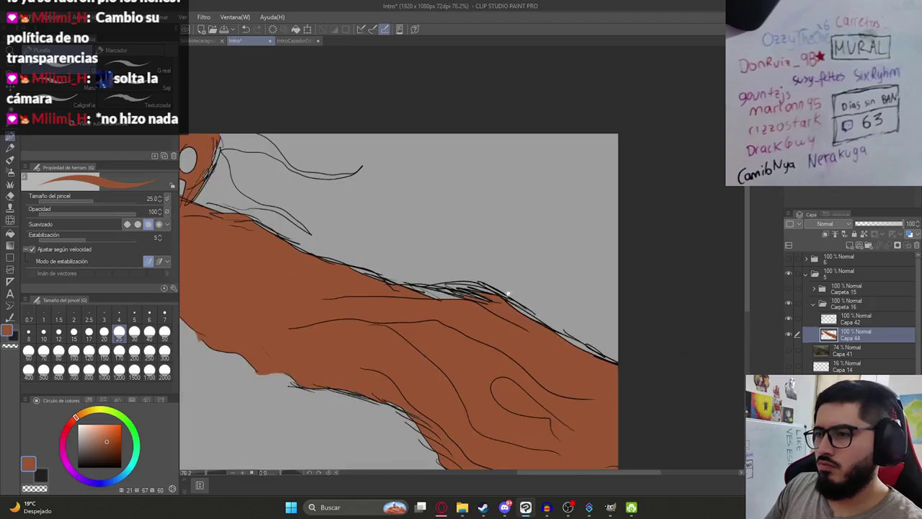
{"action": "mouse_move", "coordinate": [418, 294]}
{"action": "left_mouse_down"}
{"action": "mouse_move", "coordinate": [469, 289]}
{"action": "mouse_move", "coordinate": [447, 287]}
{"action": "mouse_move", "coordinate": [565, 331]}
{"action": "mouse_move", "coordinate": [570, 348]}
{"action": "left_mouse_up"}
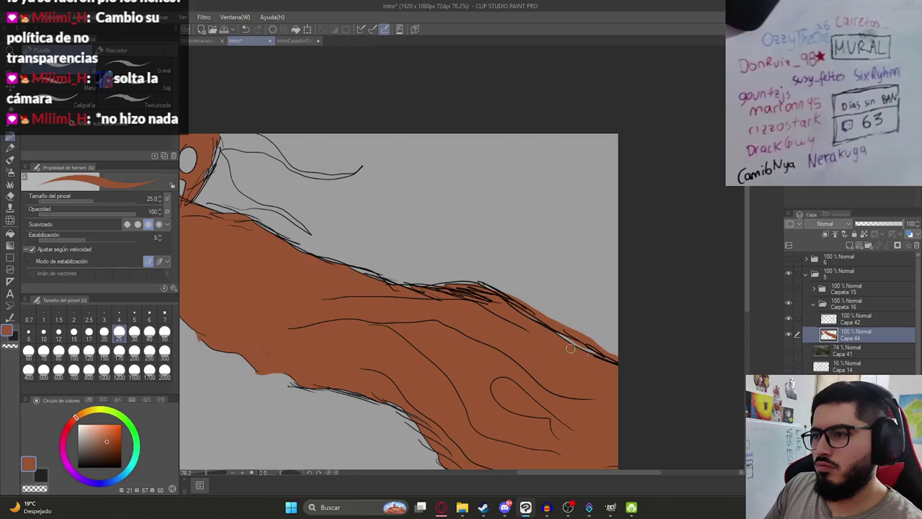
{"action": "scroll", "coordinate": [436, 314], "scroll_direction": "down", "scroll_amount": 5}
{"action": "left_click_drag", "start_coordinate": [436, 314], "coordinate": [508, 314]}
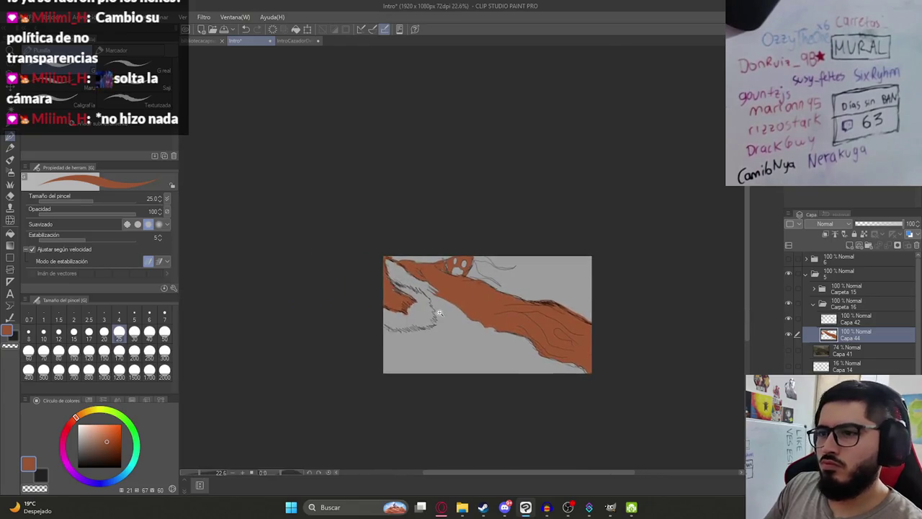
{"action": "scroll", "coordinate": [436, 313], "scroll_direction": "up", "scroll_amount": 4}
{"action": "left_click", "coordinate": [78, 456]}
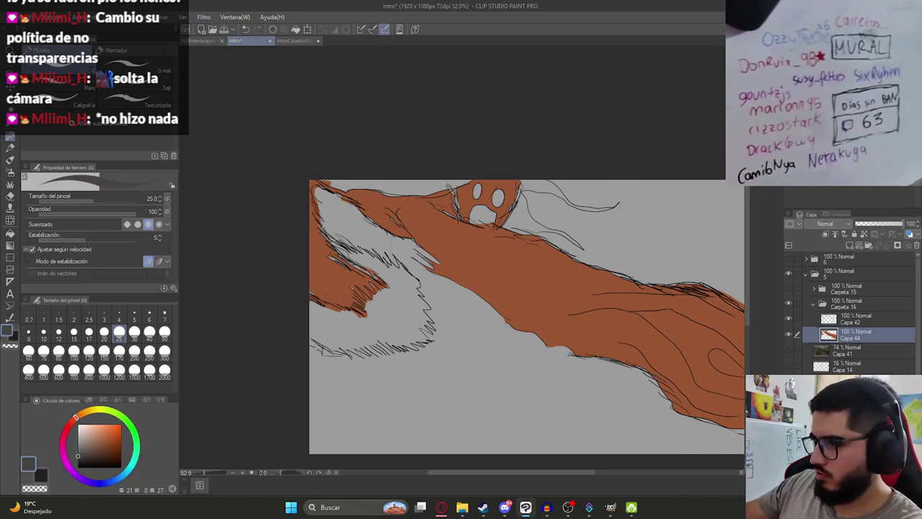
{"action": "key", "text": "ctrl+z"}
{"action": "key", "text": "ctrl+z"}
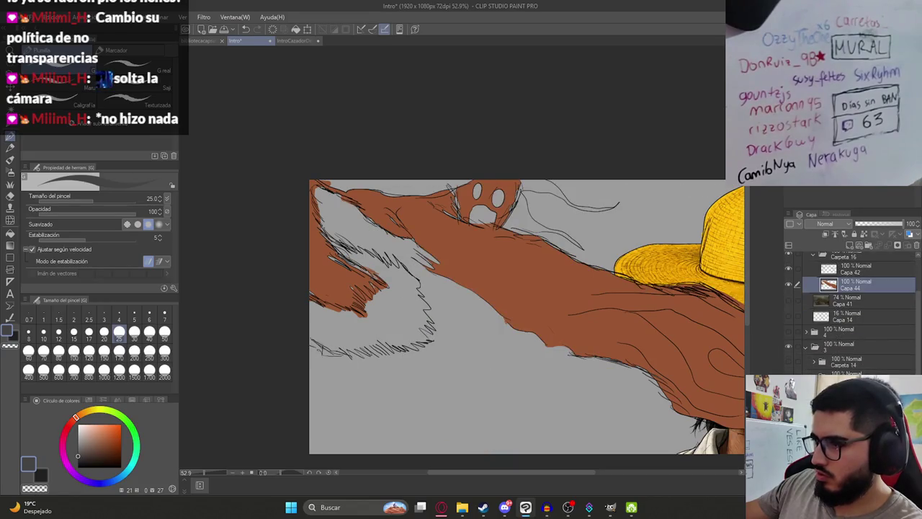
{"action": "key", "text": "ctrl+y"}
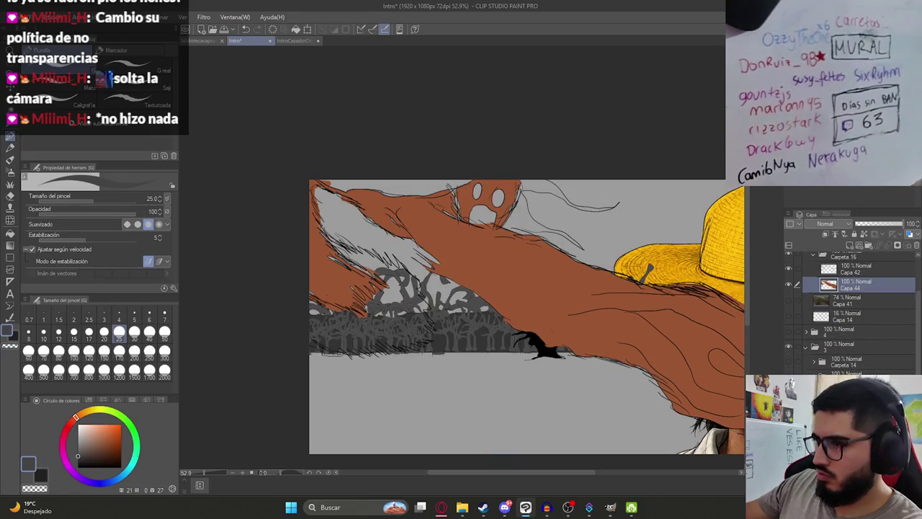
{"action": "key", "text": "ctrl+z"}
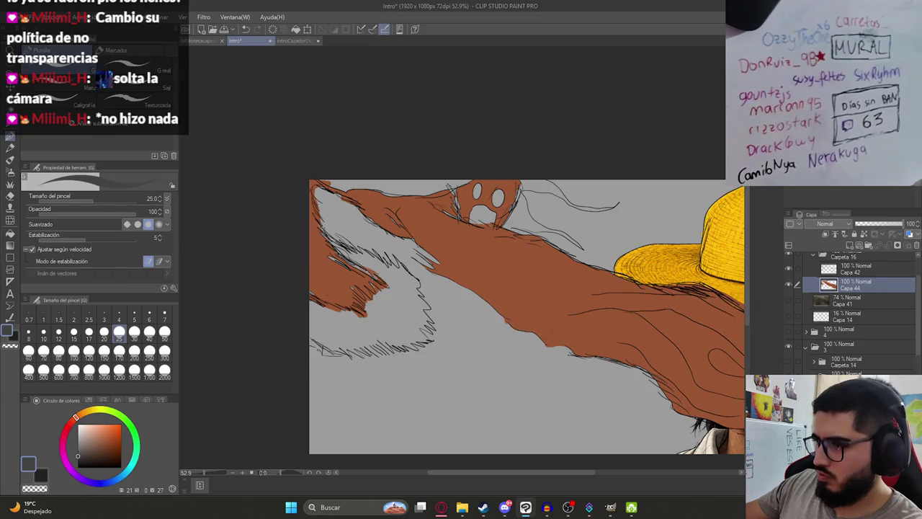
{"action": "key", "text": "ctrl+y"}
{"action": "key", "text": "ctrl+z"}
{"action": "key", "text": "ctrl+y"}
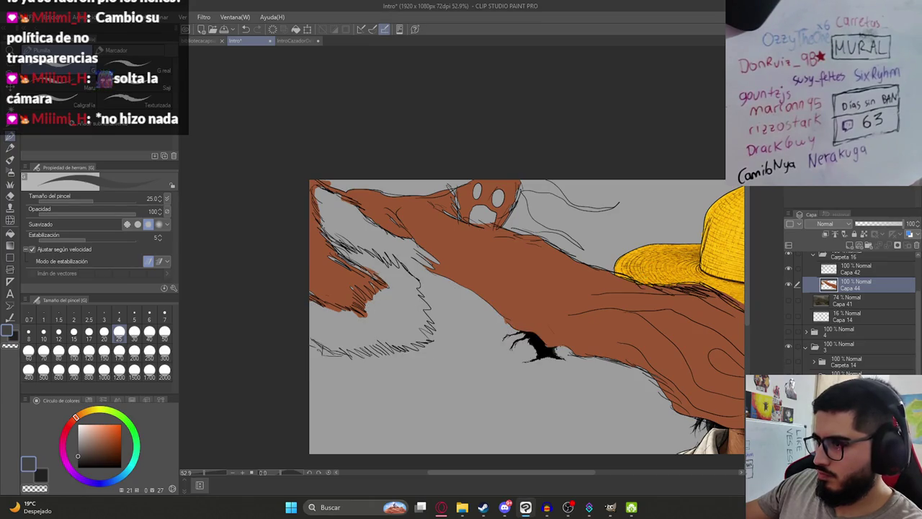
{"action": "key", "text": "ctrl+z"}
{"action": "key", "text": "ctrl+z"}
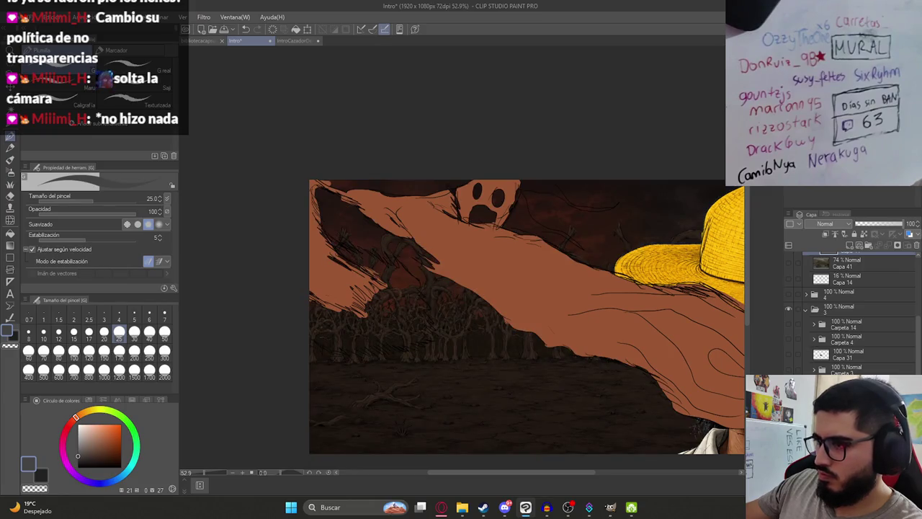
{"action": "key", "text": "ctrl+z"}
{"action": "key", "text": "ctrl+z"}
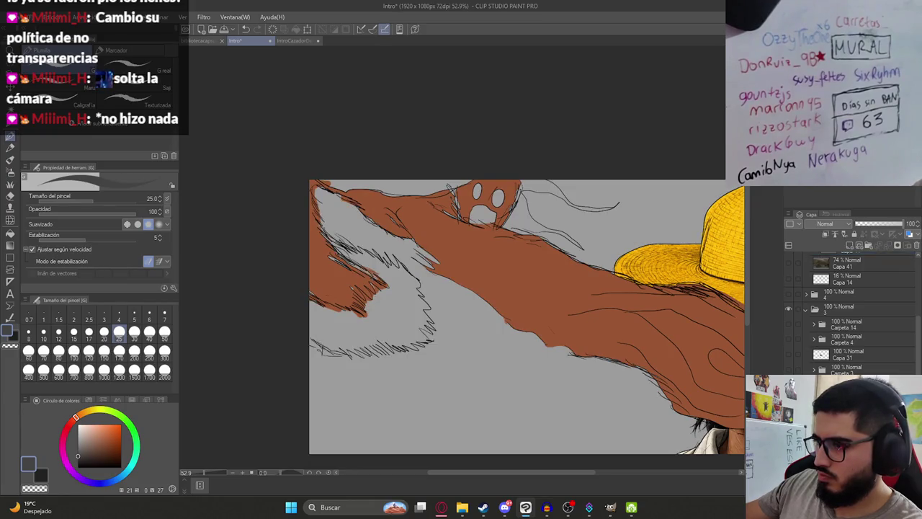
{"action": "key", "text": "ctrl+z"}
{"action": "scroll", "coordinate": [817, 369], "scroll_direction": "up", "scroll_amount": 2}
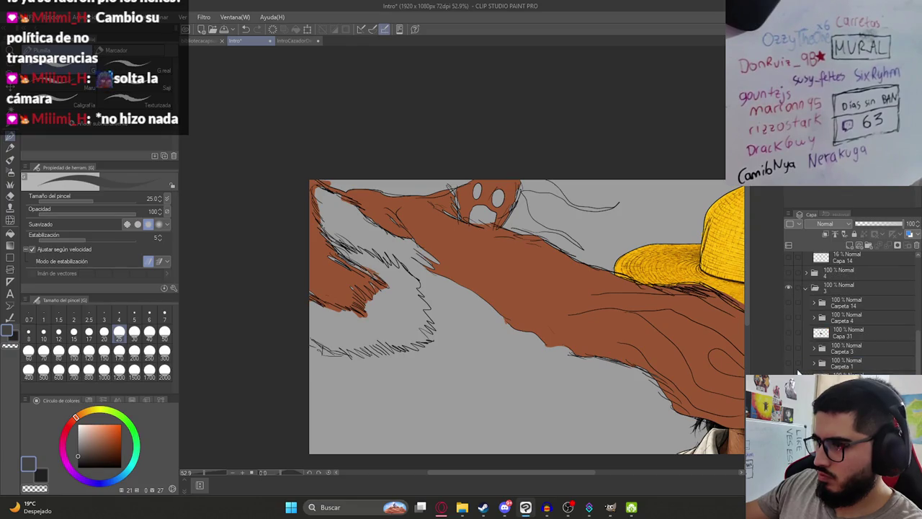
{"action": "left_click", "coordinate": [789, 364]}
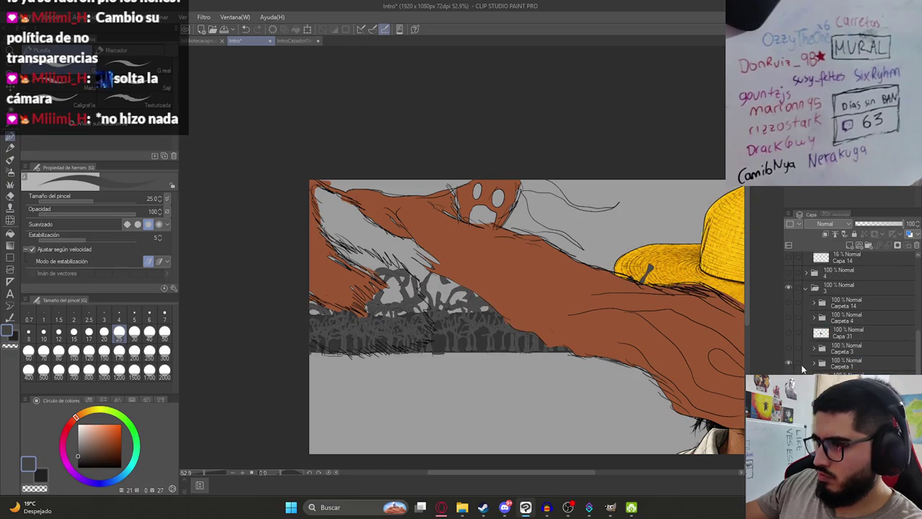
{"action": "scroll", "coordinate": [814, 366], "scroll_direction": "down", "scroll_amount": 3}
{"action": "scroll", "coordinate": [814, 366], "scroll_direction": "down", "scroll_amount": 3}
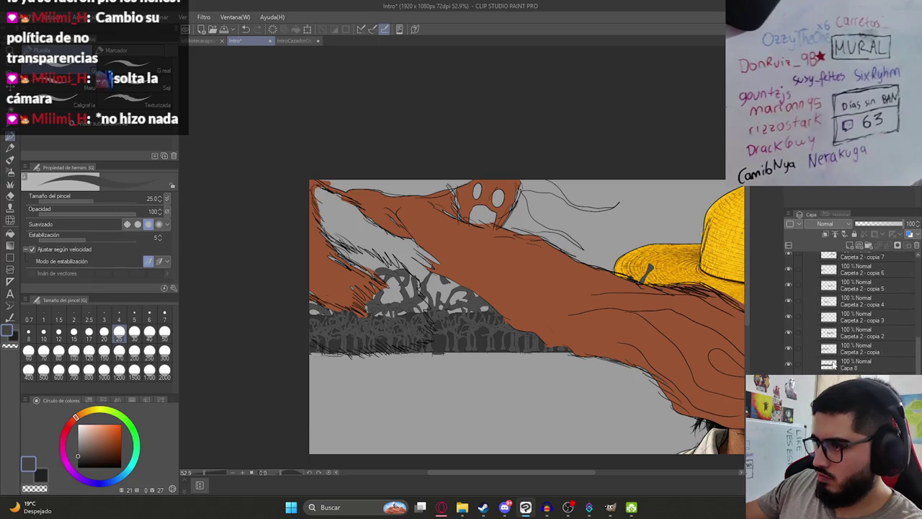
{"action": "scroll", "coordinate": [815, 366], "scroll_direction": "down", "scroll_amount": 2}
{"action": "scroll", "coordinate": [836, 317], "scroll_direction": "up", "scroll_amount": 3}
{"action": "scroll", "coordinate": [835, 317], "scroll_direction": "up", "scroll_amount": 5}
{"action": "left_click", "coordinate": [811, 330]}
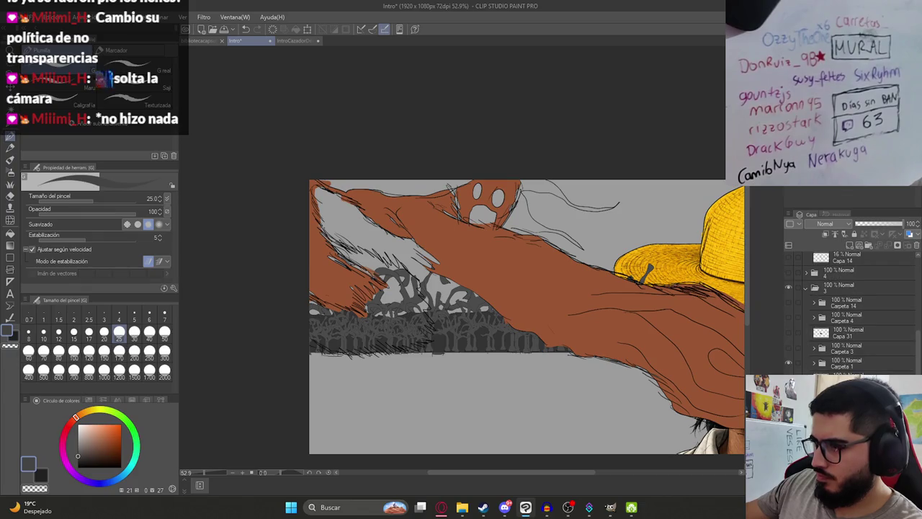
{"action": "left_click", "coordinate": [788, 361]}
{"action": "left_click", "coordinate": [789, 347]}
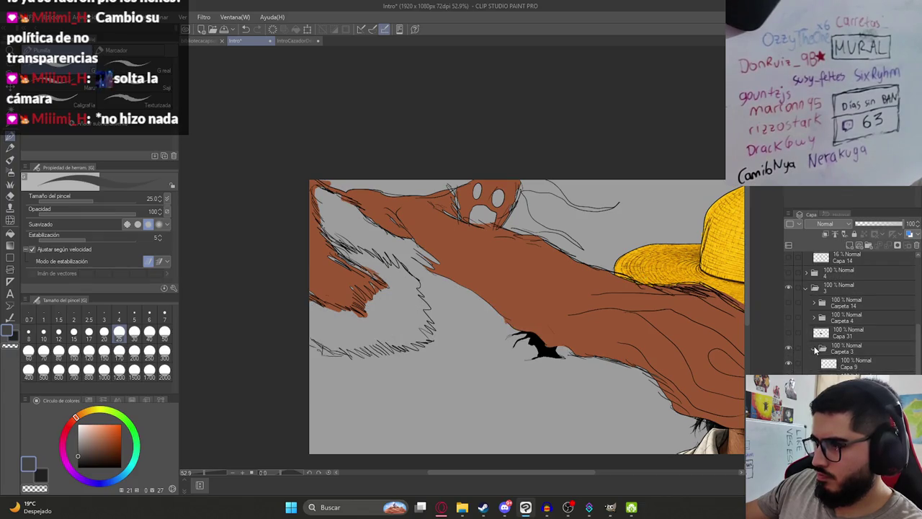
{"action": "left_click", "coordinate": [789, 348]}
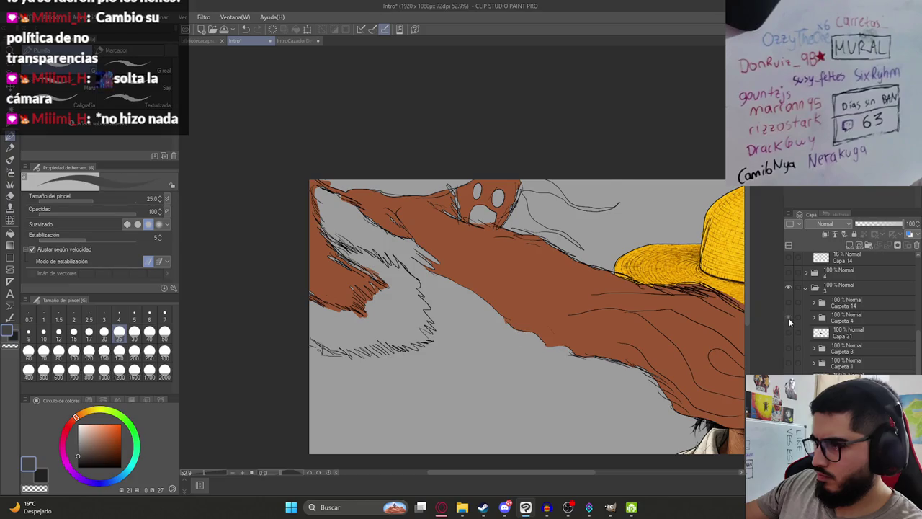
{"action": "left_click", "coordinate": [788, 318]}
{"action": "left_click", "coordinate": [788, 303]}
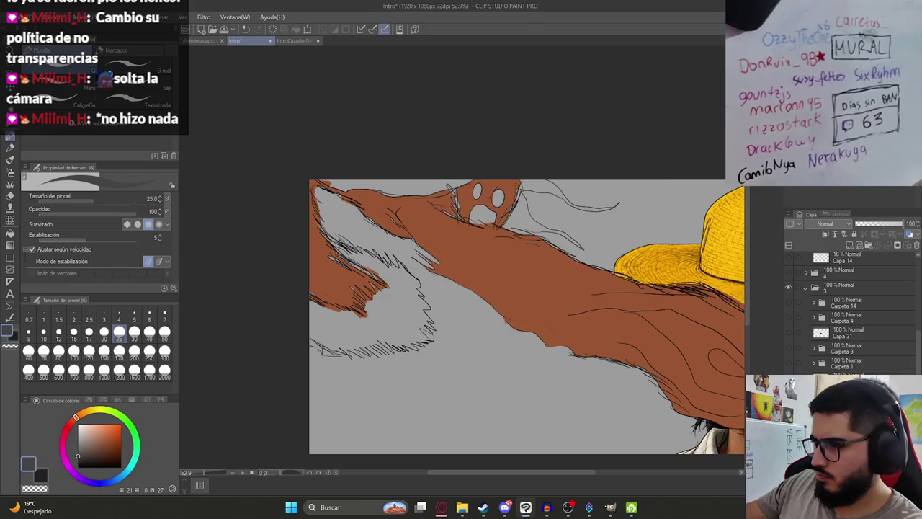
{"action": "left_click", "coordinate": [789, 318]}
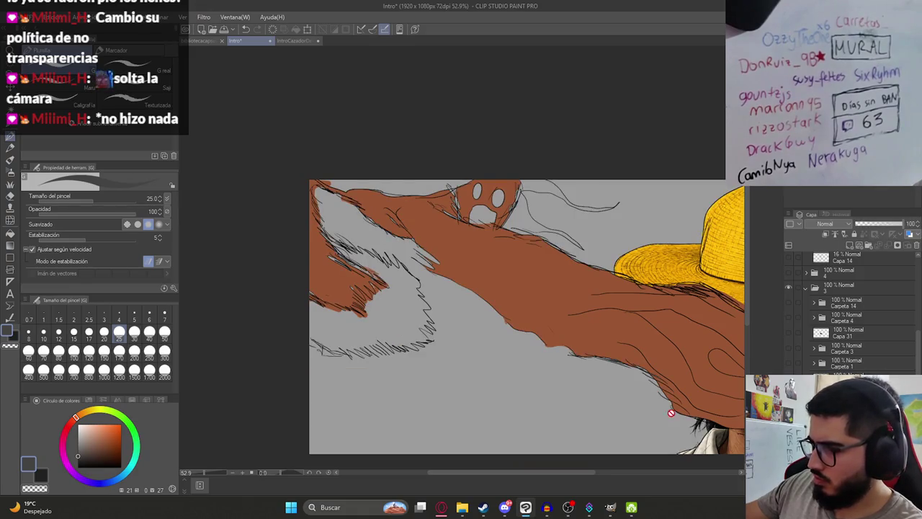
- Drag Ilustracion5.png from the Malavision folder onto the canvas and commit its placement
{"action": "left_click", "coordinate": [462, 508]}
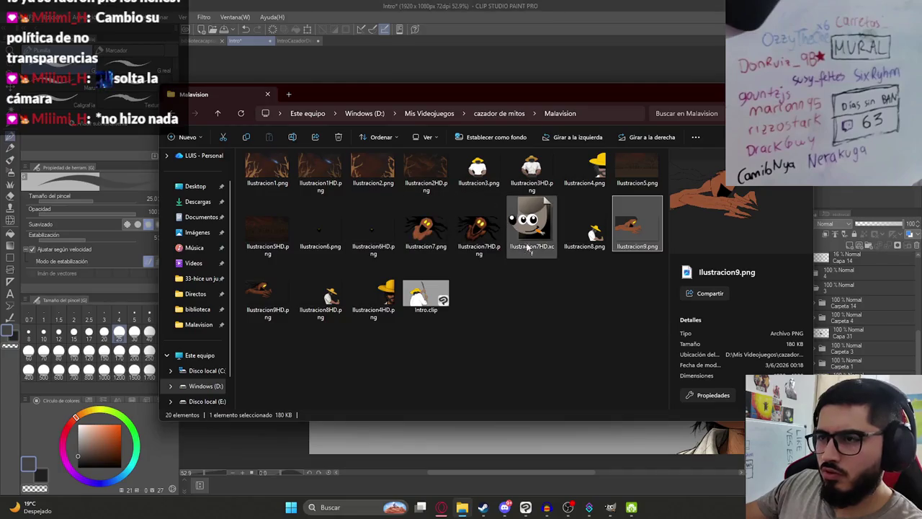
{"action": "left_click", "coordinate": [290, 175]}
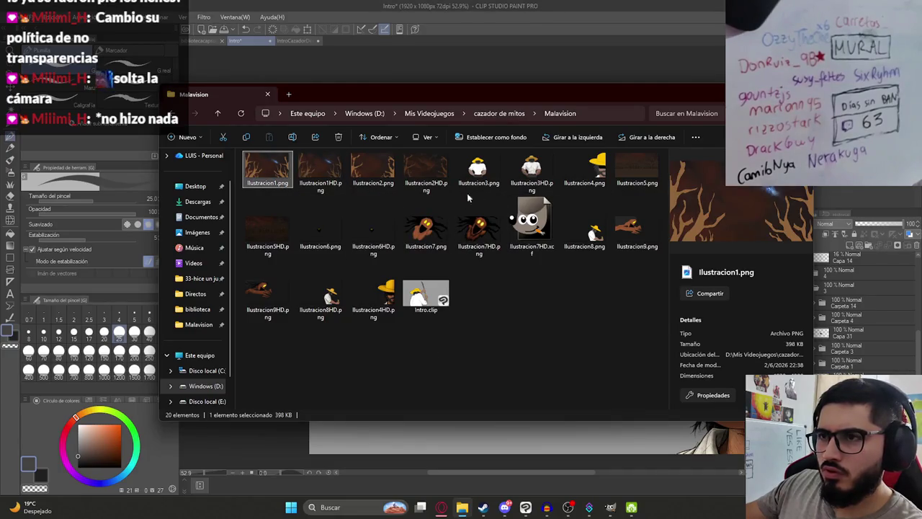
{"action": "left_click", "coordinate": [632, 175]}
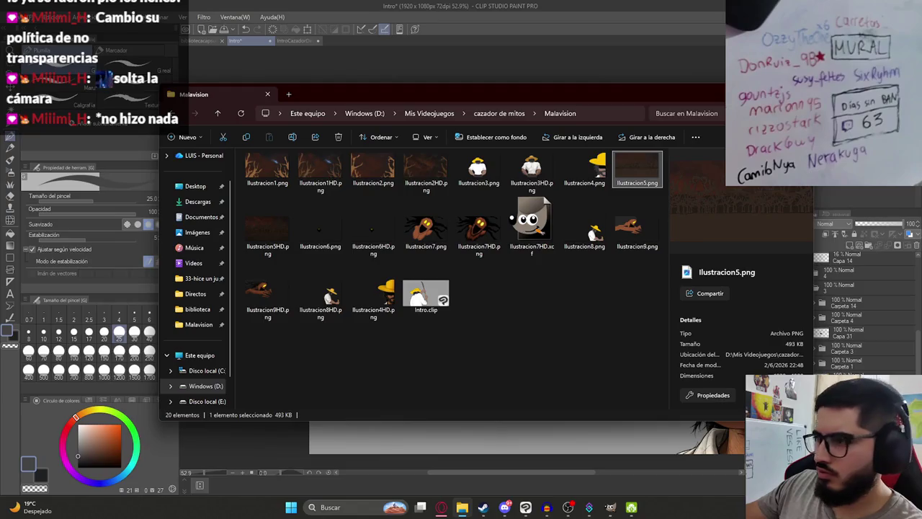
{"action": "left_click_drag", "start_coordinate": [637, 169], "coordinate": [505, 436]}
{"action": "right_click", "coordinate": [509, 387]}
{"action": "key", "text": "Escape"}
- Hide the background and hat layers and select Capa 44, undoing a stray dark fill
{"action": "key", "text": "p"}
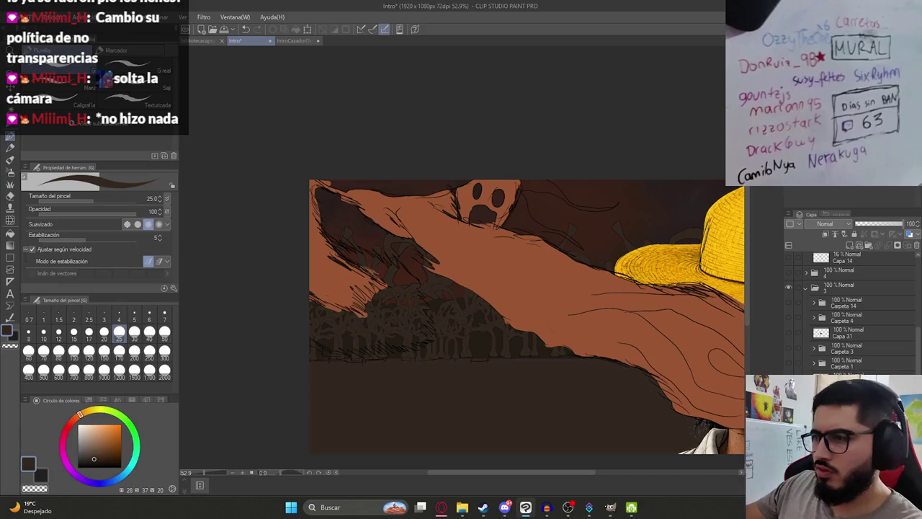
{"action": "left_click", "coordinate": [788, 287]}
{"action": "left_click", "coordinate": [789, 287]}
{"action": "scroll", "coordinate": [843, 317], "scroll_direction": "up", "scroll_amount": 3}
{"action": "left_click", "coordinate": [829, 334]}
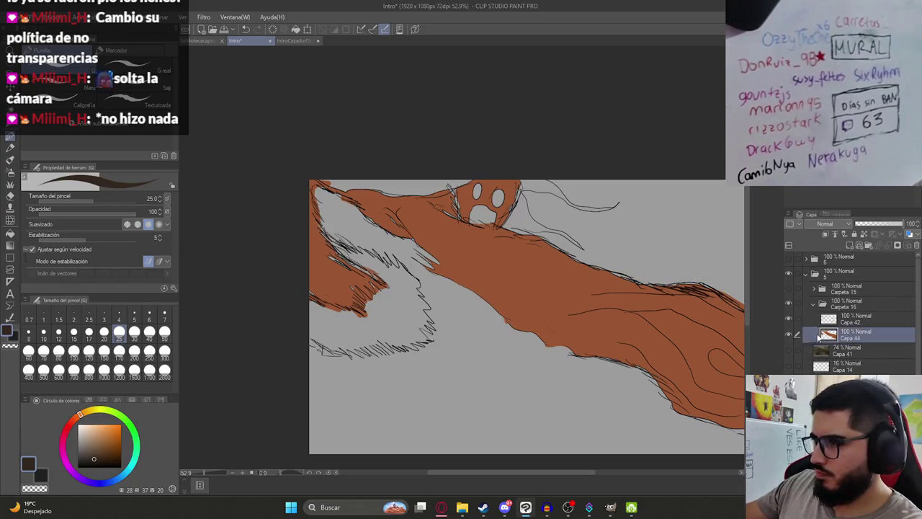
{"action": "key", "text": "g"}
{"action": "left_click", "coordinate": [389, 324]}
{"action": "key", "text": "ctrl+z"}
- Pick a muted brown, hatch the lower-left fur edge and fill the fur area
{"action": "left_click", "coordinate": [94, 448]}
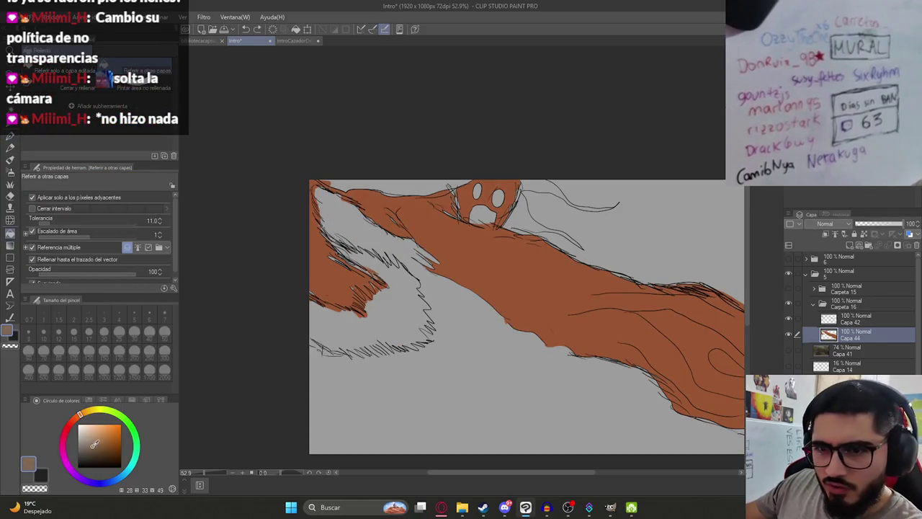
{"action": "key", "text": "p"}
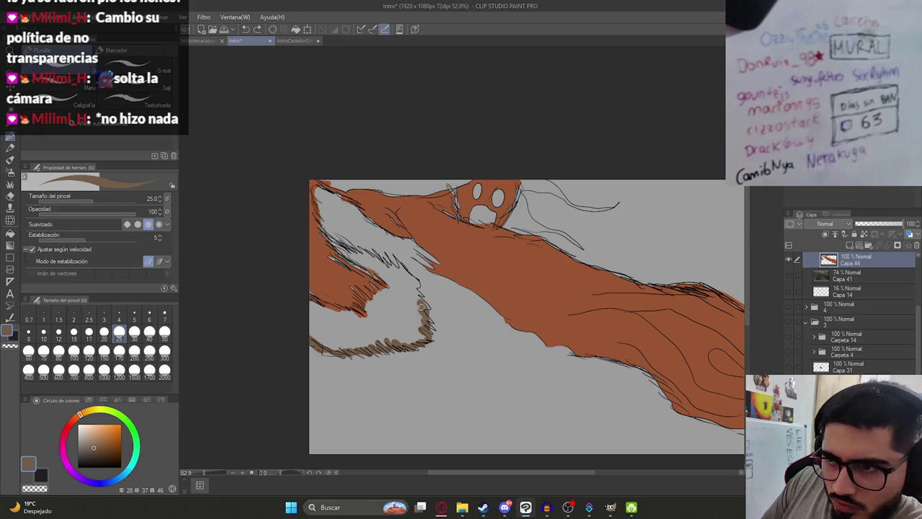
{"action": "left_click_drag", "start_coordinate": [412, 281], "coordinate": [403, 267]}
{"action": "key", "text": "g"}
{"action": "left_click", "coordinate": [369, 264]}
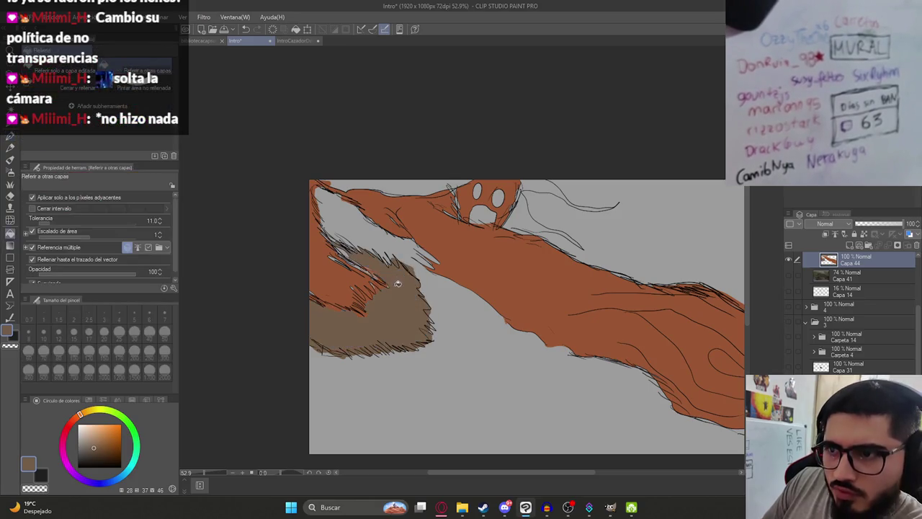
- Fill the top edge and the gaps between hair strokes with black, undoing one oversized fill
{"action": "key", "text": "p"}
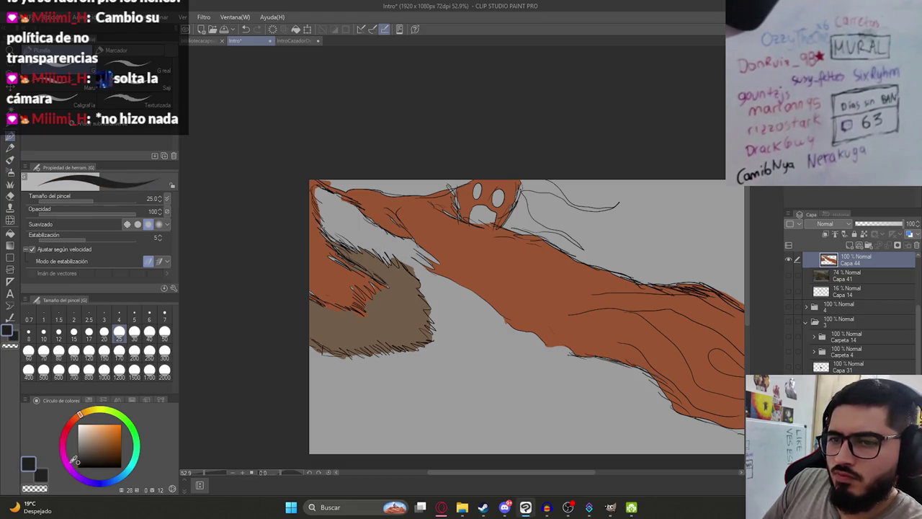
{"action": "key", "text": "g"}
{"action": "left_click", "coordinate": [425, 186]}
{"action": "left_click", "coordinate": [555, 199]}
{"action": "left_click", "coordinate": [533, 218]}
{"action": "key", "text": "ctrl+z"}
- Close a gap beside the head with a black stroke, then fill the mouth black
{"action": "key", "text": "b"}
{"action": "scroll", "coordinate": [509, 221], "scroll_direction": "up", "scroll_amount": 5}
{"action": "left_click_drag", "start_coordinate": [499, 242], "coordinate": [552, 240]}
{"action": "key", "text": "g"}
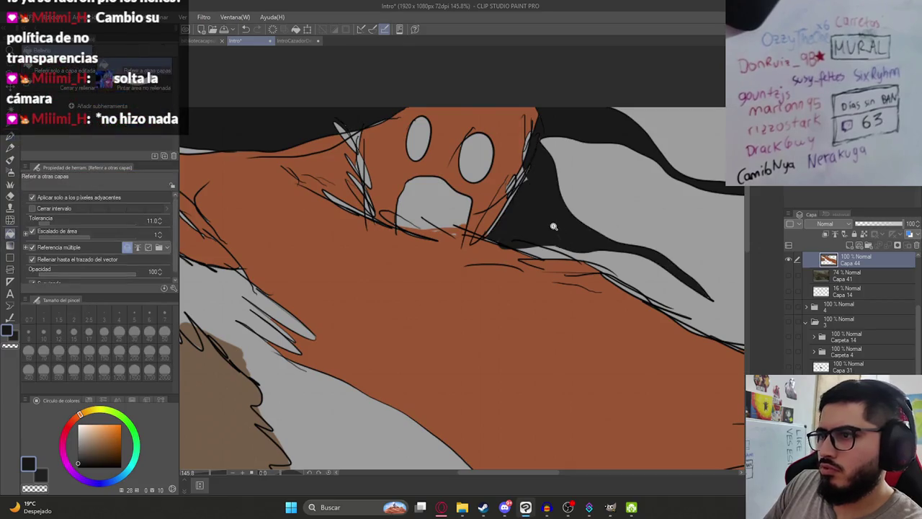
{"action": "scroll", "coordinate": [552, 223], "scroll_direction": "down", "scroll_amount": 5}
{"action": "scroll", "coordinate": [427, 268], "scroll_direction": "up", "scroll_amount": 2}
{"action": "left_click", "coordinate": [504, 231], "text": "alt"}
{"action": "left_click", "coordinate": [493, 213]}
- Scroll around the drawing and show the folder 3 artwork layer
{"action": "scroll", "coordinate": [494, 243], "scroll_direction": "down", "scroll_amount": 2}
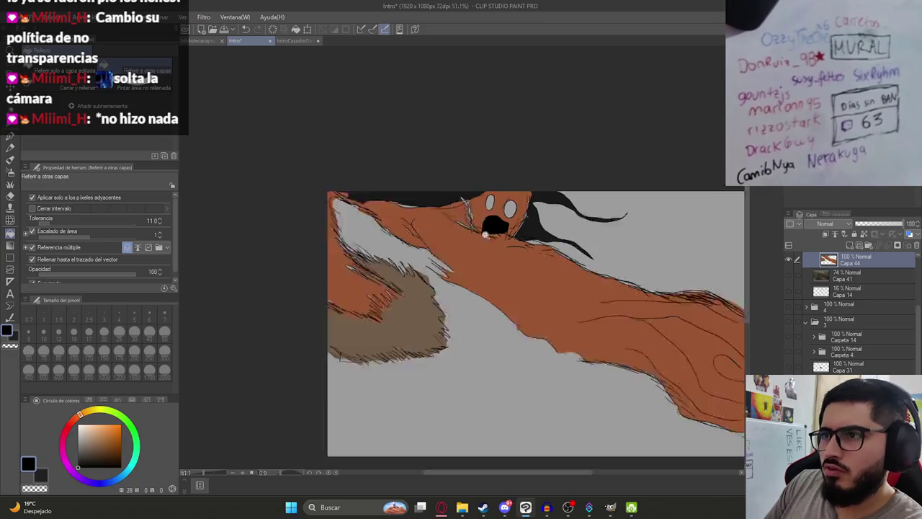
{"action": "scroll", "coordinate": [483, 237], "scroll_direction": "down", "scroll_amount": 2}
{"action": "scroll", "coordinate": [476, 231], "scroll_direction": "up", "scroll_amount": 1}
{"action": "scroll", "coordinate": [505, 252], "scroll_direction": "down", "scroll_amount": 1}
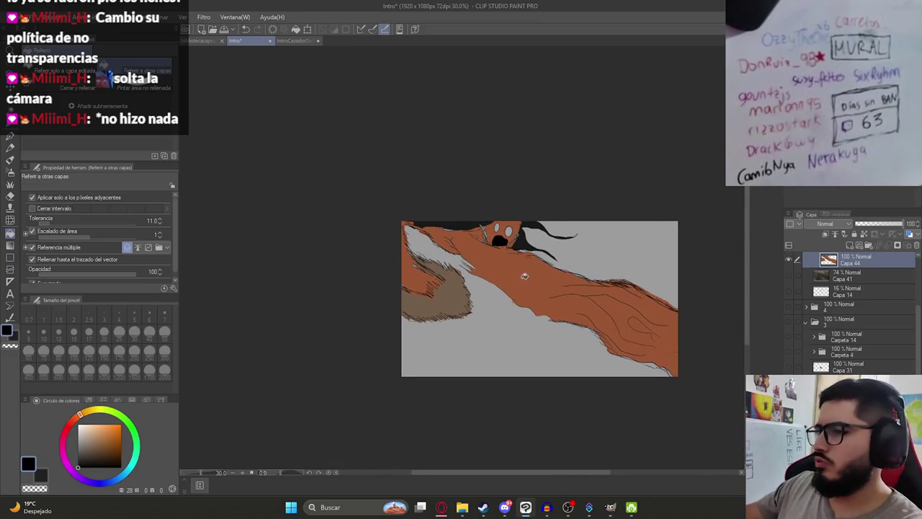
{"action": "scroll", "coordinate": [519, 285], "scroll_direction": "right", "scroll_amount": 1}
{"action": "scroll", "coordinate": [470, 278], "scroll_direction": "up", "scroll_amount": 1}
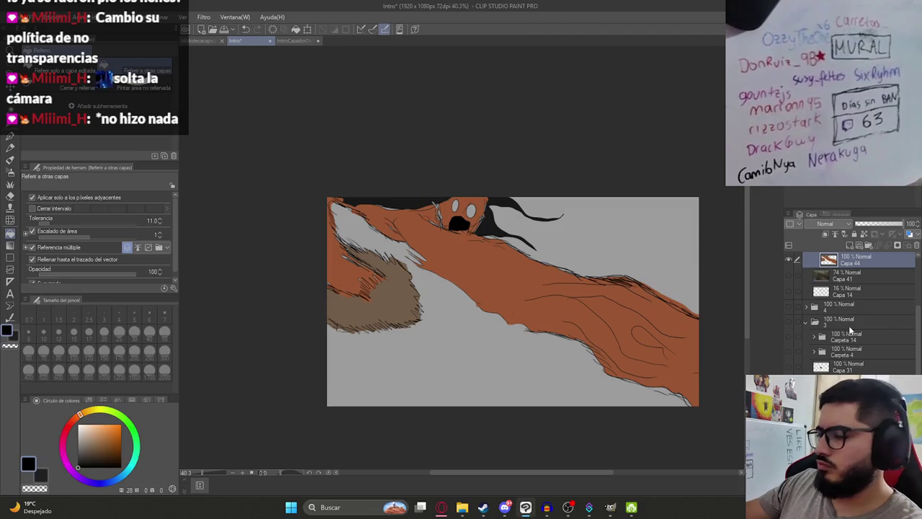
{"action": "left_click", "coordinate": [788, 322]}
- Toggle the Carpeta 14 monster, Capa 31 and Capa 44 layers, and choose yellow
{"action": "left_click", "coordinate": [789, 336]}
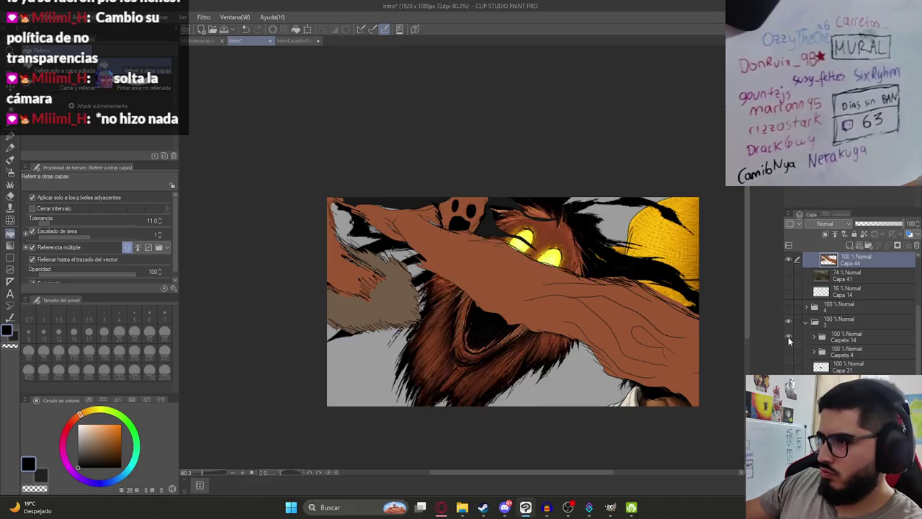
{"action": "left_click", "coordinate": [789, 366]}
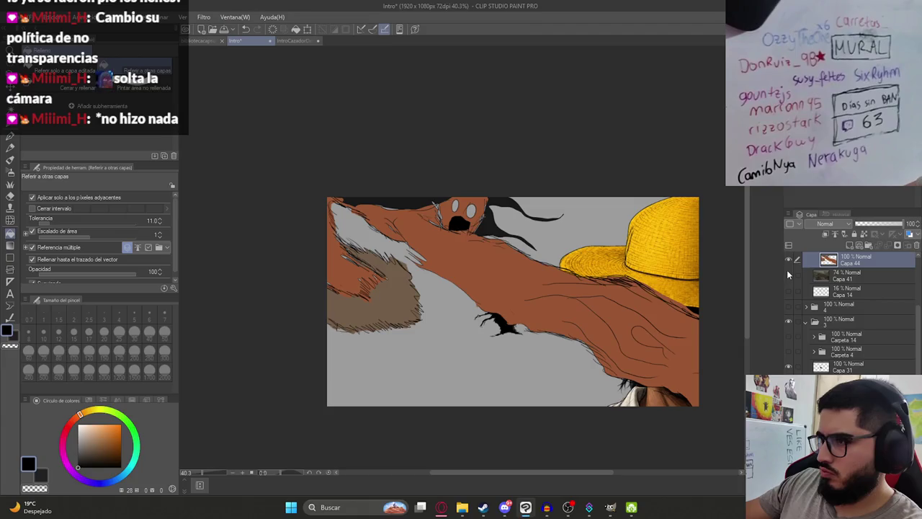
{"action": "left_click", "coordinate": [789, 259]}
{"action": "left_click", "coordinate": [790, 368]}
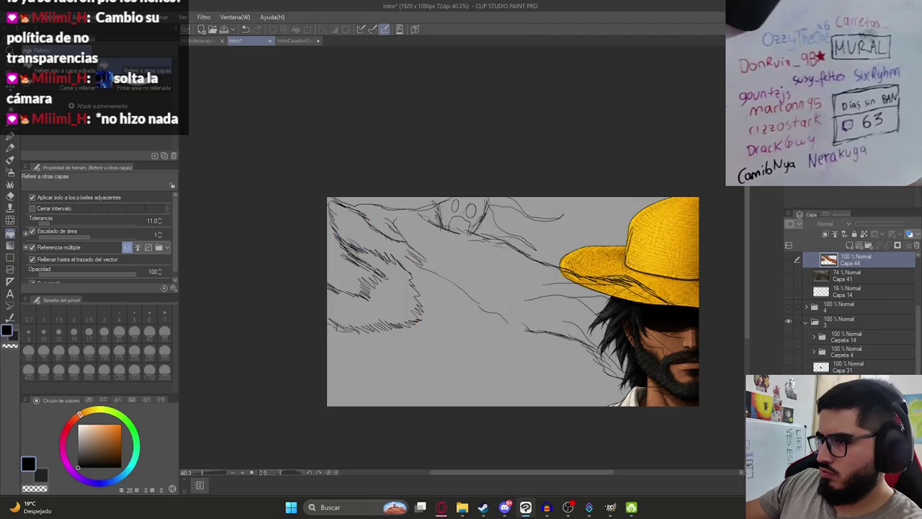
{"action": "left_click", "coordinate": [504, 305]}
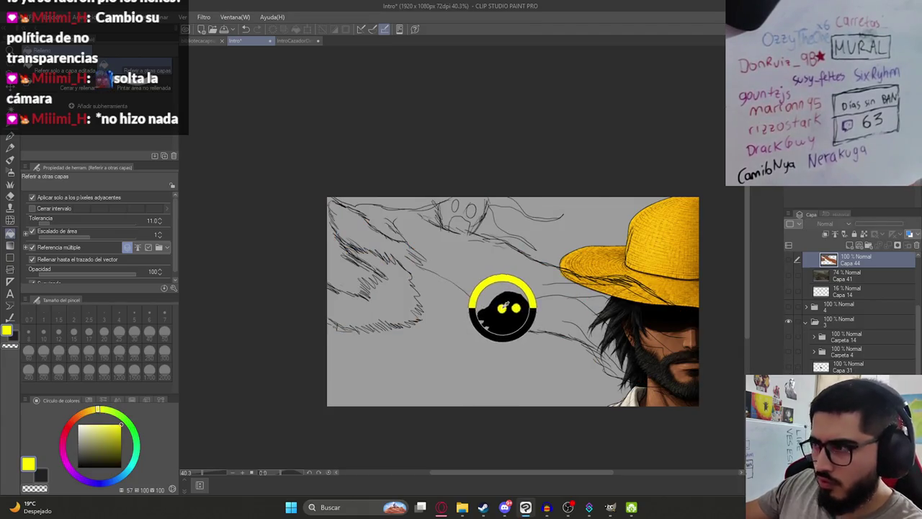
{"action": "key", "text": "ctrl+z"}
- Hide the hat and face art, show Capa 44 again, and select Capa 42
{"action": "left_click", "coordinate": [789, 319]}
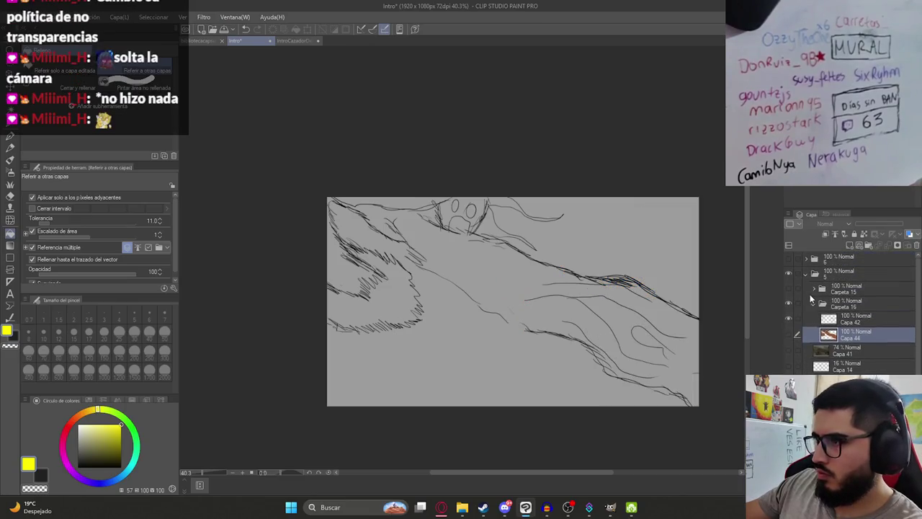
{"action": "left_click", "coordinate": [789, 334]}
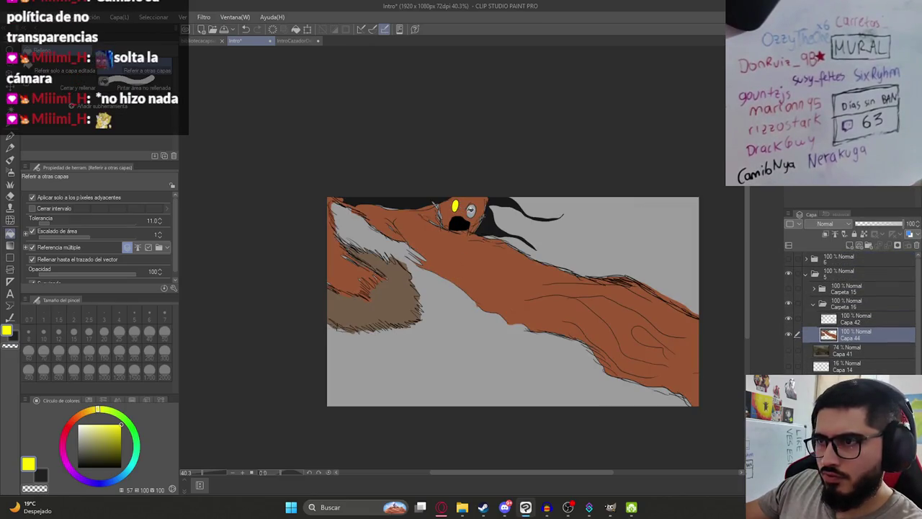
{"action": "scroll", "coordinate": [482, 266], "scroll_direction": "down", "scroll_amount": 2}
{"action": "scroll", "coordinate": [581, 325], "scroll_direction": "up", "scroll_amount": 2}
{"action": "scroll", "coordinate": [506, 212], "scroll_direction": "up", "scroll_amount": 1}
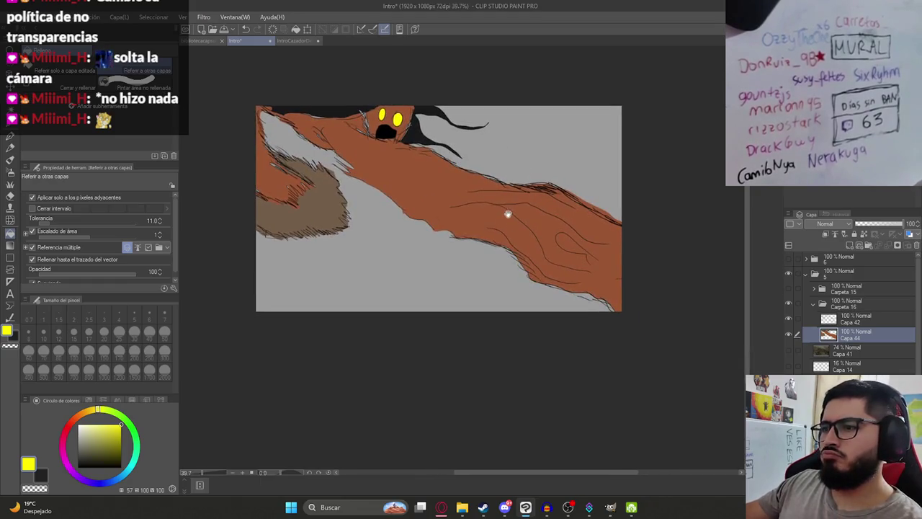
{"action": "scroll", "coordinate": [414, 252], "scroll_direction": "down", "scroll_amount": 2}
{"action": "left_click", "coordinate": [854, 319]}
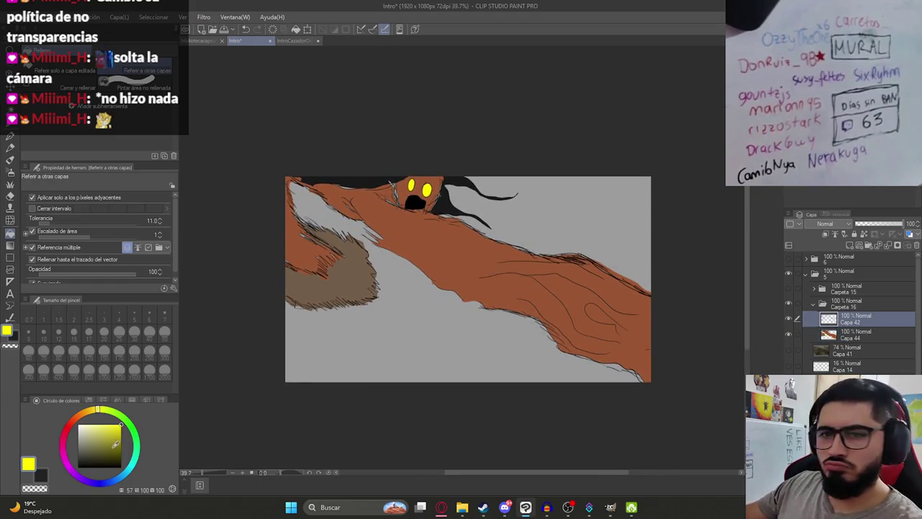
- Switch to the pen with a thin brush size of 5
{"action": "left_click_drag", "start_coordinate": [101, 443], "coordinate": [78, 467]}
{"action": "key", "text": "p"}
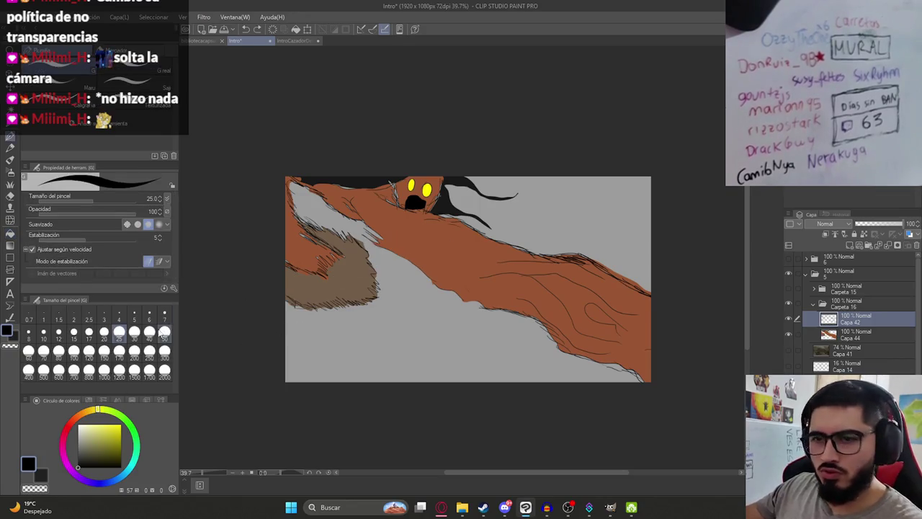
{"action": "left_click", "coordinate": [134, 315]}
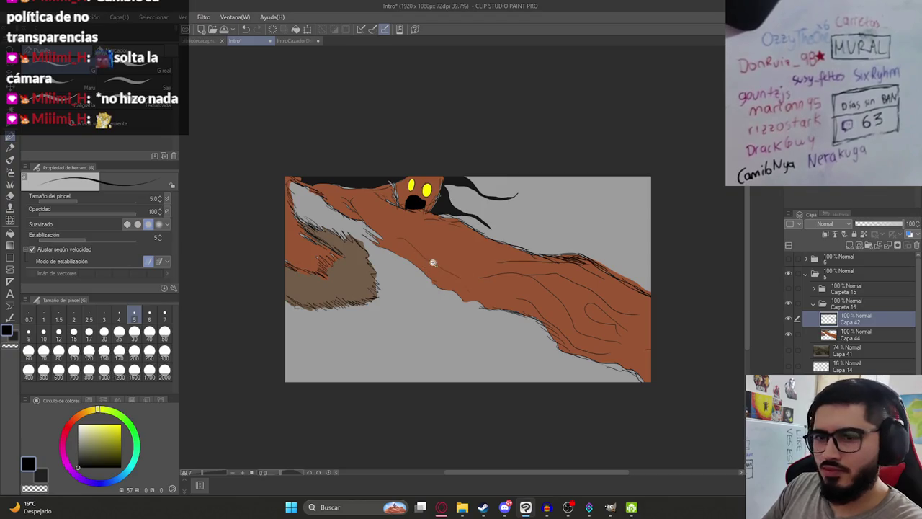
- View the whole drawing, save the Intro file with Ctrl+S, and zoom back in
{"action": "scroll", "coordinate": [433, 263], "scroll_direction": "up", "scroll_amount": 3}
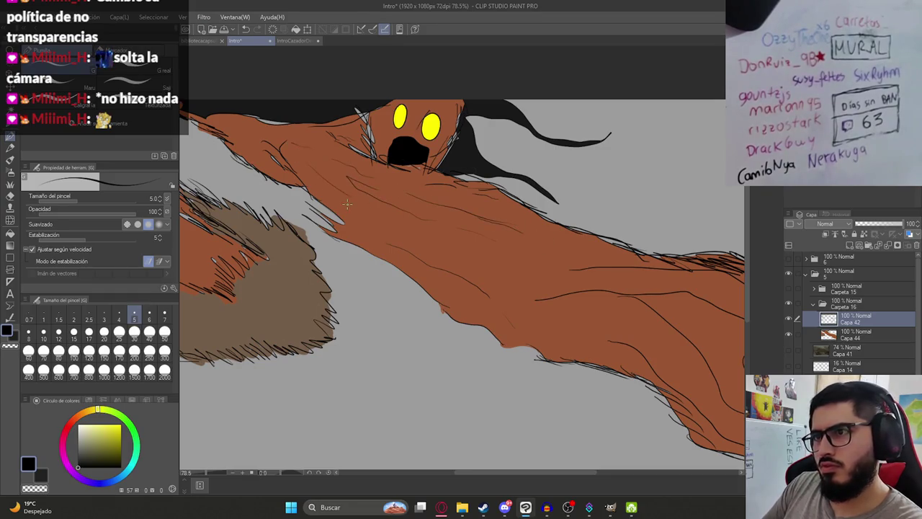
{"action": "scroll", "coordinate": [536, 293], "scroll_direction": "down", "scroll_amount": 2}
{"action": "left_click_drag", "start_coordinate": [531, 264], "coordinate": [435, 229]}
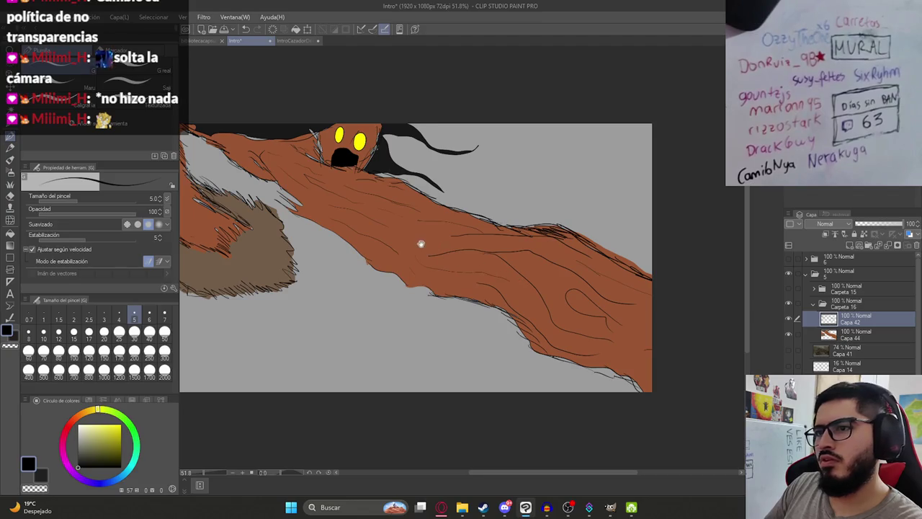
{"action": "scroll", "coordinate": [403, 216], "scroll_direction": "up", "scroll_amount": 1}
{"action": "scroll", "coordinate": [387, 191], "scroll_direction": "down", "scroll_amount": 1}
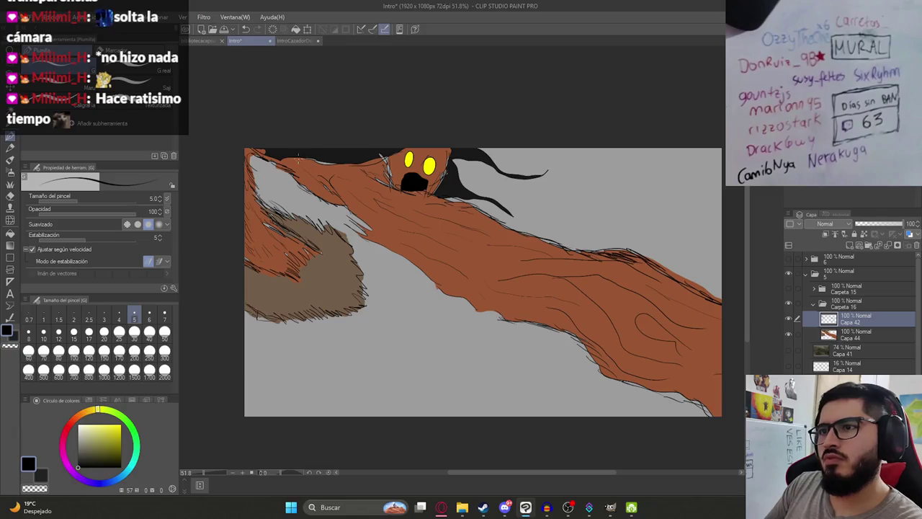
{"action": "key", "text": "ctrl+s"}
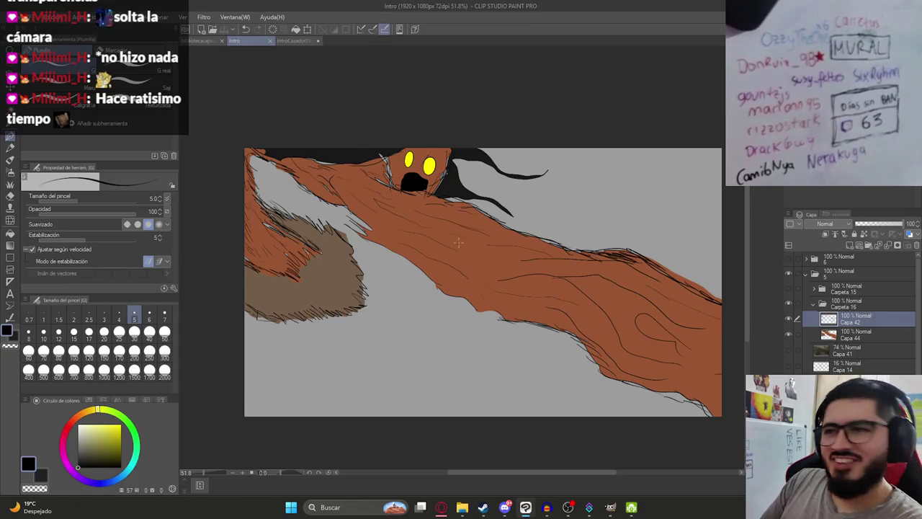
{"action": "scroll", "coordinate": [456, 260], "scroll_direction": "up", "scroll_amount": 1}
{"action": "scroll", "coordinate": [403, 225], "scroll_direction": "up", "scroll_amount": 2}
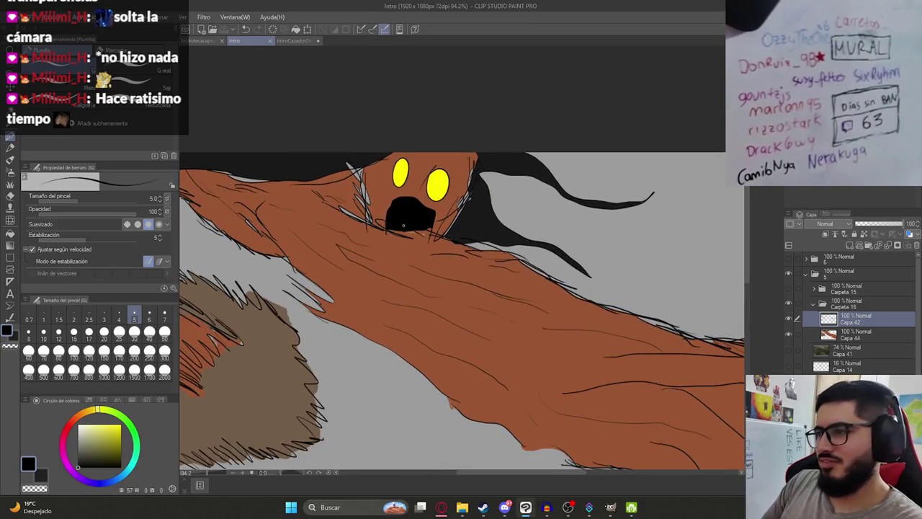
- On Capa 44, sample the creature's brown and set the brush to size 50
{"action": "left_click", "coordinate": [878, 339]}
{"action": "left_click", "coordinate": [397, 272], "text": "alt"}
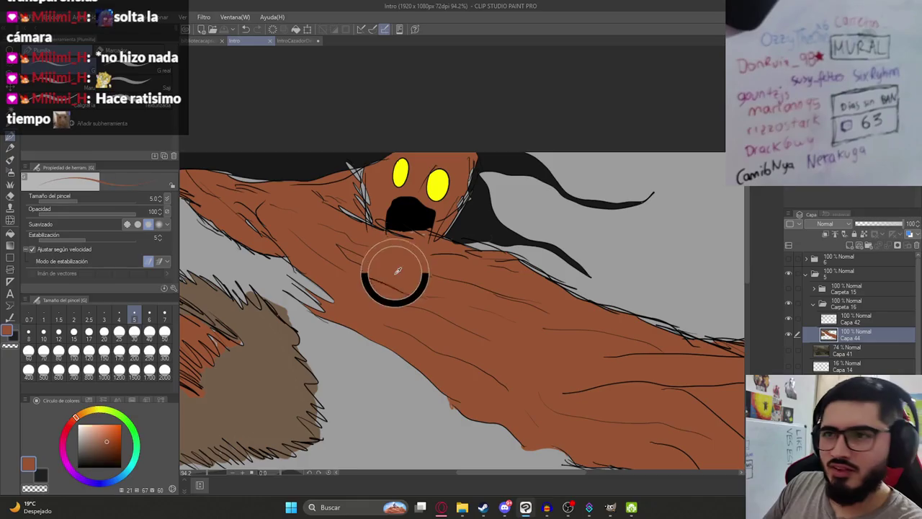
{"action": "key", "text": "p"}
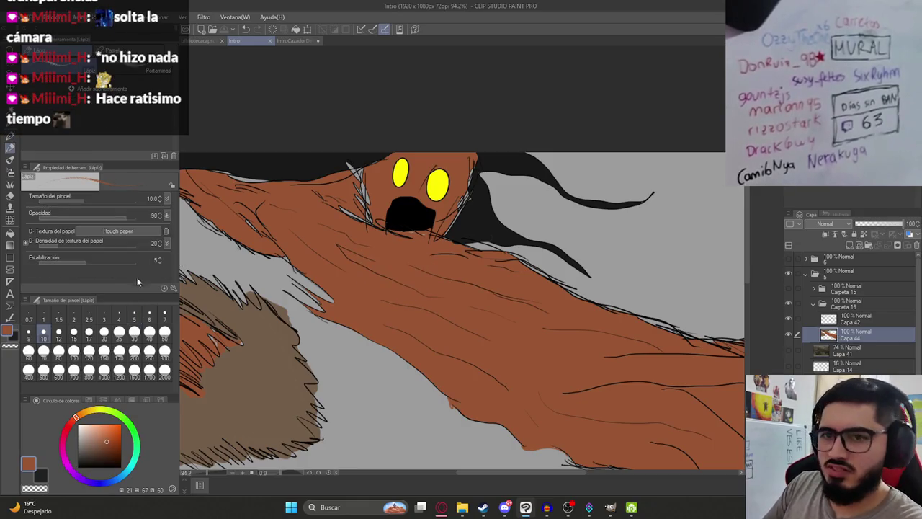
{"action": "left_click", "coordinate": [134, 333]}
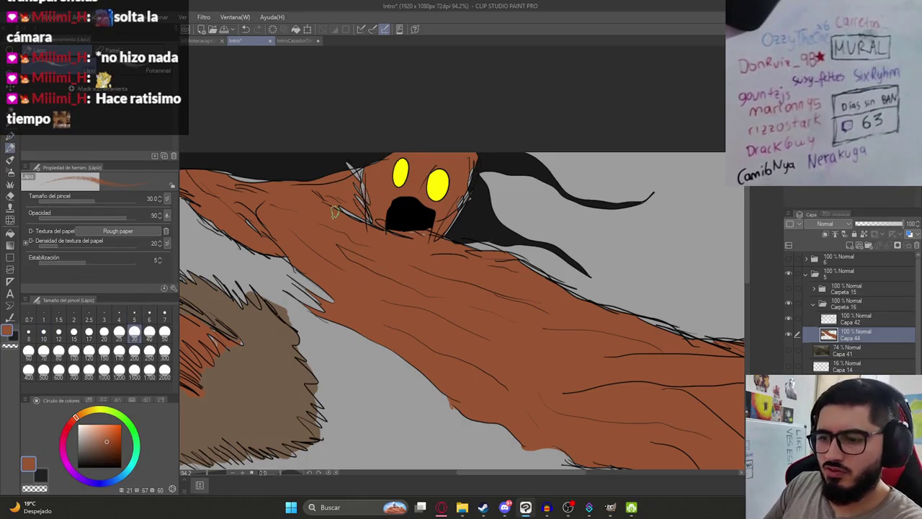
{"action": "left_click", "coordinate": [164, 332]}
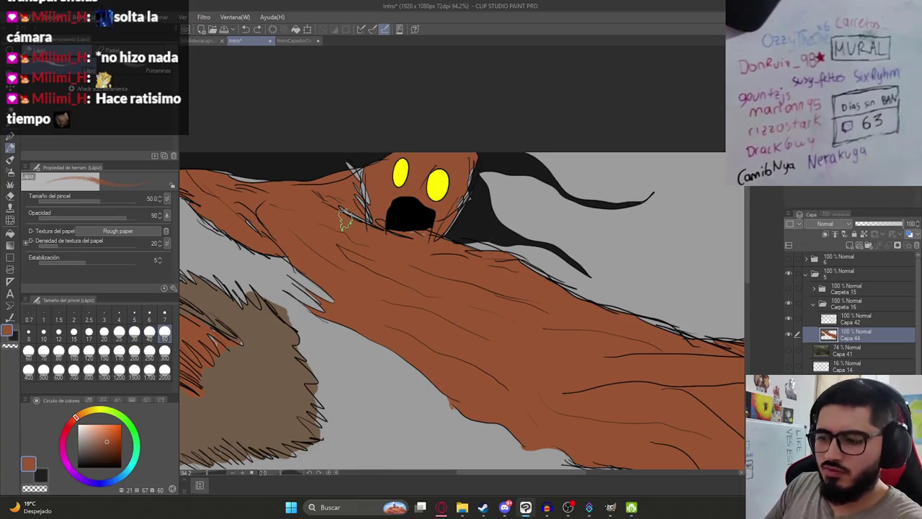
{"action": "key", "text": "p"}
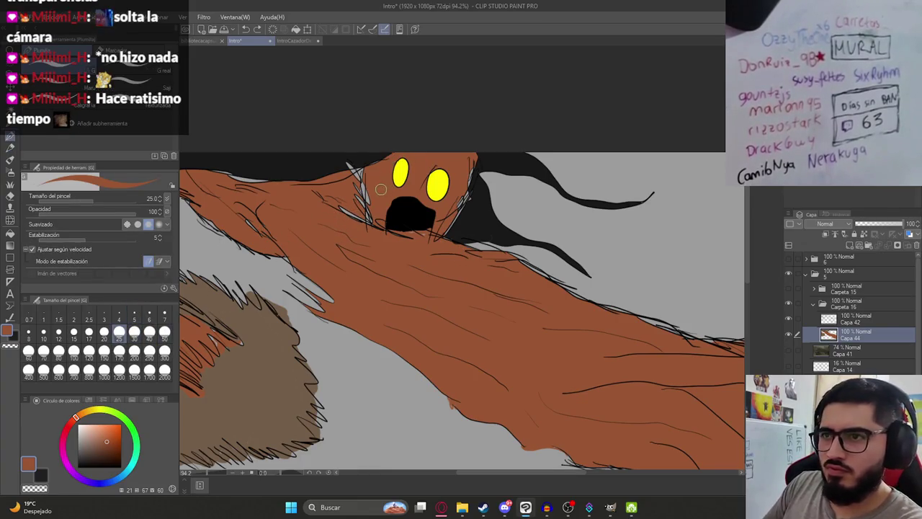
{"action": "key", "text": "ctrl+shift+Tab"}
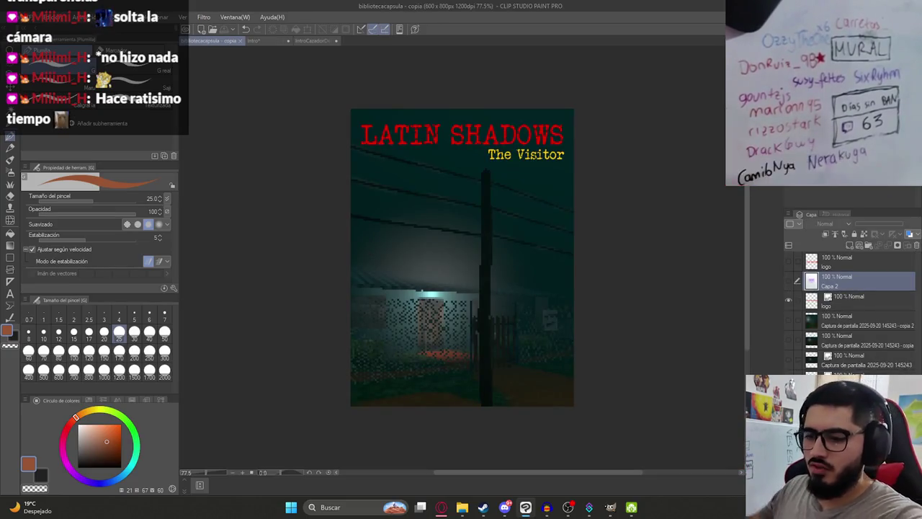
{"action": "left_click", "coordinate": [281, 41]}
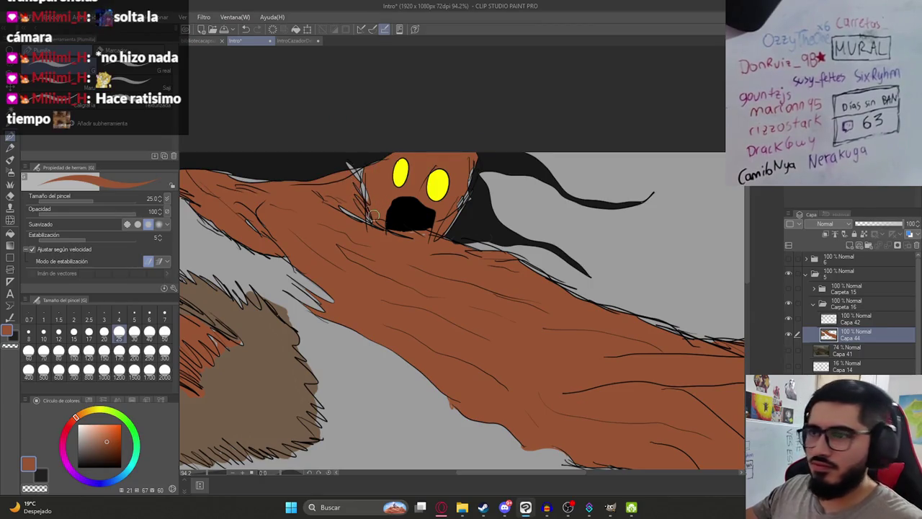
- Hatch short strokes along the face's left and right edges, pick near-black, and save
{"action": "left_click_drag", "start_coordinate": [338, 205], "coordinate": [371, 223]}
{"action": "left_click_drag", "start_coordinate": [361, 183], "coordinate": [369, 202]}
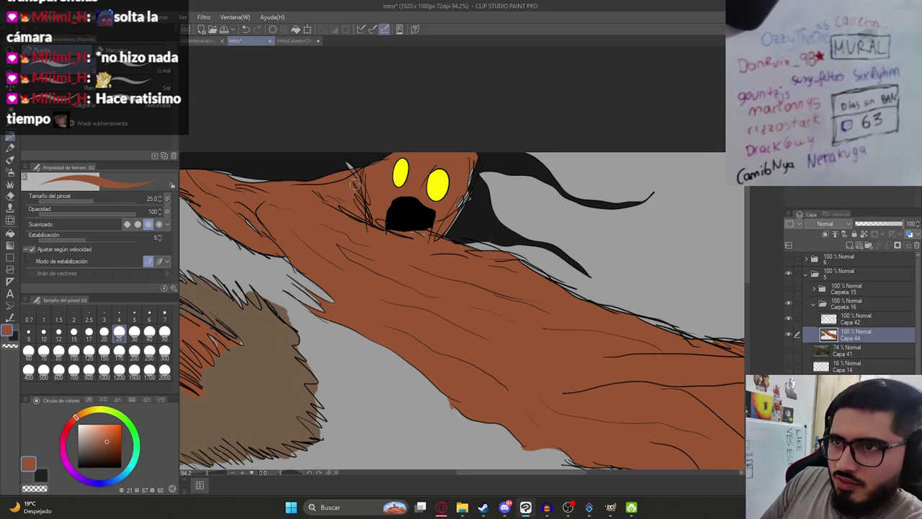
{"action": "left_click_drag", "start_coordinate": [472, 179], "coordinate": [446, 231]}
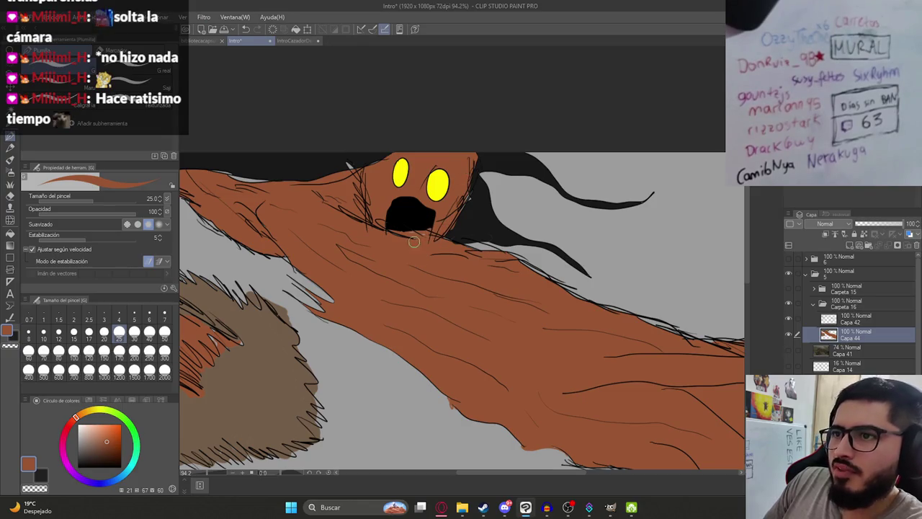
{"action": "left_click", "coordinate": [323, 155], "text": "alt"}
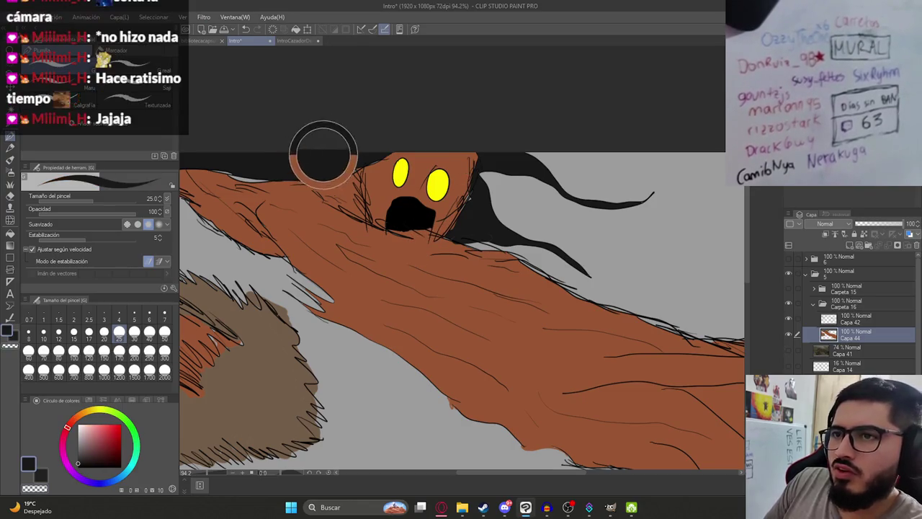
{"action": "scroll", "coordinate": [355, 168], "scroll_direction": "down", "scroll_amount": 5}
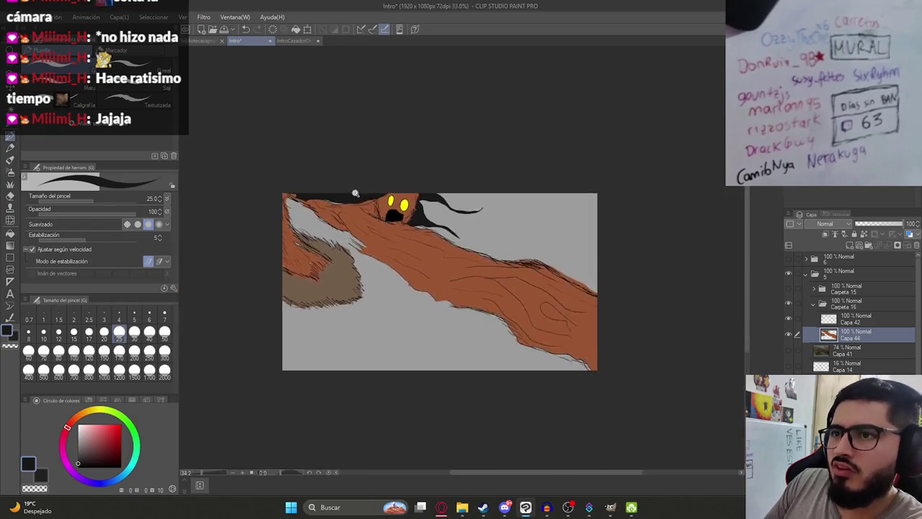
{"action": "scroll", "coordinate": [289, 186], "scroll_direction": "up", "scroll_amount": 3}
{"action": "scroll", "coordinate": [265, 178], "scroll_direction": "up", "scroll_amount": 3}
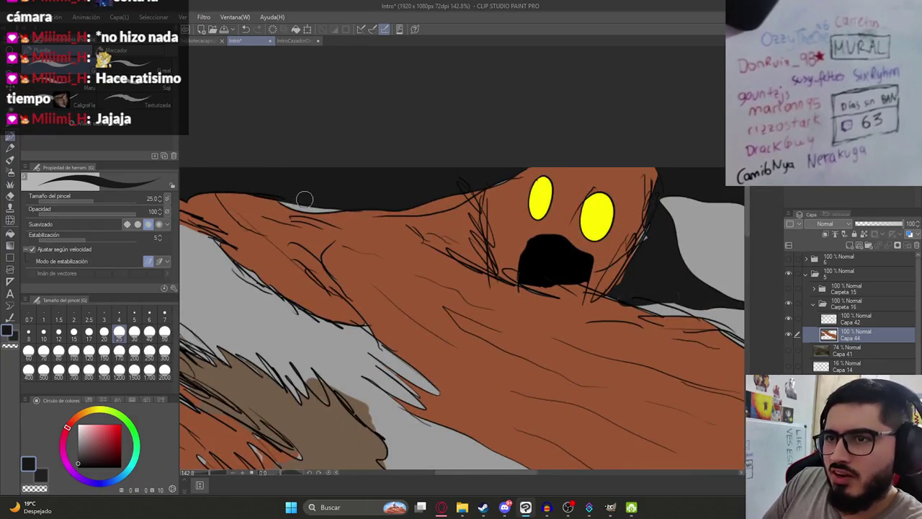
{"action": "scroll", "coordinate": [328, 203], "scroll_direction": "down", "scroll_amount": 3}
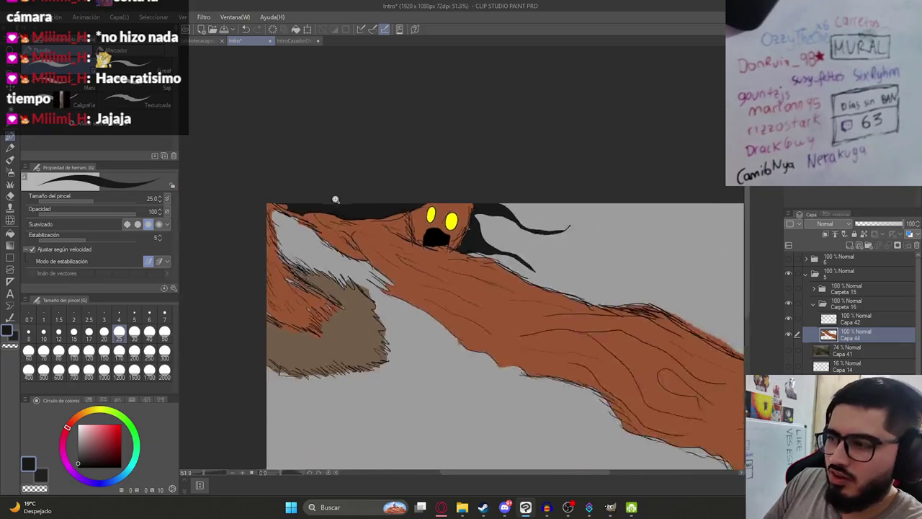
{"action": "scroll", "coordinate": [329, 203], "scroll_direction": "down", "scroll_amount": 2}
{"action": "key", "text": "ctrl+s"}
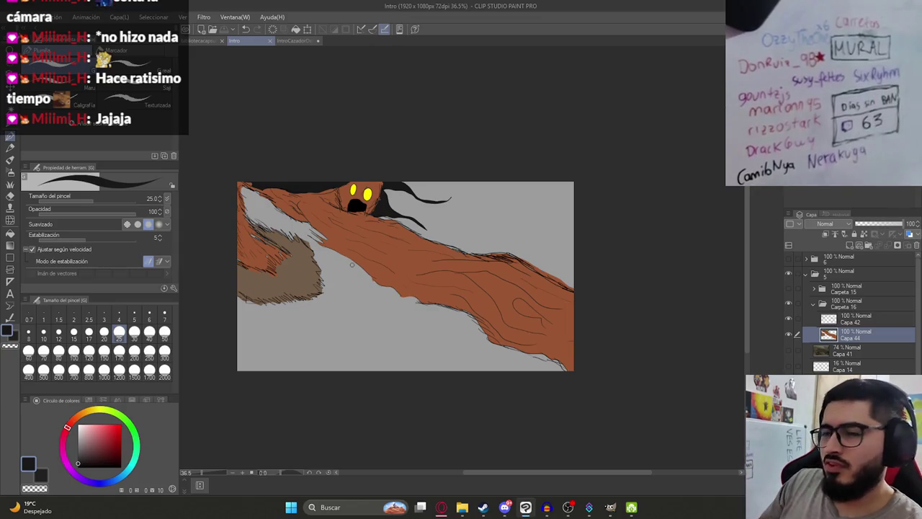
- Sample orange-brown from the creature's body and paint it over the upper-left fur
{"action": "scroll", "coordinate": [298, 263], "scroll_direction": "up", "scroll_amount": 3}
{"action": "left_click", "coordinate": [288, 261], "text": "alt"}
{"action": "left_click_drag", "start_coordinate": [317, 292], "coordinate": [249, 234]}
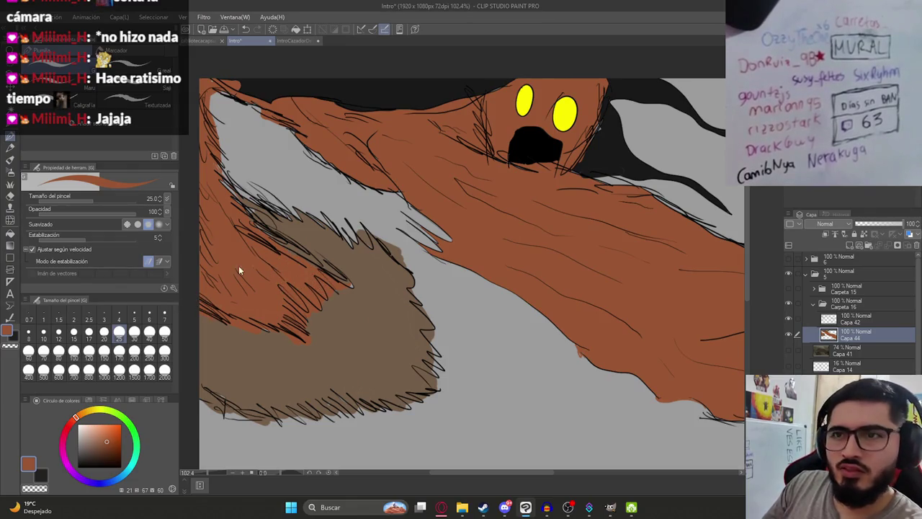
{"action": "scroll", "coordinate": [259, 223], "scroll_direction": "down", "scroll_amount": 4}
{"action": "scroll", "coordinate": [297, 248], "scroll_direction": "up", "scroll_amount": 3}
{"action": "scroll", "coordinate": [324, 275], "scroll_direction": "down", "scroll_amount": 3}
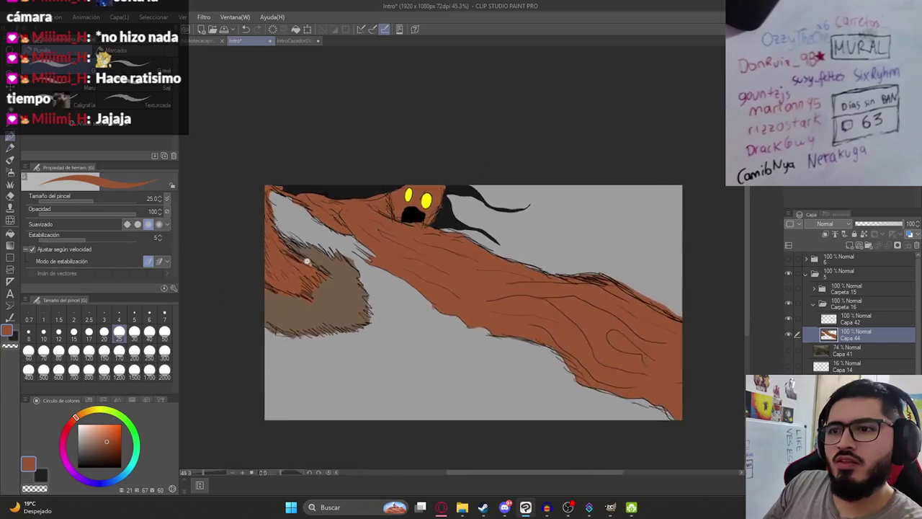
{"action": "scroll", "coordinate": [344, 278], "scroll_direction": "up", "scroll_amount": 5}
{"action": "scroll", "coordinate": [359, 283], "scroll_direction": "down", "scroll_amount": 3}
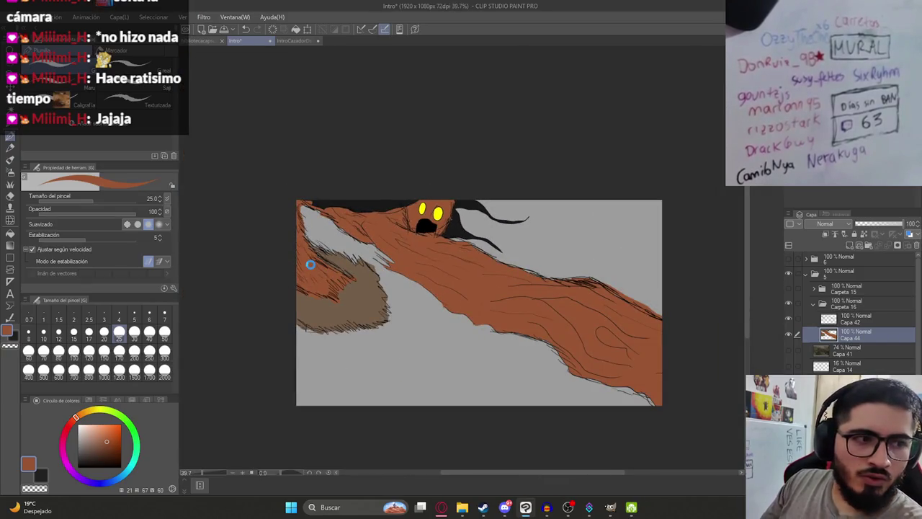
{"action": "left_click_drag", "start_coordinate": [438, 264], "coordinate": [396, 247]}
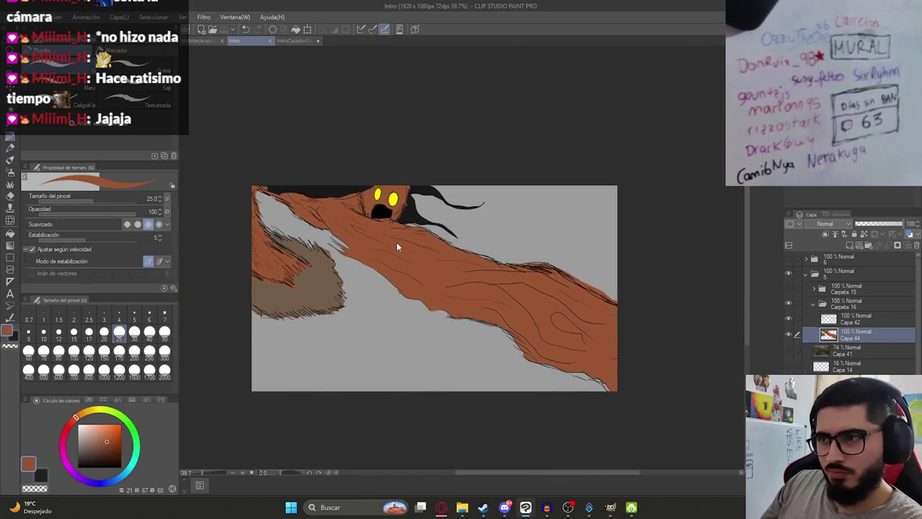
- Show the farmer group, collapse Carpeta 16, and move footage layer Capa 41 to the folder's top
{"action": "left_click", "coordinate": [789, 291]}
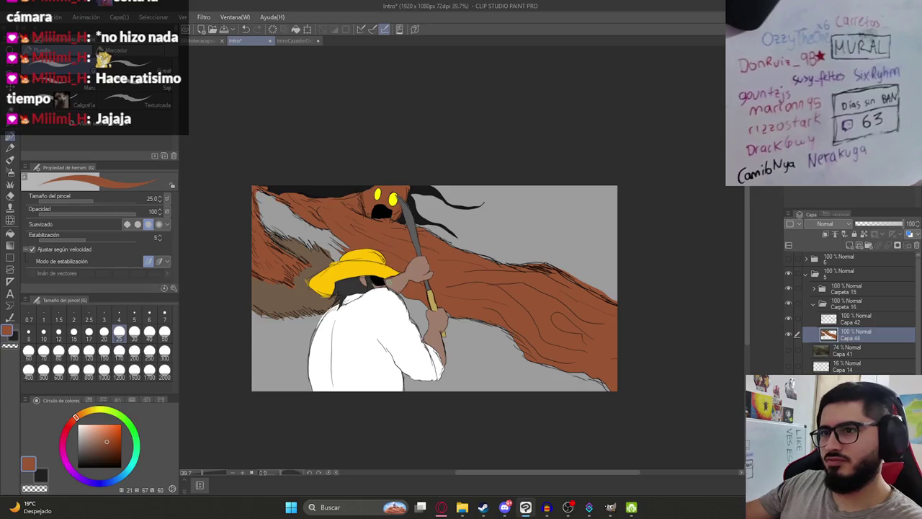
{"action": "left_click", "coordinate": [845, 318]}
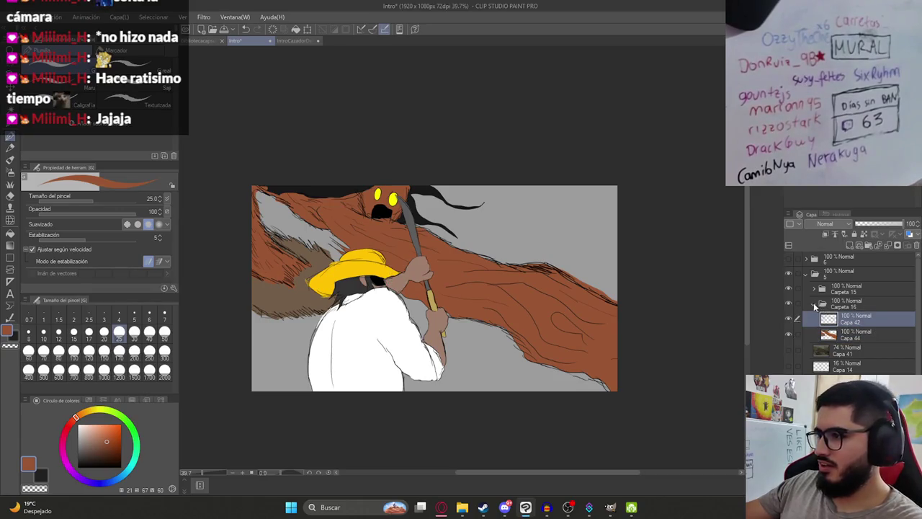
{"action": "left_click", "coordinate": [814, 303]}
{"action": "left_click", "coordinate": [844, 289]}
{"action": "left_click", "coordinate": [848, 246]}
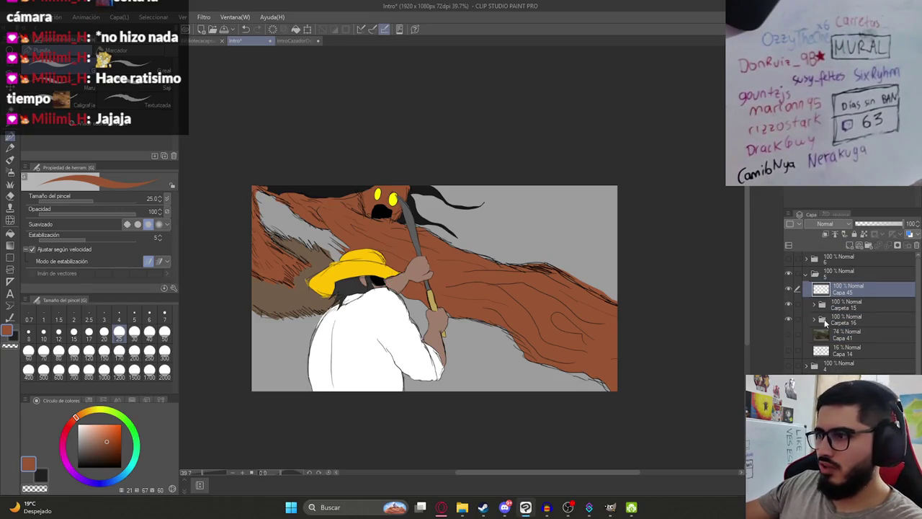
{"action": "left_click", "coordinate": [789, 334]}
{"action": "left_click", "coordinate": [843, 334]}
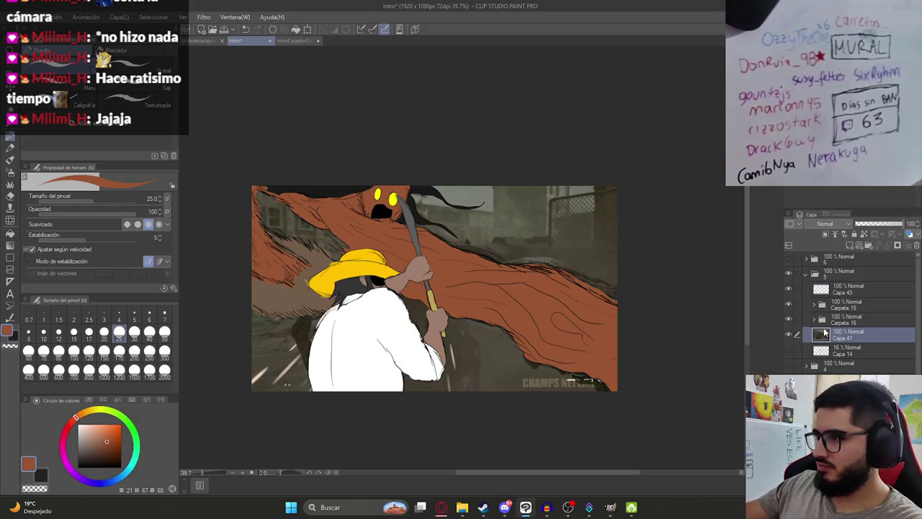
{"action": "left_click_drag", "start_coordinate": [826, 333], "coordinate": [840, 287]}
{"action": "scroll", "coordinate": [271, 378], "scroll_direction": "up", "scroll_amount": 4}
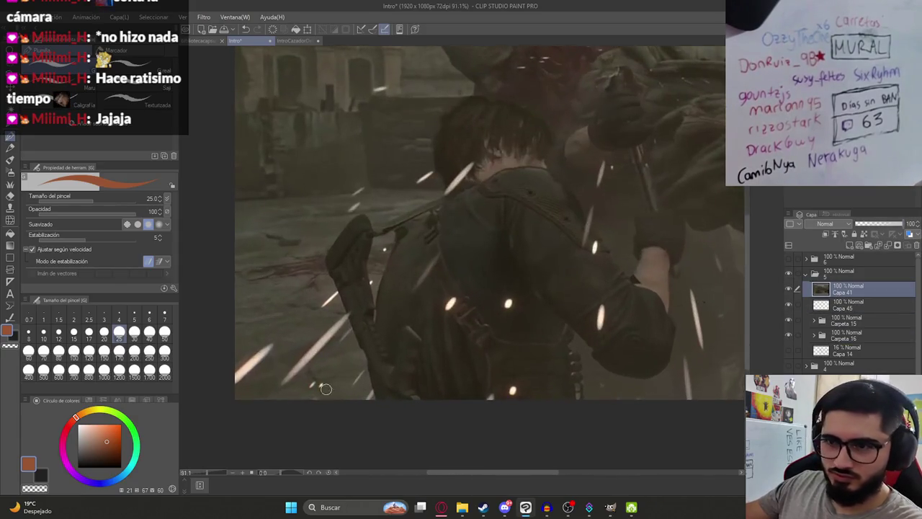
- Lower Capa 41's opacity to 19% and add a new layer above it
{"action": "left_click", "coordinate": [460, 301], "text": "alt"}
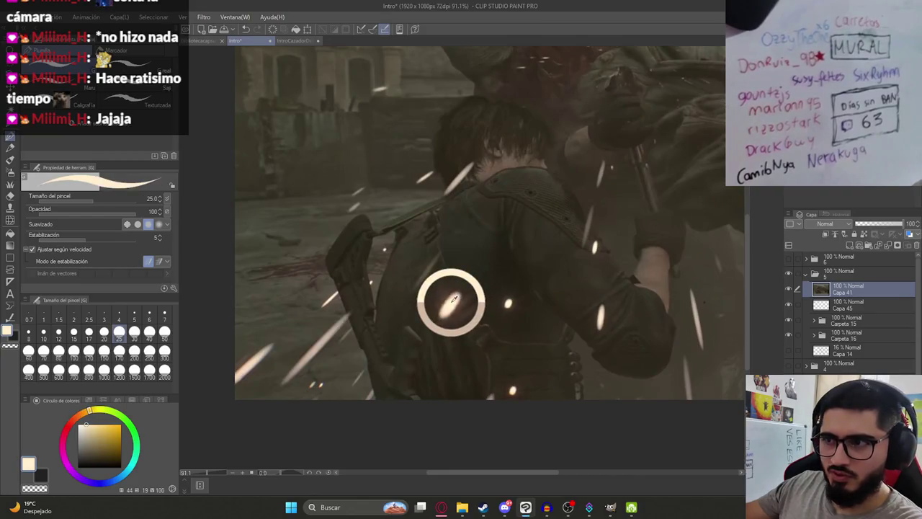
{"action": "left_click", "coordinate": [787, 289]}
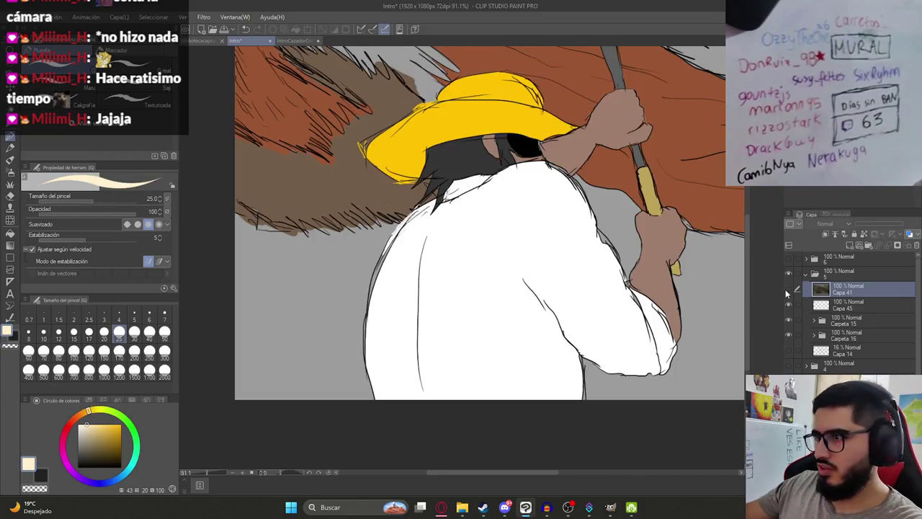
{"action": "left_click", "coordinate": [788, 289]}
{"action": "left_click", "coordinate": [866, 224]}
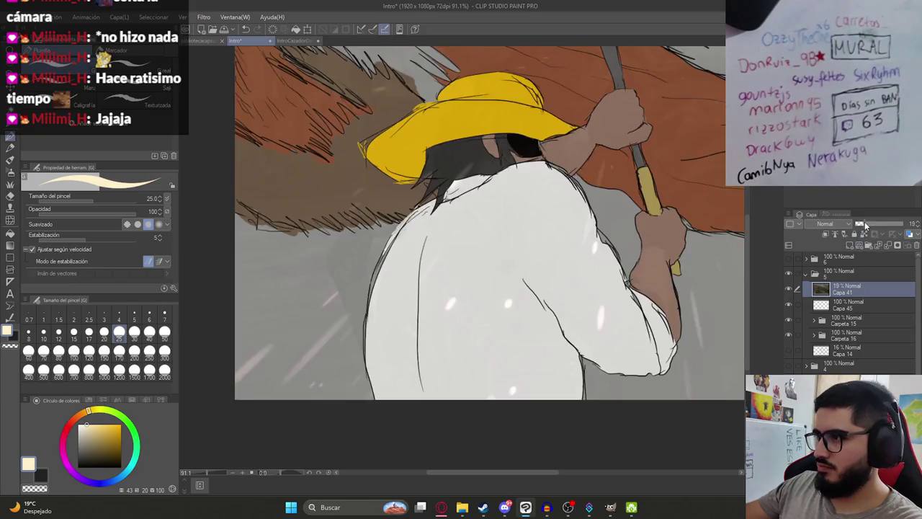
{"action": "left_click", "coordinate": [843, 307]}
{"action": "left_click_drag", "start_coordinate": [843, 306], "coordinate": [843, 287]}
{"action": "scroll", "coordinate": [526, 354], "scroll_direction": "down", "scroll_amount": 2}
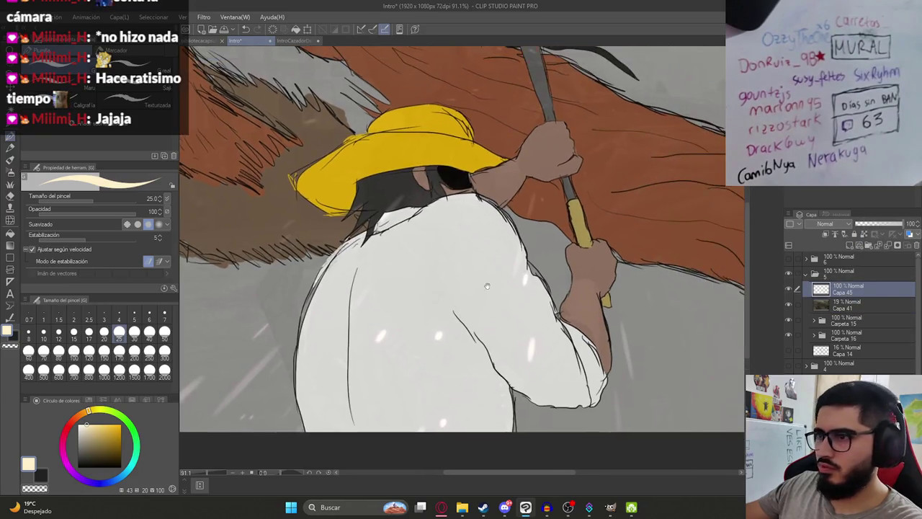
{"action": "scroll", "coordinate": [527, 354], "scroll_direction": "down", "scroll_amount": 2}
{"action": "scroll", "coordinate": [529, 367], "scroll_direction": "up", "scroll_amount": 2}
{"action": "scroll", "coordinate": [513, 330], "scroll_direction": "up", "scroll_amount": 2}
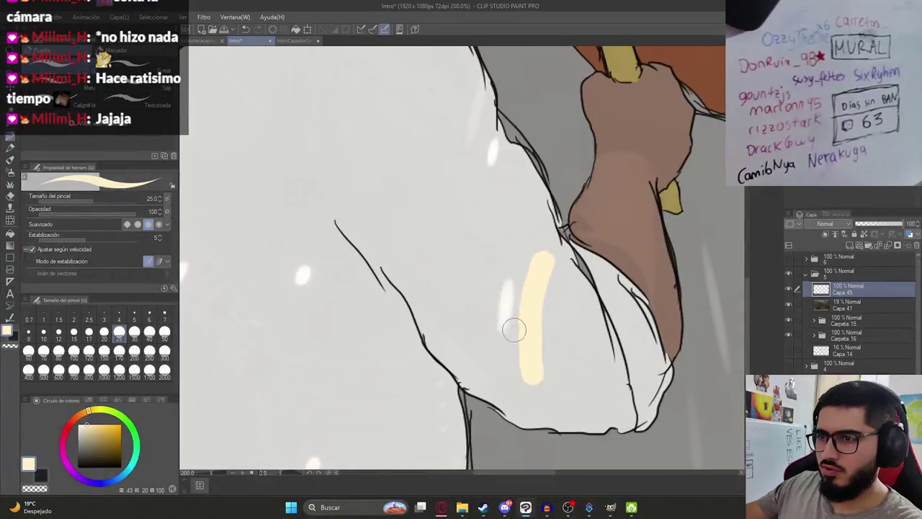
- Try peach, orange and pale-yellow test marks on the shirt, undoing each one
{"action": "key", "text": "ctrl+z"}
{"action": "left_click", "coordinate": [75, 420]}
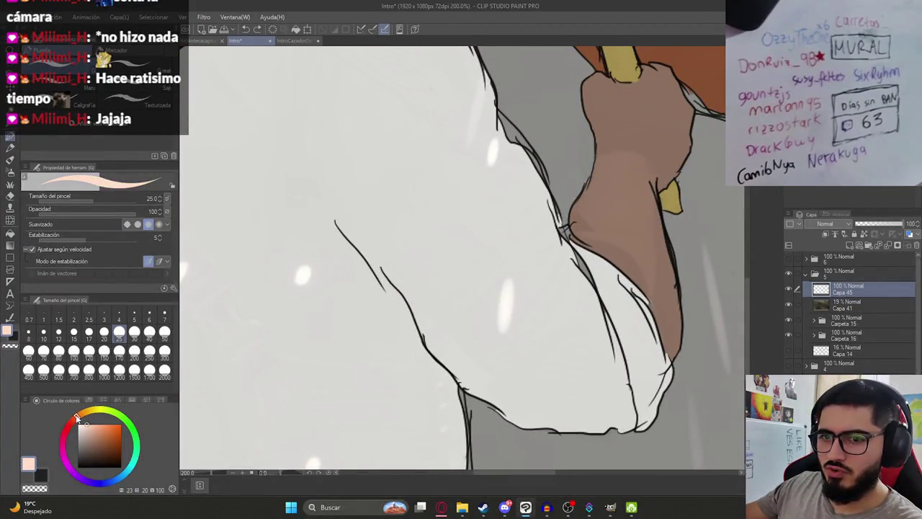
{"action": "left_click_drag", "start_coordinate": [99, 435], "coordinate": [154, 416]}
{"action": "left_click", "coordinate": [93, 429]}
{"action": "left_click", "coordinate": [272, 278]}
{"action": "key", "text": "ctrl+z"}
{"action": "mouse_move", "coordinate": [87, 412]}
{"action": "left_mouse_down"}
{"action": "mouse_move", "coordinate": [75, 415]}
{"action": "mouse_move", "coordinate": [89, 411]}
{"action": "left_mouse_up"}
{"action": "mouse_move", "coordinate": [437, 273]}
{"action": "left_mouse_down"}
{"action": "mouse_move", "coordinate": [418, 310]}
{"action": "mouse_move", "coordinate": [515, 317]}
{"action": "left_mouse_up"}
{"action": "key", "text": "ctrl+z"}
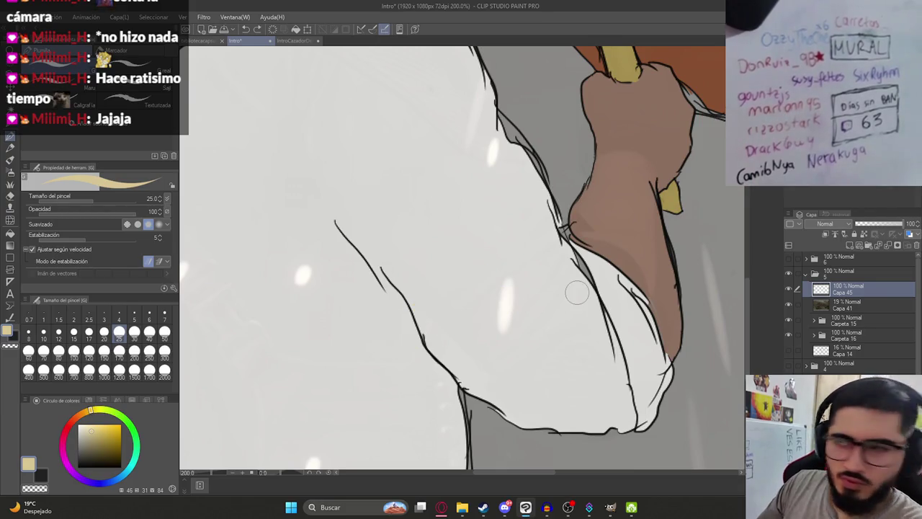
- Set the painting colour to white
{"action": "scroll", "coordinate": [534, 259], "scroll_direction": "down", "scroll_amount": 4}
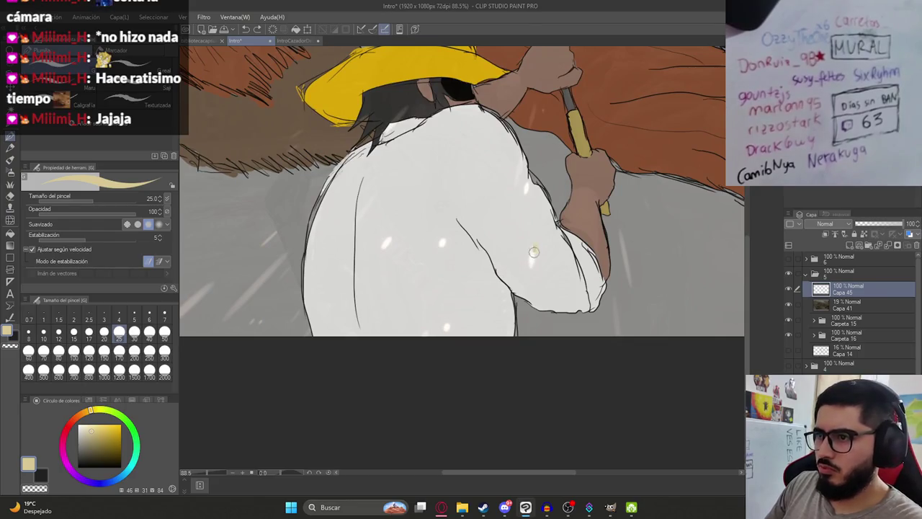
{"action": "left_click", "coordinate": [82, 427]}
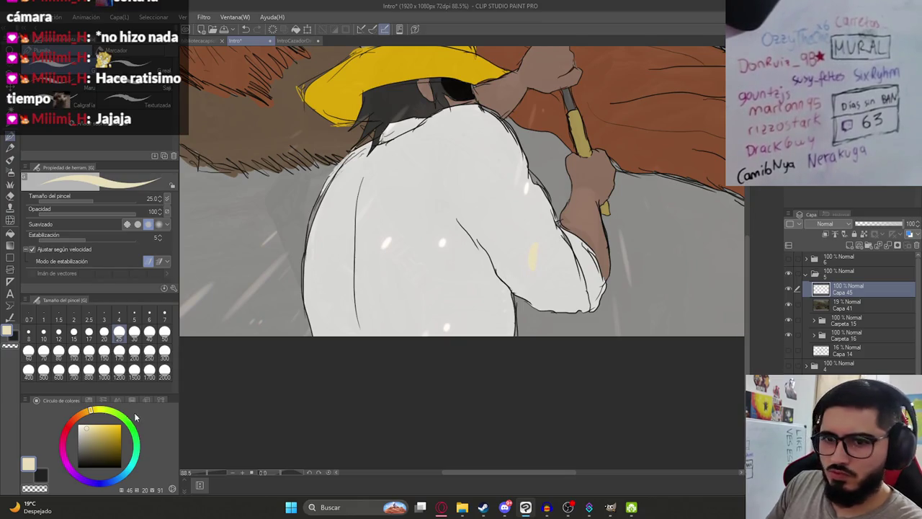
{"action": "left_click", "coordinate": [521, 265], "text": "alt"}
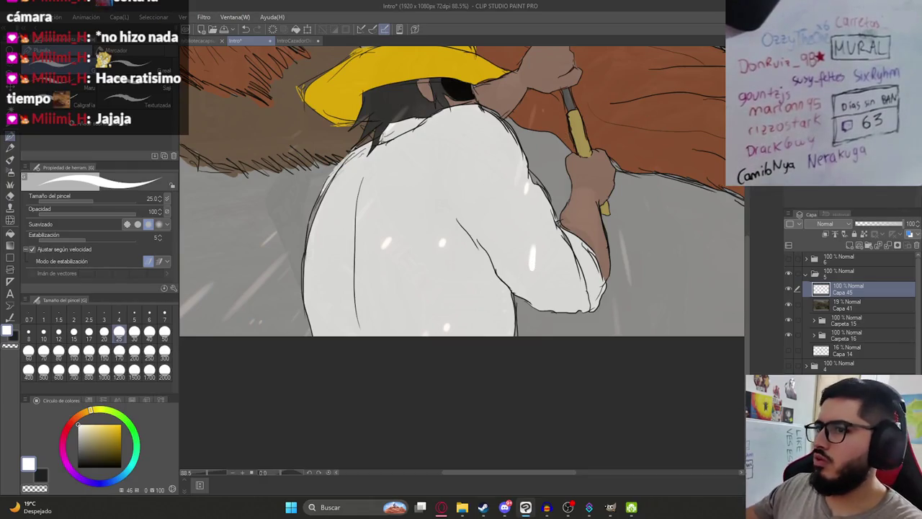
{"action": "scroll", "coordinate": [706, 172], "scroll_direction": "down", "scroll_amount": 3}
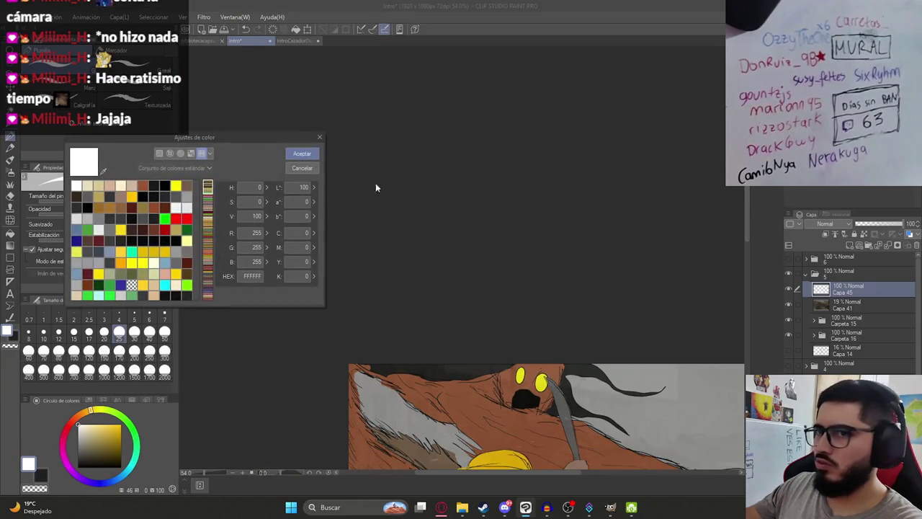
- Choose red from the swatches, then test red marks on the shirt and undo them
{"action": "left_click", "coordinate": [186, 218]}
{"action": "left_click", "coordinate": [302, 153]}
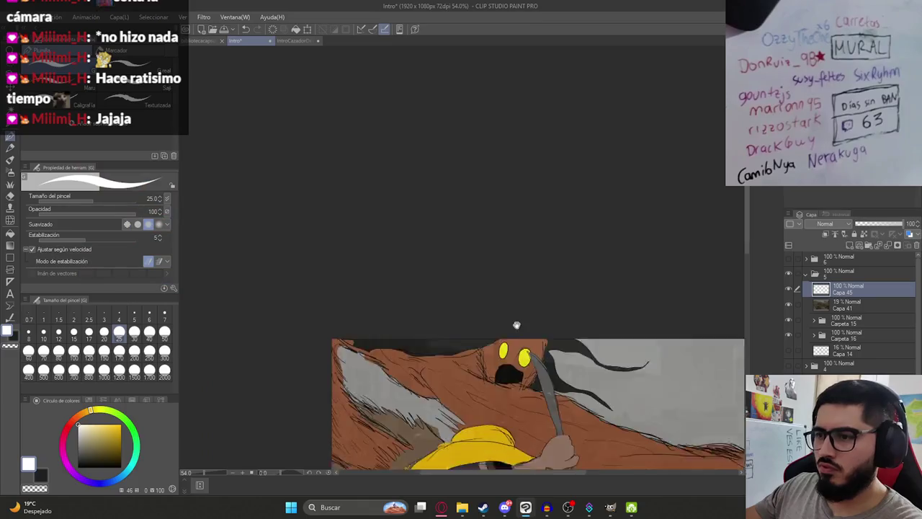
{"action": "scroll", "coordinate": [409, 187], "scroll_direction": "down", "scroll_amount": 3}
{"action": "scroll", "coordinate": [442, 289], "scroll_direction": "up", "scroll_amount": 2}
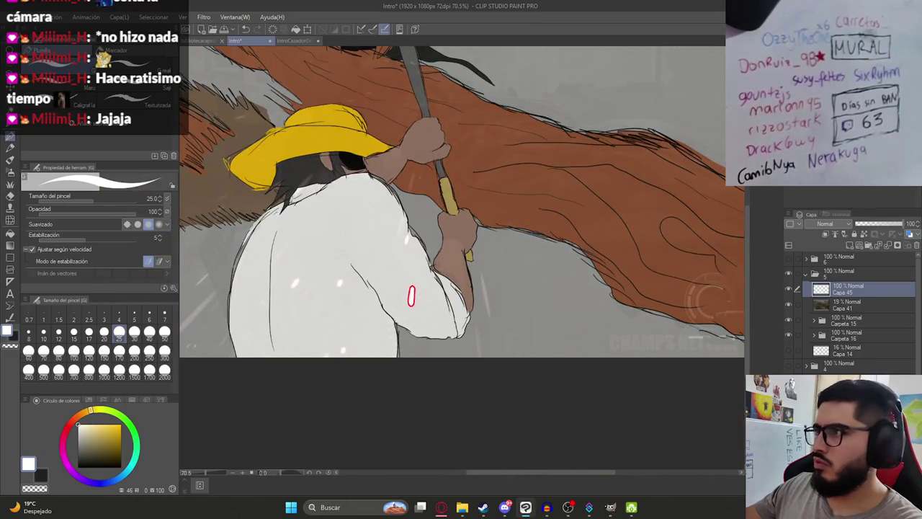
{"action": "key", "text": "ctrl+z"}
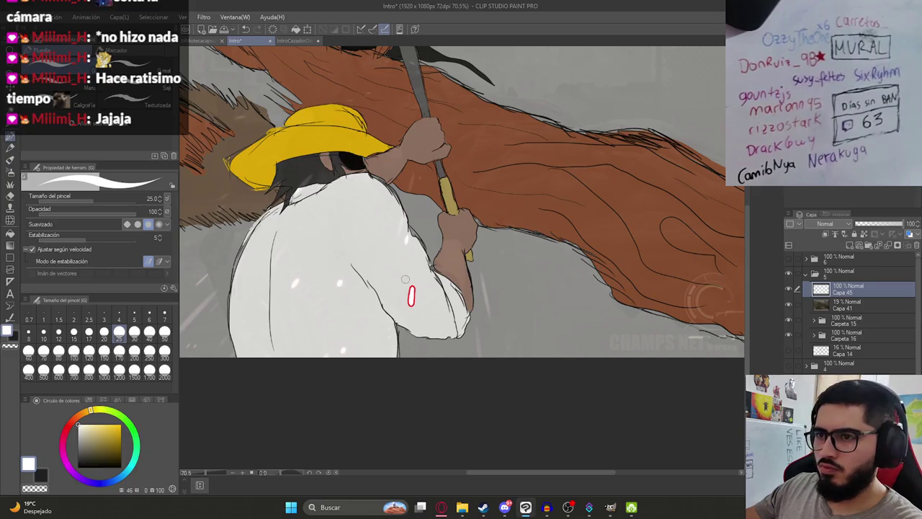
{"action": "key", "text": "ctrl+z"}
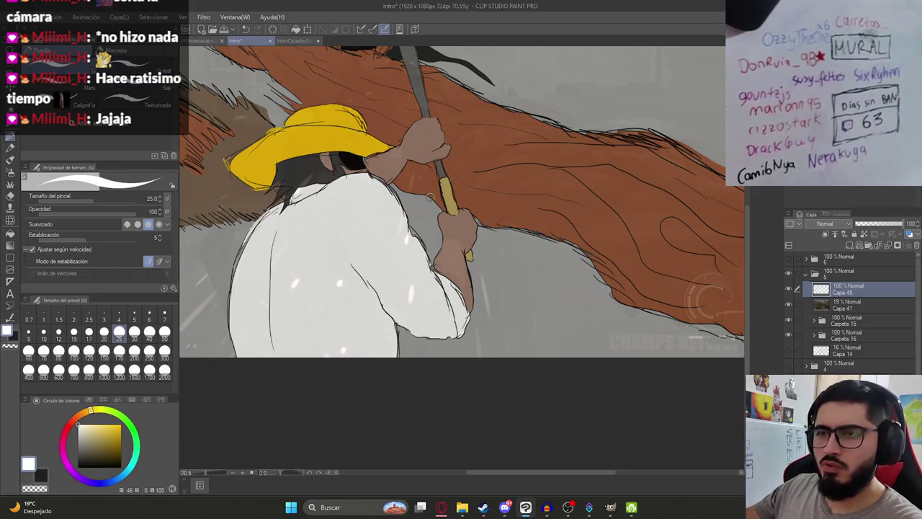
{"action": "left_click_drag", "start_coordinate": [346, 211], "coordinate": [412, 220]}
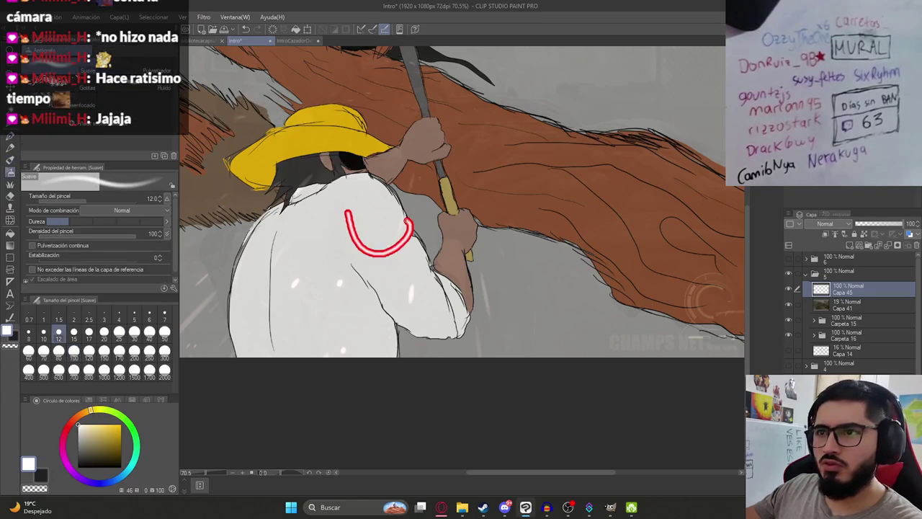
{"action": "key", "text": "ctrl+z"}
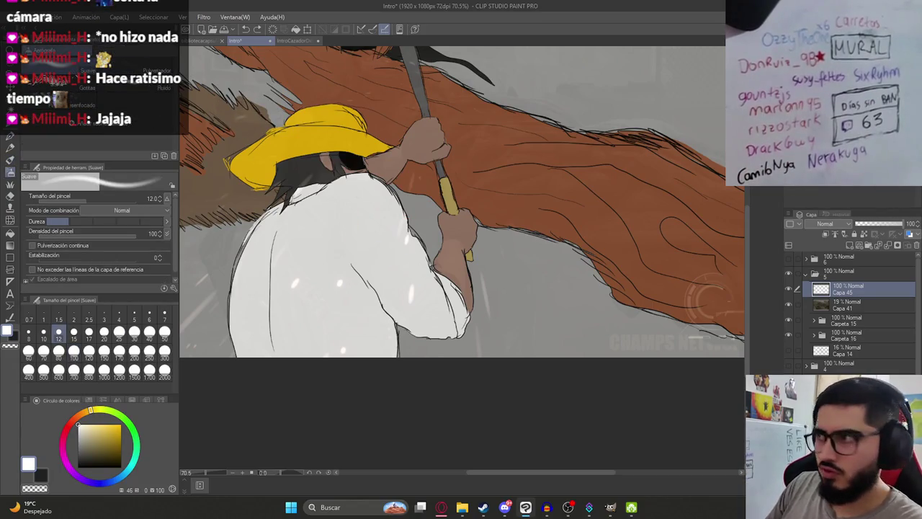
- In Color Settings, try several reds and yellows, then set bright yellow FFCD00 via hue-saturation
{"action": "left_click", "coordinate": [28, 464]}
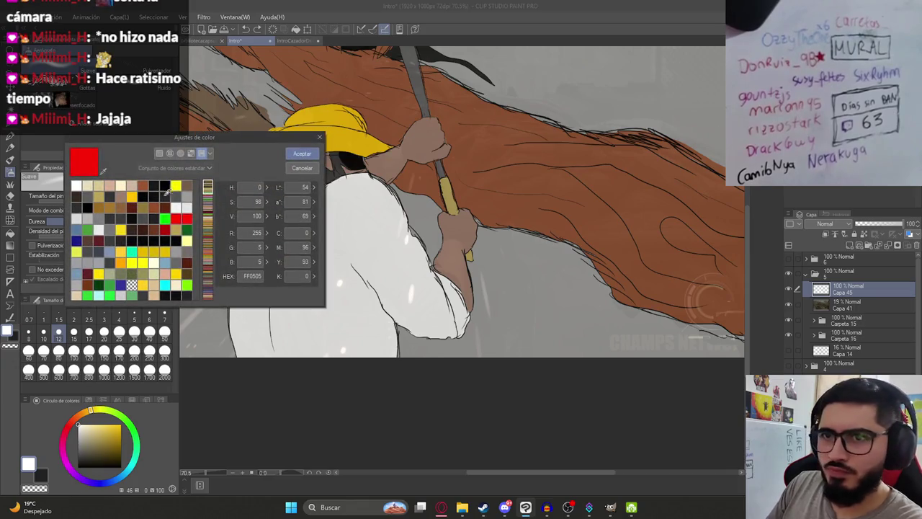
{"action": "left_click", "coordinate": [176, 186]}
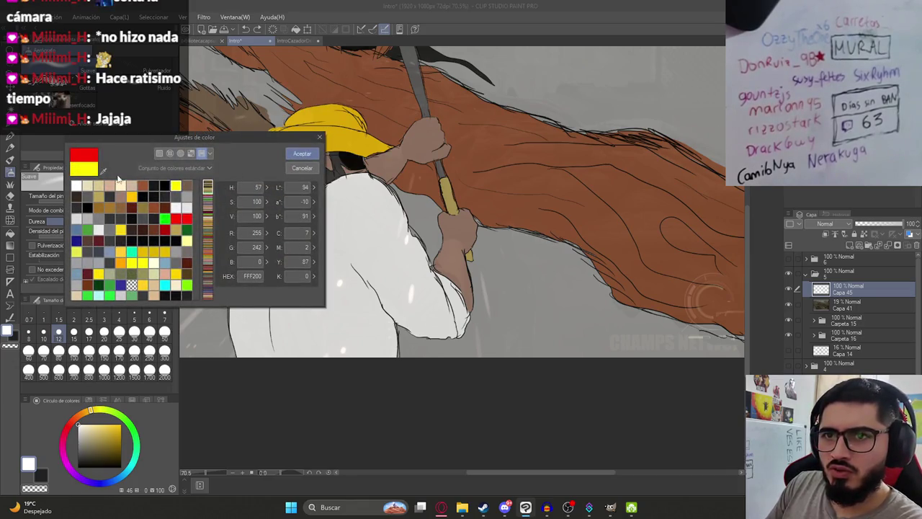
{"action": "left_click", "coordinate": [90, 158]}
{"action": "left_click", "coordinate": [174, 219]}
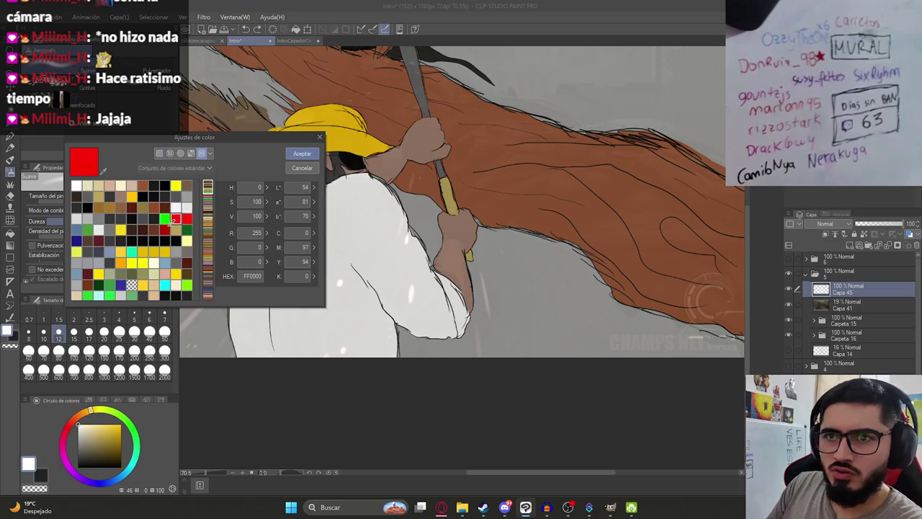
{"action": "left_click", "coordinate": [145, 252]}
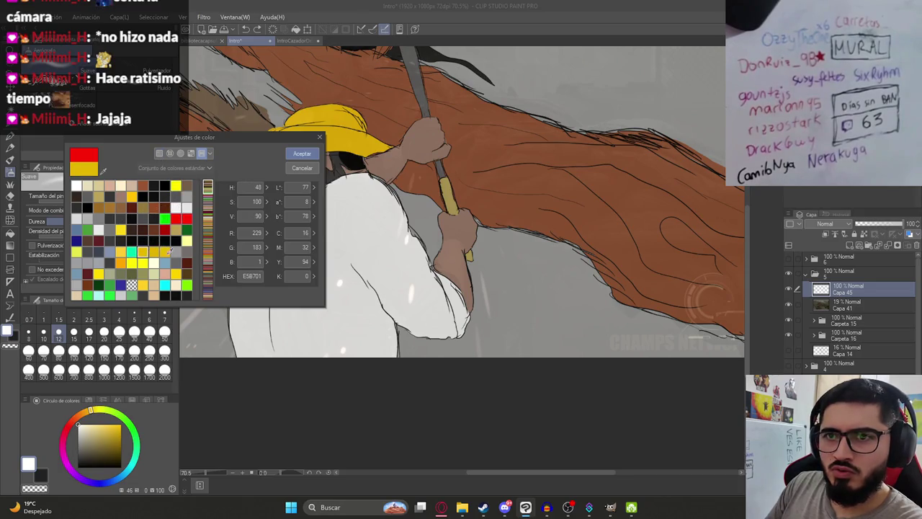
{"action": "left_click", "coordinate": [160, 153]}
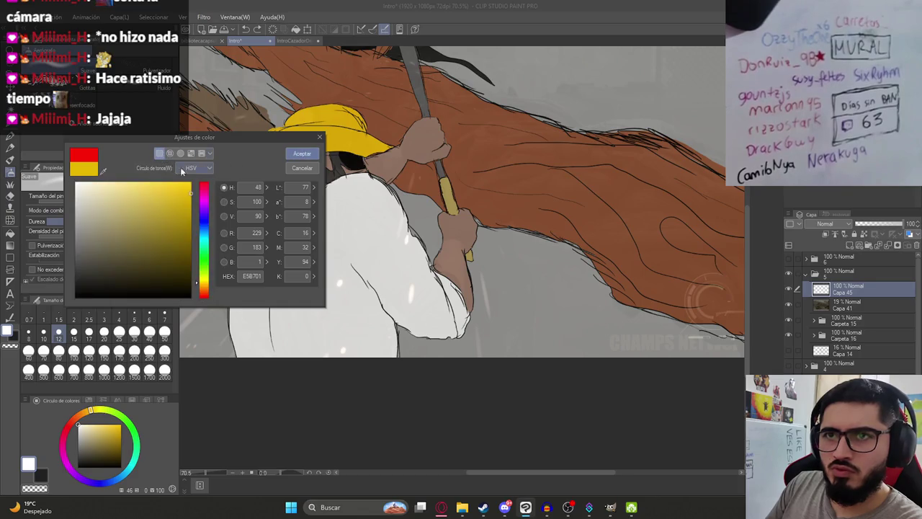
{"action": "left_click_drag", "start_coordinate": [200, 201], "coordinate": [214, 284]}
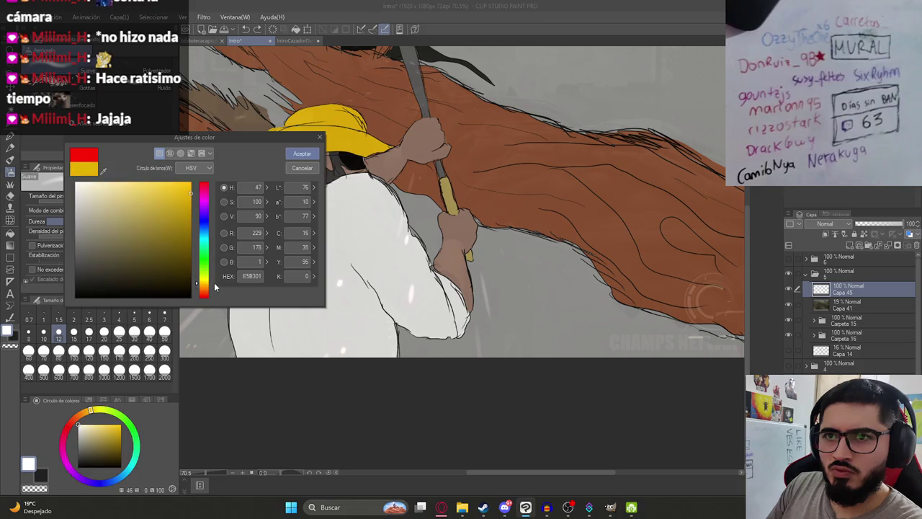
{"action": "left_click_drag", "start_coordinate": [167, 217], "coordinate": [207, 169]}
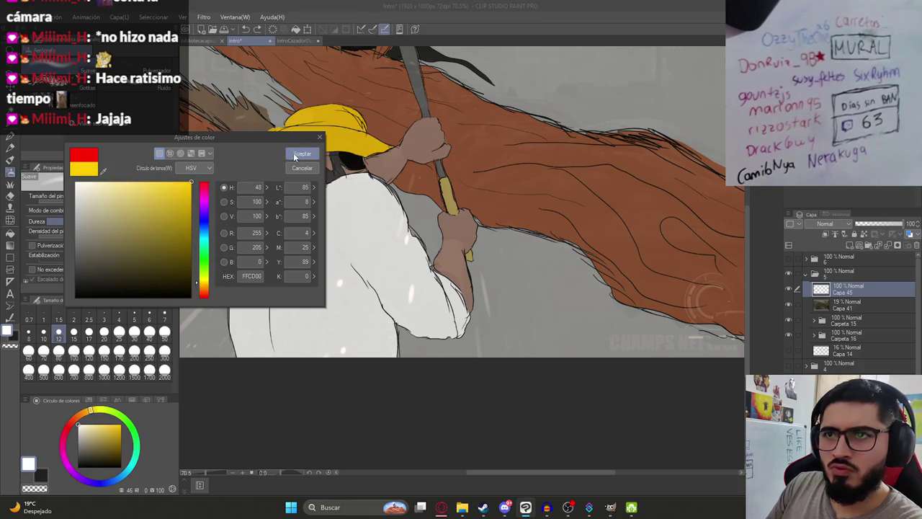
{"action": "left_click", "coordinate": [302, 153]}
{"action": "scroll", "coordinate": [408, 293], "scroll_direction": "up", "scroll_amount": 2}
- Paint five short yellow sparks across the shirt, including its bottom edge
{"action": "left_click_drag", "start_coordinate": [412, 284], "coordinate": [411, 305]}
{"action": "left_click_drag", "start_coordinate": [407, 209], "coordinate": [403, 226]}
{"action": "left_click_drag", "start_coordinate": [310, 274], "coordinate": [310, 286]}
{"action": "left_click_drag", "start_coordinate": [252, 275], "coordinate": [243, 292]}
{"action": "left_click_drag", "start_coordinate": [317, 369], "coordinate": [294, 379]}
{"action": "scroll", "coordinate": [455, 290], "scroll_direction": "down", "scroll_amount": 4}
{"action": "scroll", "coordinate": [455, 290], "scroll_direction": "up", "scroll_amount": 3}
- Draw a yellow spark beside the arm, retrying it and erasing most of it
{"action": "left_click_drag", "start_coordinate": [443, 237], "coordinate": [451, 292]}
{"action": "key", "text": "ctrl+z"}
{"action": "left_click_drag", "start_coordinate": [444, 238], "coordinate": [452, 299]}
{"action": "key", "text": "ctrl+z"}
{"action": "key", "text": "ctrl+z"}
{"action": "left_click_drag", "start_coordinate": [442, 235], "coordinate": [447, 272]}
{"action": "key", "text": "ctrl+z"}
{"action": "key", "text": "ctrl+z"}
{"action": "mouse_move", "coordinate": [441, 233]}
{"action": "left_mouse_down"}
{"action": "mouse_move", "coordinate": [462, 291]}
{"action": "mouse_move", "coordinate": [441, 343]}
{"action": "left_mouse_up"}
{"action": "key", "text": "ctrl+z"}
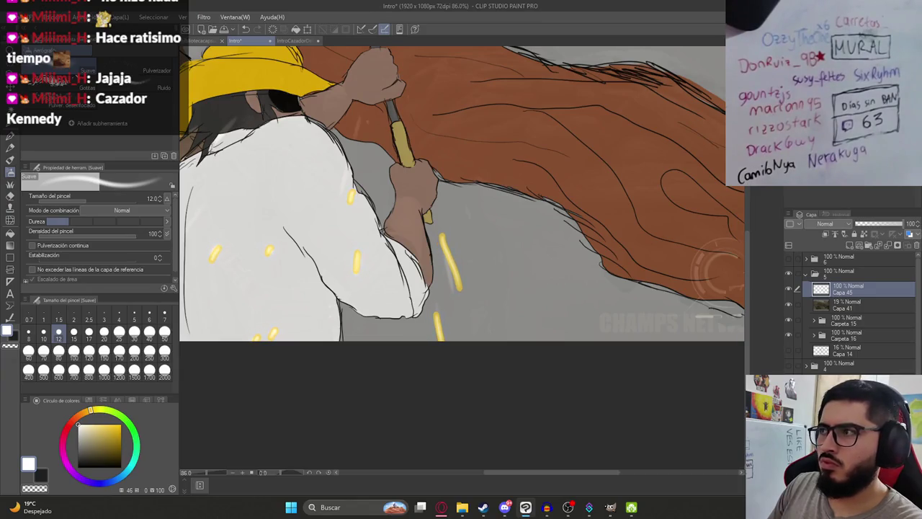
{"action": "key", "text": "e"}
{"action": "left_click_drag", "start_coordinate": [443, 239], "coordinate": [454, 288]}
{"action": "key", "text": "p"}
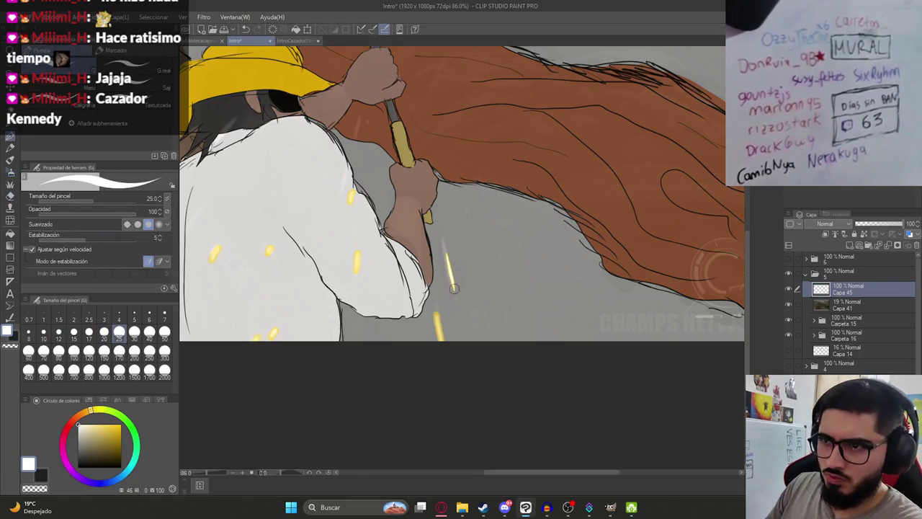
{"action": "scroll", "coordinate": [305, 301], "scroll_direction": "down", "scroll_amount": 2}
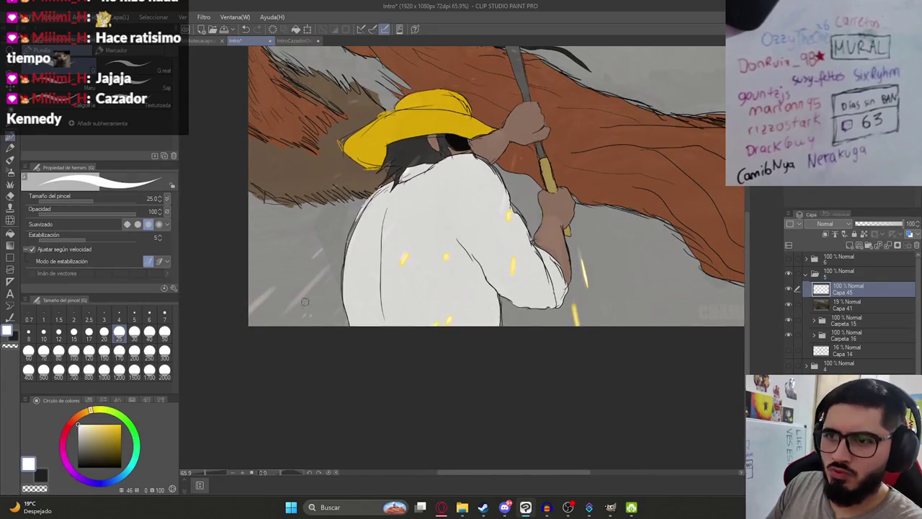
- Add a long and a short yellow spark on the lower shirt, then save
{"action": "left_click_drag", "start_coordinate": [290, 306], "coordinate": [330, 265]}
{"action": "left_click_drag", "start_coordinate": [250, 315], "coordinate": [273, 287]}
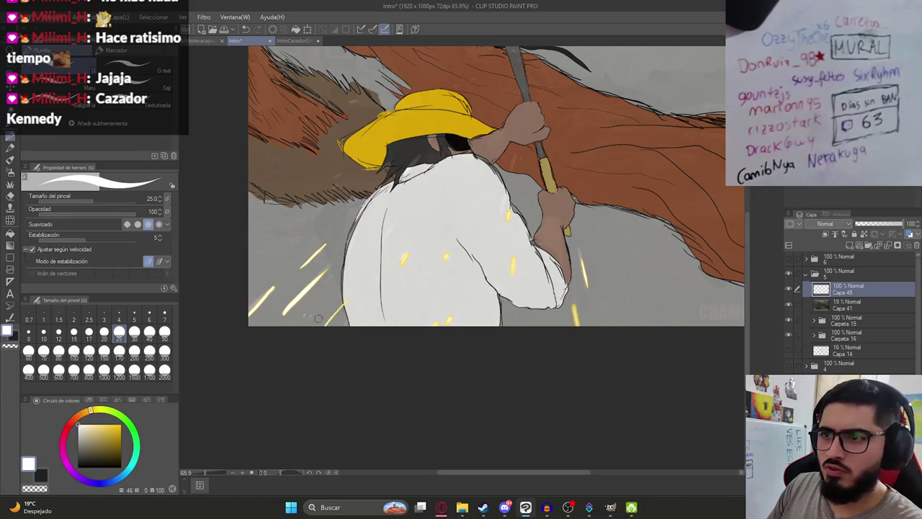
{"action": "left_click_drag", "start_coordinate": [515, 177], "coordinate": [495, 220]}
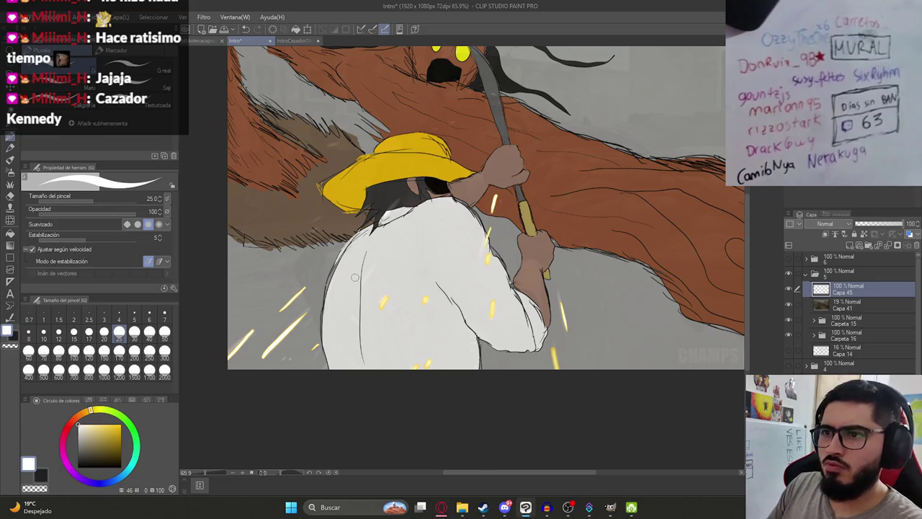
{"action": "left_click_drag", "start_coordinate": [441, 205], "coordinate": [402, 250]}
{"action": "key", "text": "ctrl+s"}
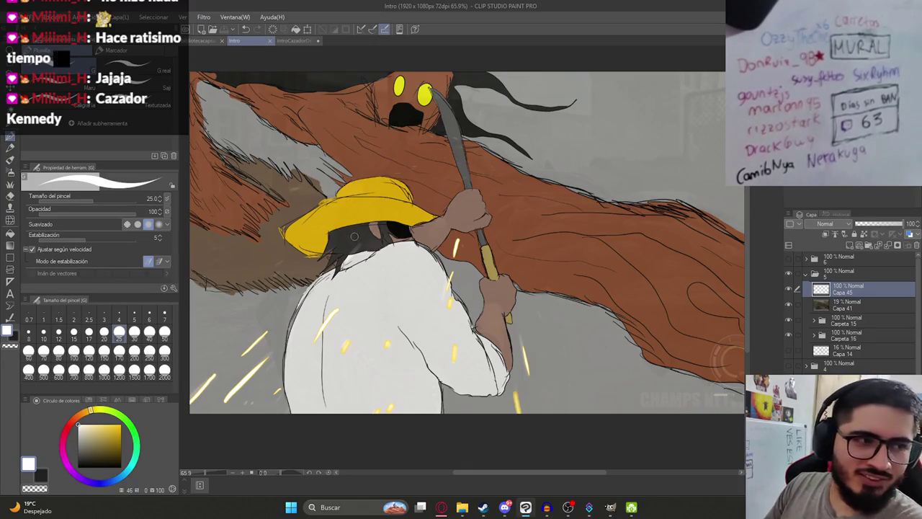
- Add light sparks near the hat brim, the hand, and along the machete handle
{"action": "left_click_drag", "start_coordinate": [288, 189], "coordinate": [303, 186]}
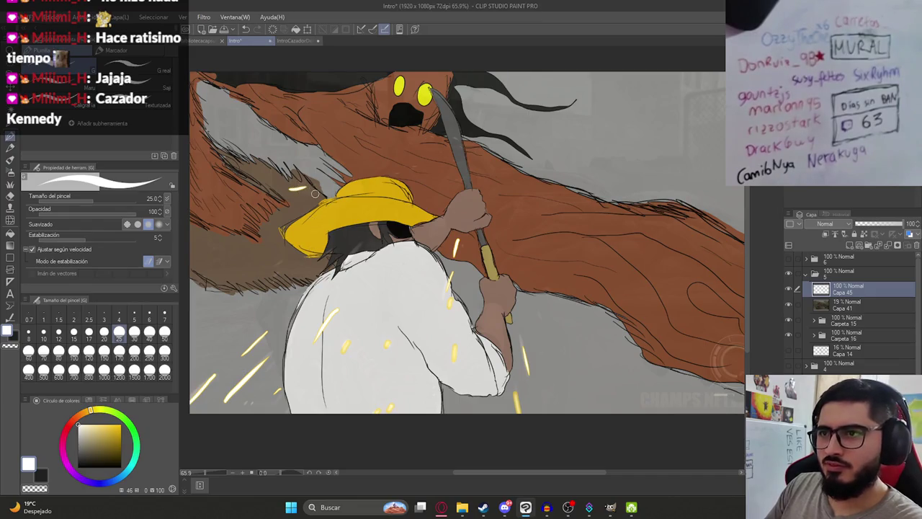
{"action": "left_click_drag", "start_coordinate": [529, 289], "coordinate": [450, 246]}
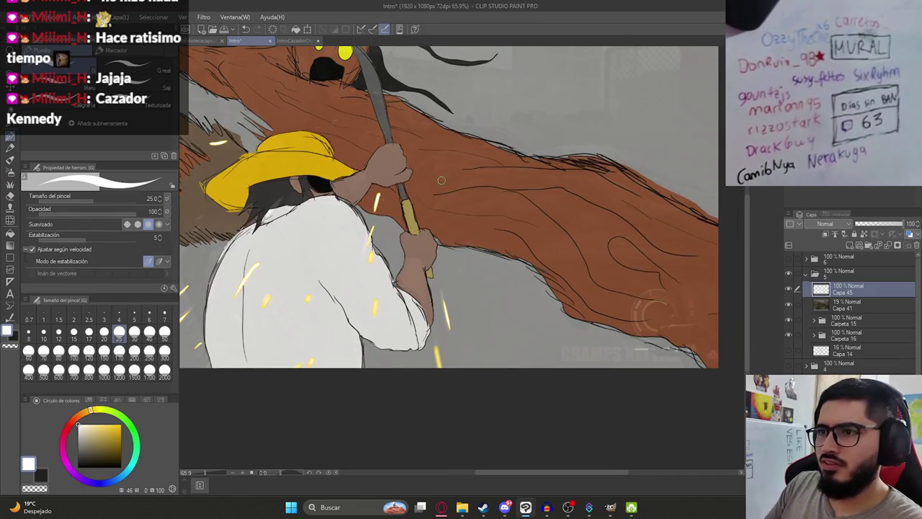
{"action": "left_click_drag", "start_coordinate": [422, 167], "coordinate": [443, 152]}
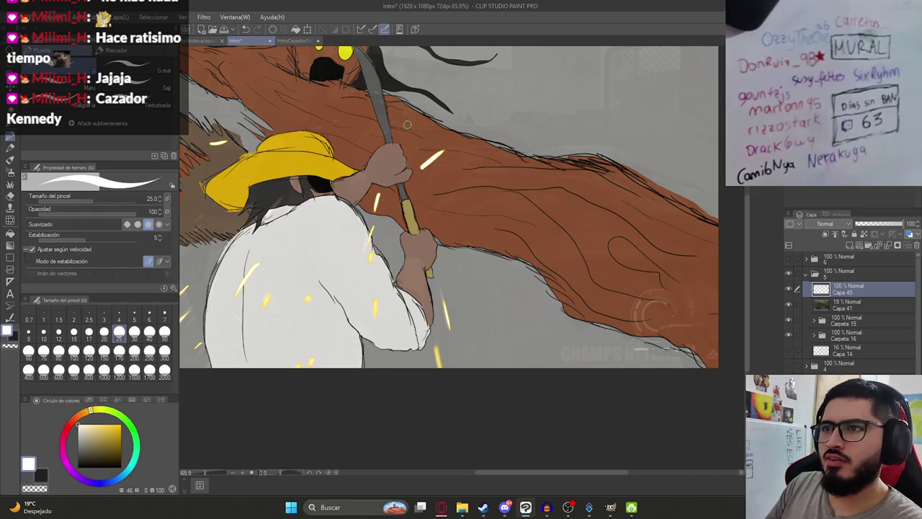
{"action": "mouse_move", "coordinate": [374, 135]}
{"action": "left_mouse_down"}
{"action": "mouse_move", "coordinate": [425, 178]}
{"action": "mouse_move", "coordinate": [390, 160]}
{"action": "mouse_move", "coordinate": [352, 184]}
{"action": "left_mouse_up"}
{"action": "scroll", "coordinate": [383, 154], "scroll_direction": "up", "scroll_amount": 3}
{"action": "mouse_move", "coordinate": [467, 129]}
{"action": "left_mouse_down"}
{"action": "mouse_move", "coordinate": [447, 121]}
{"action": "mouse_move", "coordinate": [472, 154]}
{"action": "mouse_move", "coordinate": [467, 195]}
{"action": "left_mouse_up"}
{"action": "key", "text": "ctrl+z"}
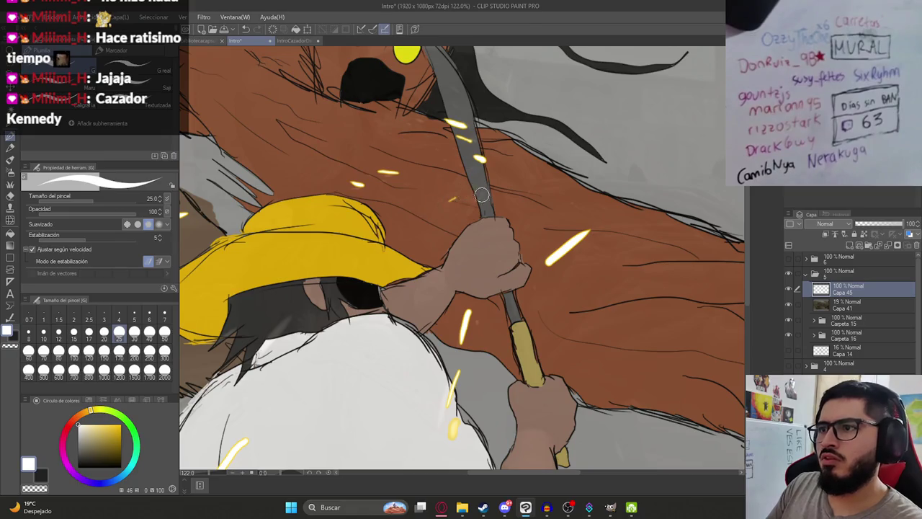
{"action": "left_click_drag", "start_coordinate": [526, 184], "coordinate": [505, 186]}
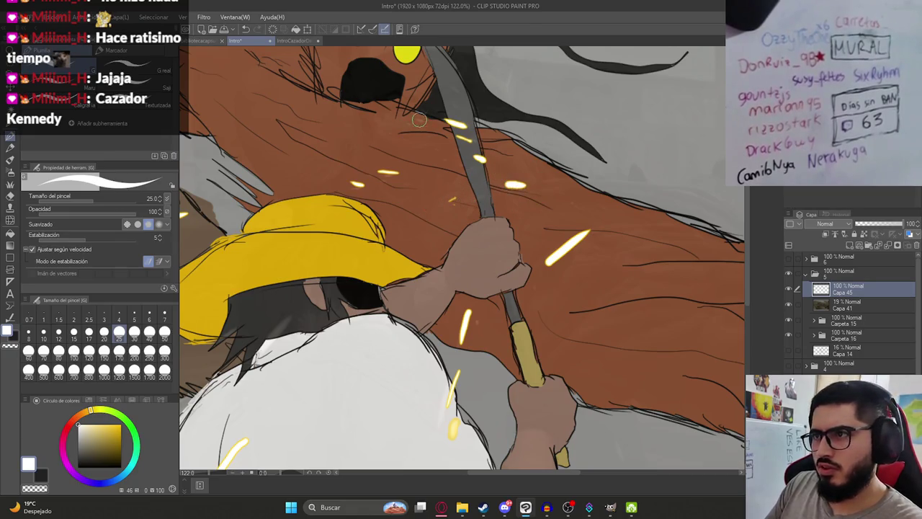
{"action": "scroll", "coordinate": [451, 145], "scroll_direction": "down", "scroll_amount": 4}
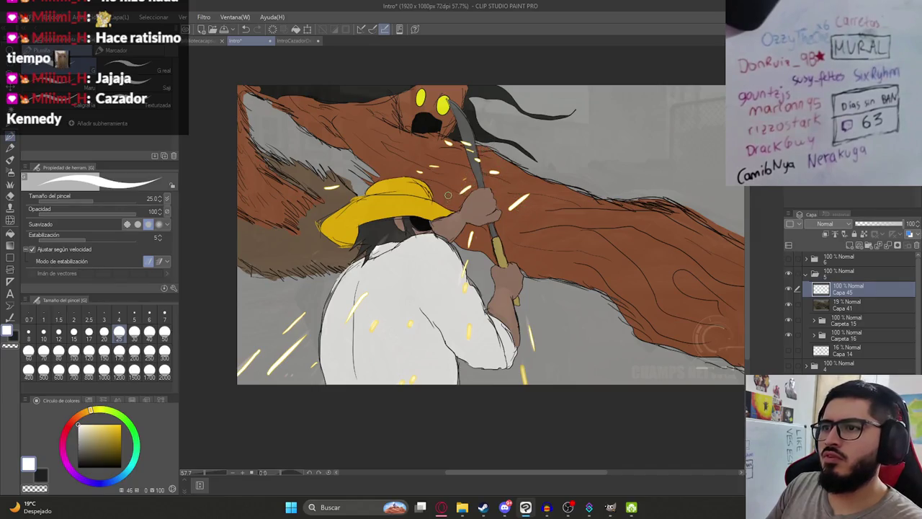
- Raise Capa 41's opacity to 39%, then on Capa 45 add a spark near the blade
{"action": "left_click", "coordinate": [847, 304]}
{"action": "left_click_drag", "start_coordinate": [866, 224], "coordinate": [876, 224]}
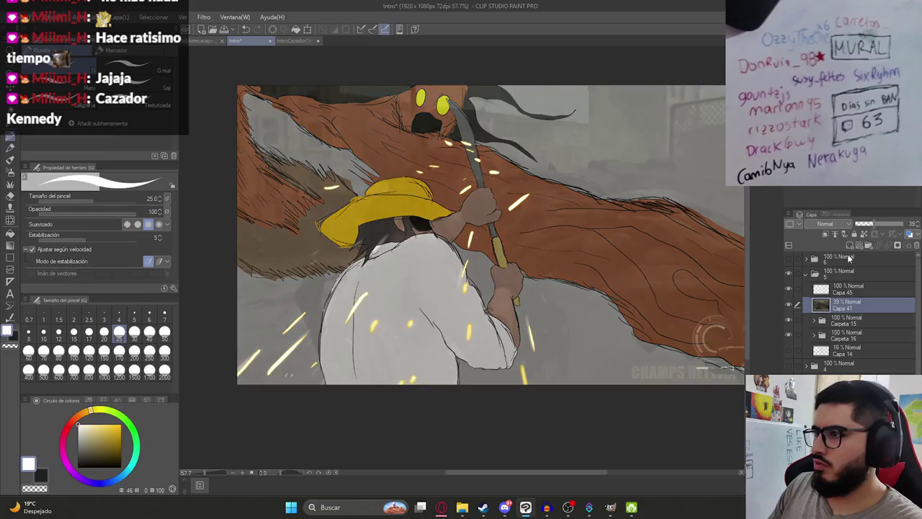
{"action": "left_click", "coordinate": [850, 289]}
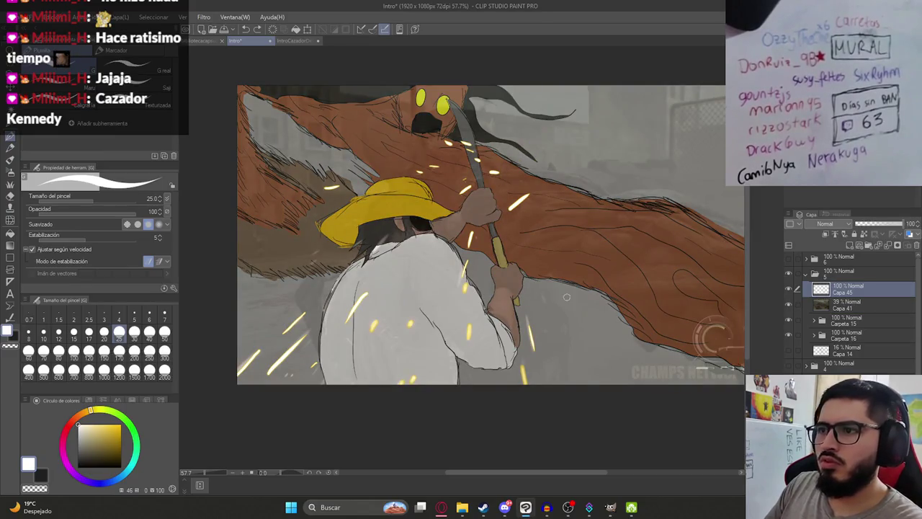
{"action": "left_click_drag", "start_coordinate": [359, 134], "coordinate": [425, 150]}
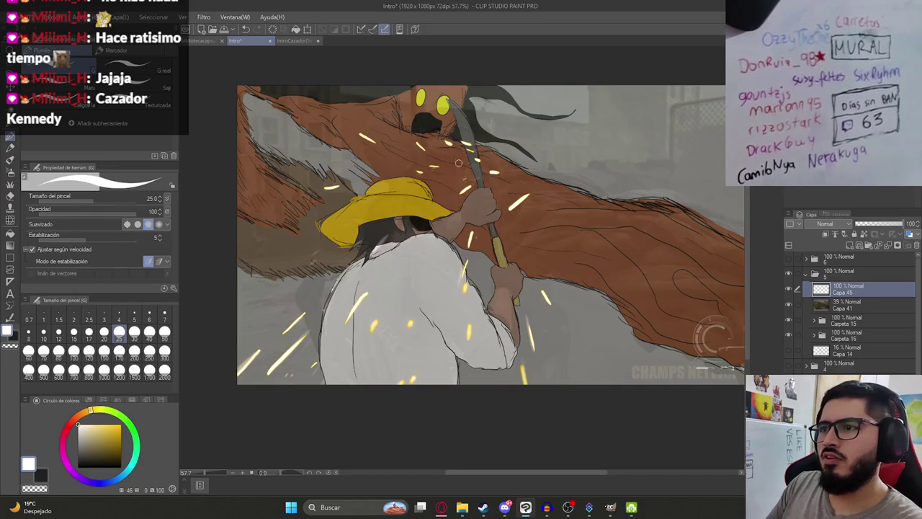
- Add a cluster of light sparks along and beside the machete blade, then save
{"action": "scroll", "coordinate": [492, 168], "scroll_direction": "up", "scroll_amount": 3}
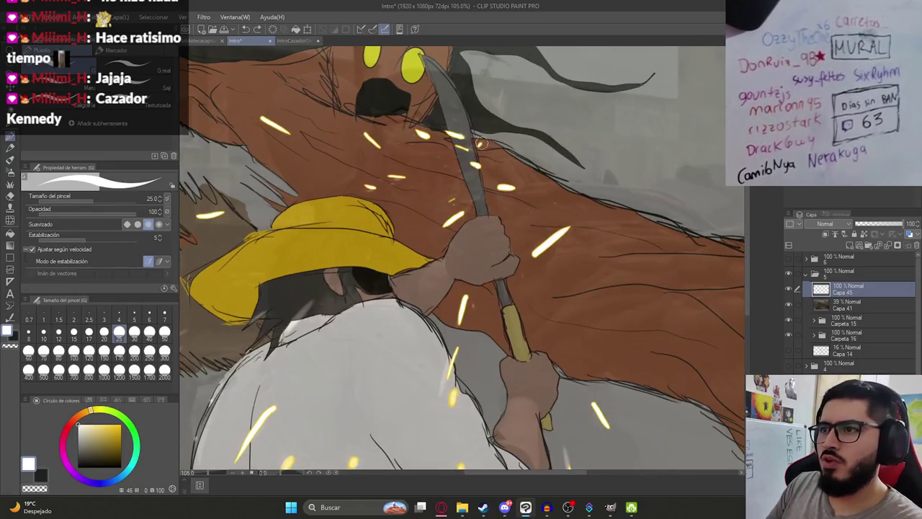
{"action": "mouse_move", "coordinate": [497, 155]}
{"action": "left_mouse_down"}
{"action": "mouse_move", "coordinate": [489, 186]}
{"action": "mouse_move", "coordinate": [511, 214]}
{"action": "left_mouse_up"}
{"action": "mouse_move", "coordinate": [462, 174]}
{"action": "left_mouse_down"}
{"action": "mouse_move", "coordinate": [437, 164]}
{"action": "mouse_move", "coordinate": [459, 178]}
{"action": "left_mouse_up"}
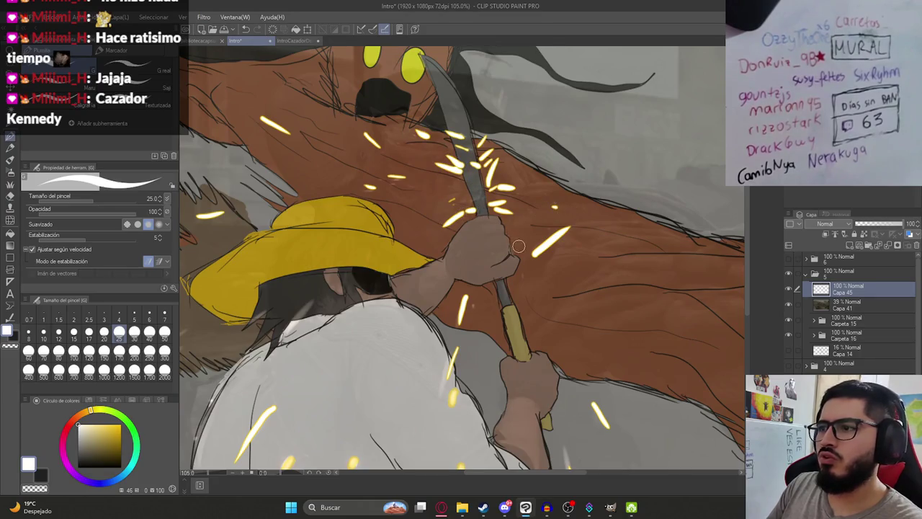
{"action": "left_click_drag", "start_coordinate": [537, 245], "coordinate": [523, 254]}
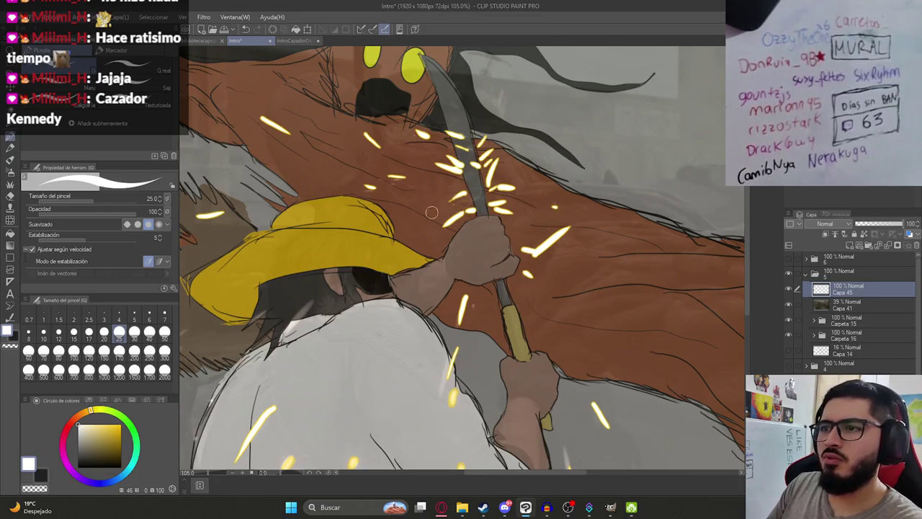
{"action": "scroll", "coordinate": [462, 207], "scroll_direction": "down", "scroll_amount": 4}
{"action": "scroll", "coordinate": [454, 228], "scroll_direction": "down", "scroll_amount": 1}
{"action": "key", "text": "ctrl+s"}
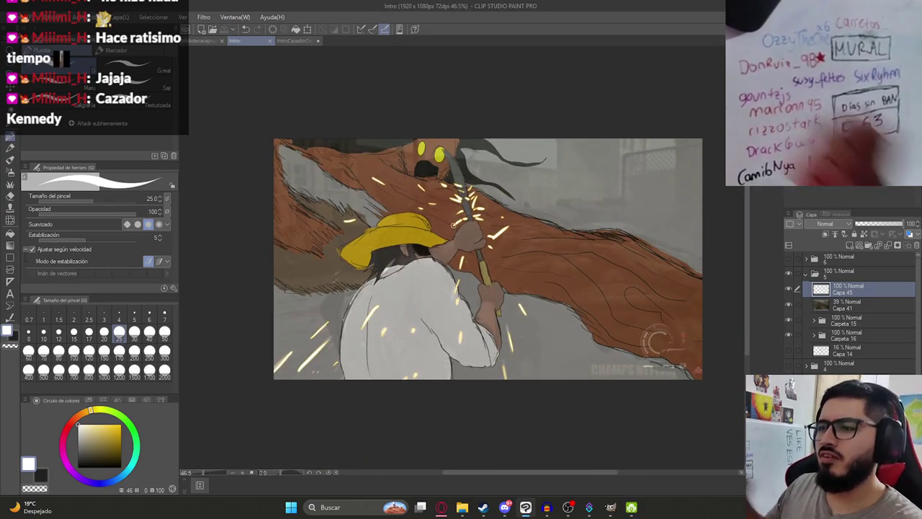
- Hide the photo reference background and save the drawing
{"action": "left_click", "coordinate": [789, 304]}
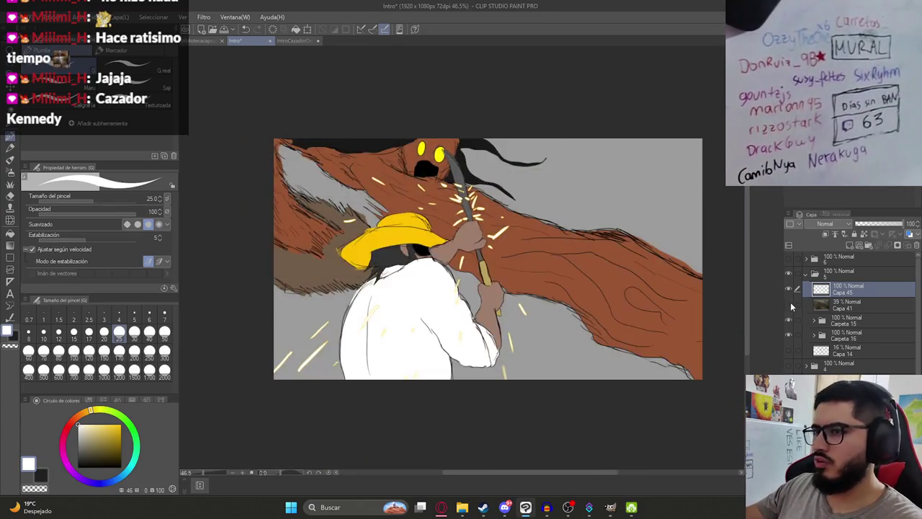
{"action": "left_click_drag", "start_coordinate": [511, 272], "coordinate": [469, 292]}
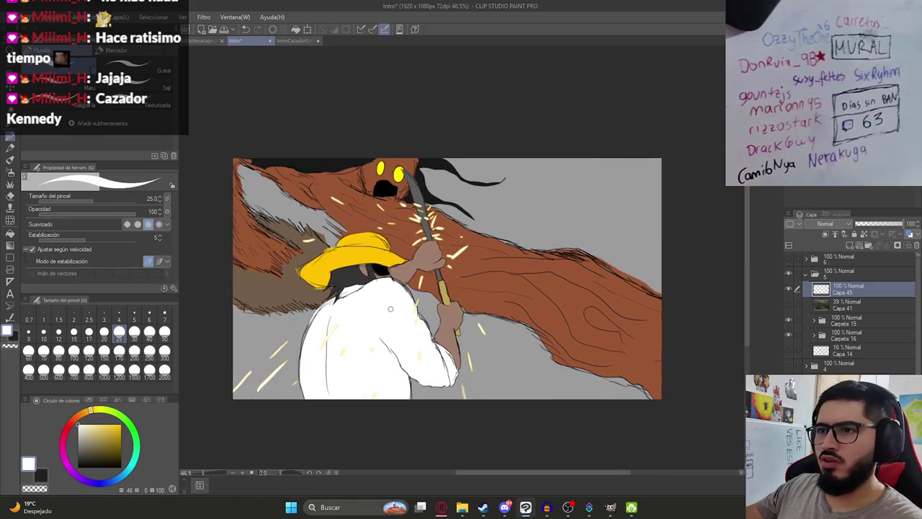
{"action": "scroll", "coordinate": [390, 309], "scroll_direction": "up", "scroll_amount": 1}
{"action": "key", "text": "ctrl+s"}
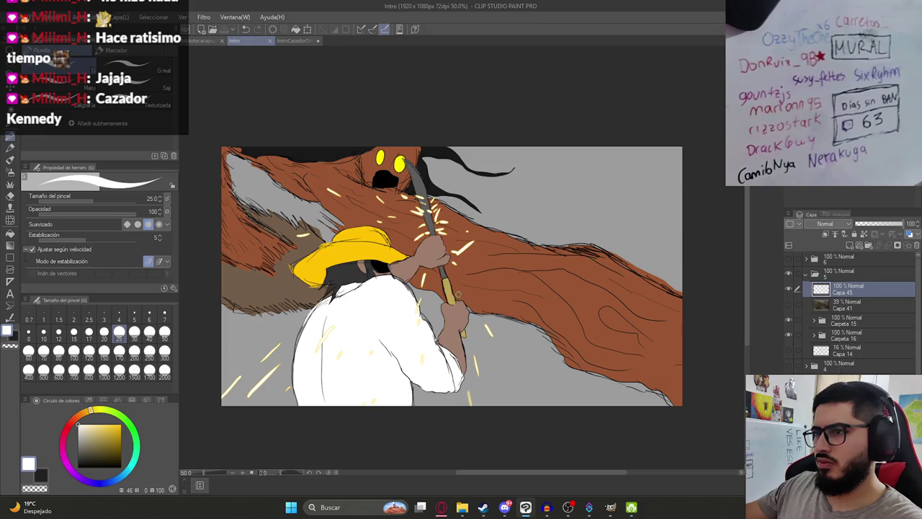
- Toggle the creature folder's visibility to check the hunter alone, then reselect Carpeta 16
{"action": "scroll", "coordinate": [457, 294], "scroll_direction": "down", "scroll_amount": 1}
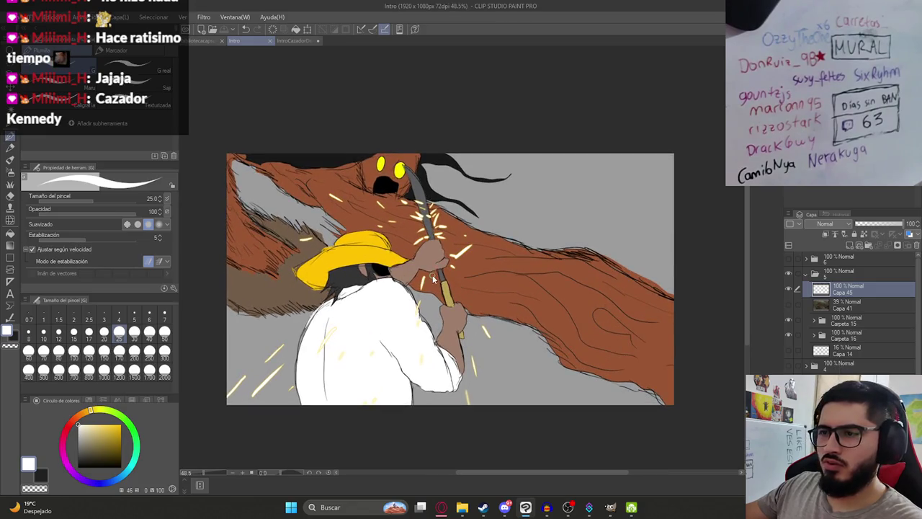
{"action": "scroll", "coordinate": [432, 281], "scroll_direction": "down", "scroll_amount": 2}
{"action": "scroll", "coordinate": [395, 288], "scroll_direction": "up", "scroll_amount": 2}
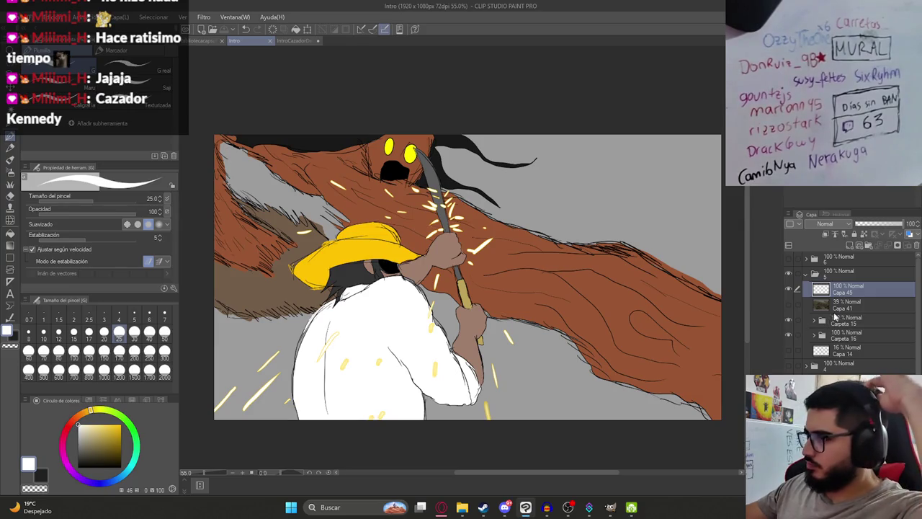
{"action": "left_click", "coordinate": [788, 320]}
{"action": "left_click", "coordinate": [788, 335]}
{"action": "left_click", "coordinate": [843, 335]}
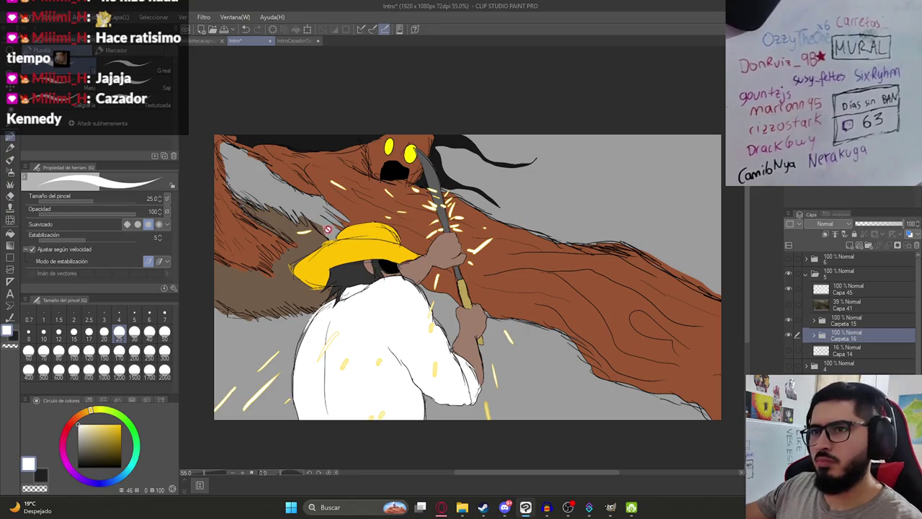
{"action": "key", "text": "m"}
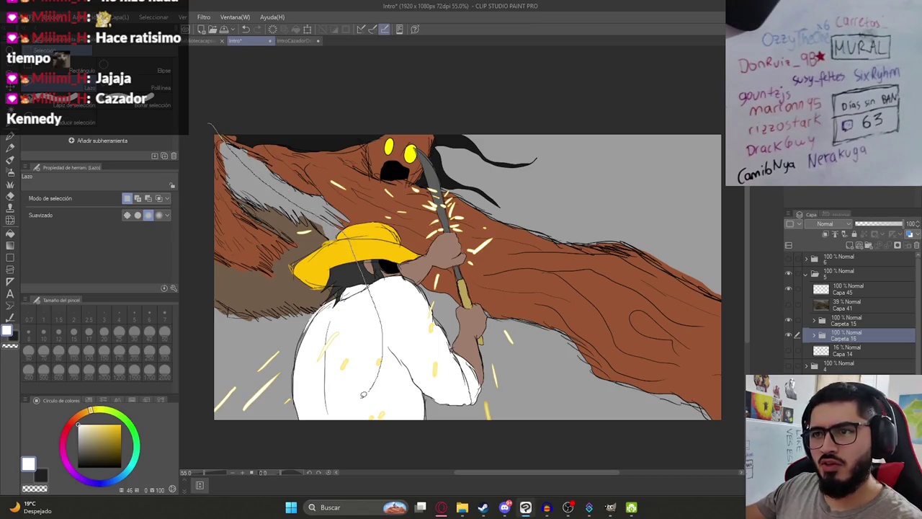
- Duplicate the Carpeta 16 folder with copy and paste
{"action": "left_click_drag", "start_coordinate": [344, 230], "coordinate": [733, 229]}
{"action": "left_click_drag", "start_coordinate": [631, 193], "coordinate": [253, 216]}
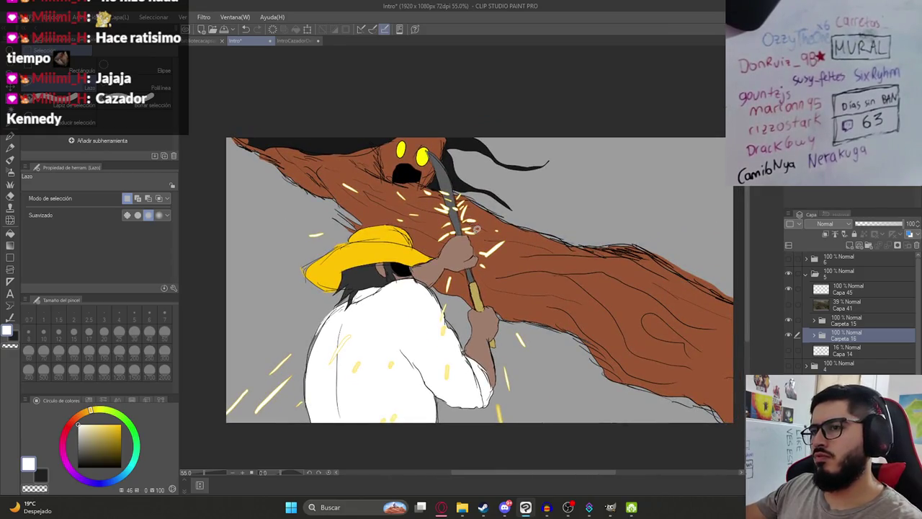
{"action": "scroll", "coordinate": [465, 251], "scroll_direction": "down", "scroll_amount": 2}
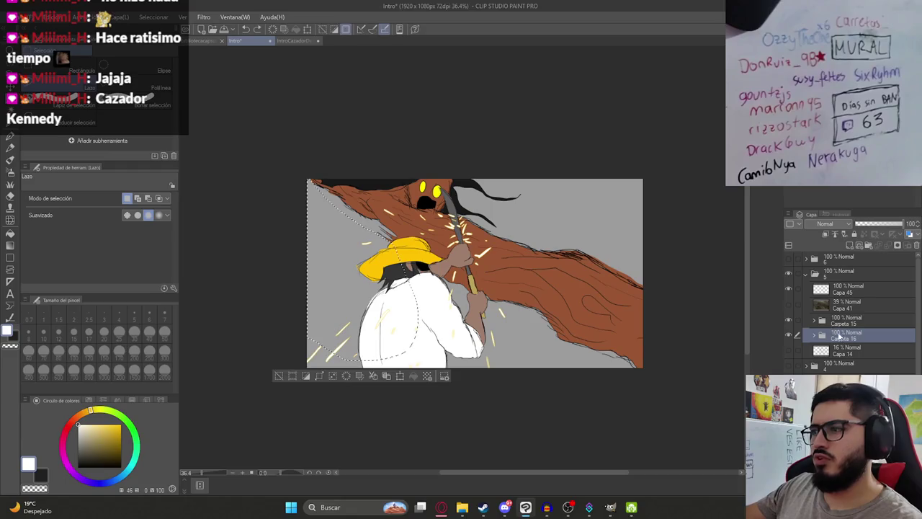
{"action": "key", "text": "ctrl+c"}
{"action": "key", "text": "ctrl+v"}
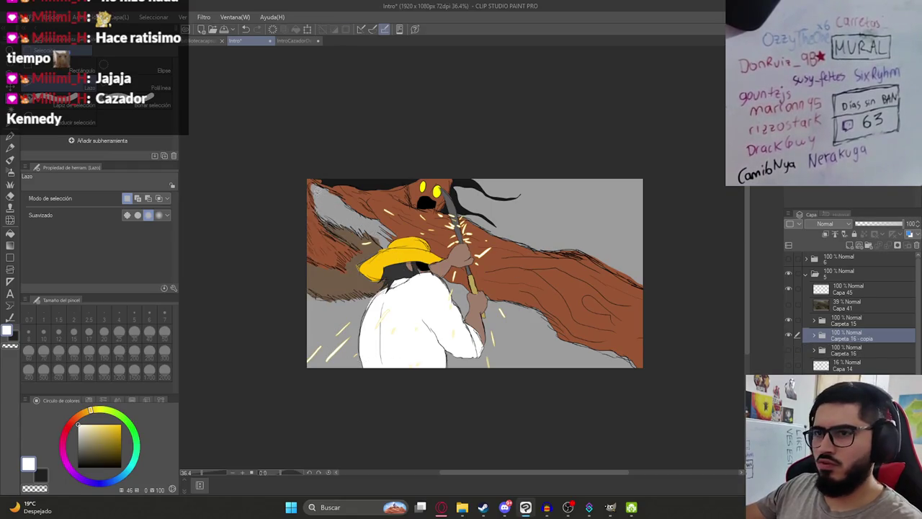
- Lasso and delete the brown smudge to the left of the hunter
{"action": "scroll", "coordinate": [307, 242], "scroll_direction": "up", "scroll_amount": 1}
{"action": "left_click_drag", "start_coordinate": [252, 325], "coordinate": [446, 329]}
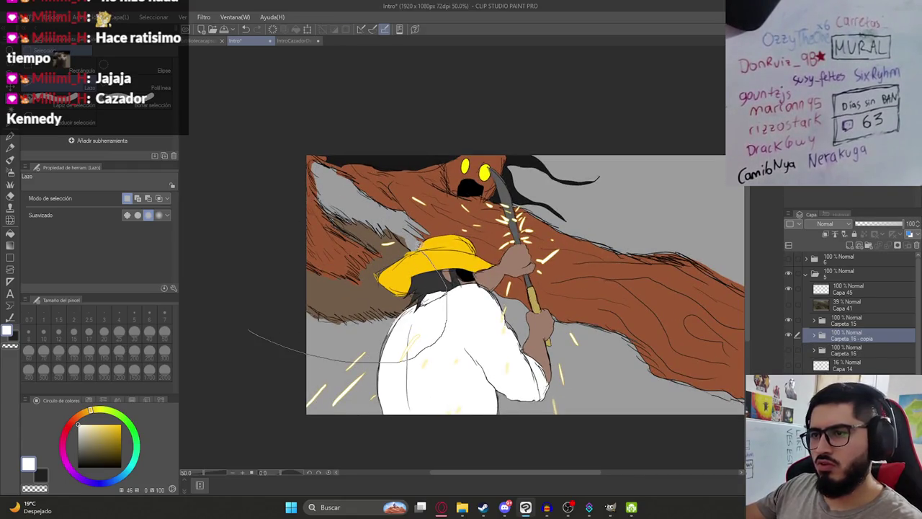
{"action": "left_click_drag", "start_coordinate": [324, 157], "coordinate": [204, 206]}
{"action": "key", "text": "Delete"}
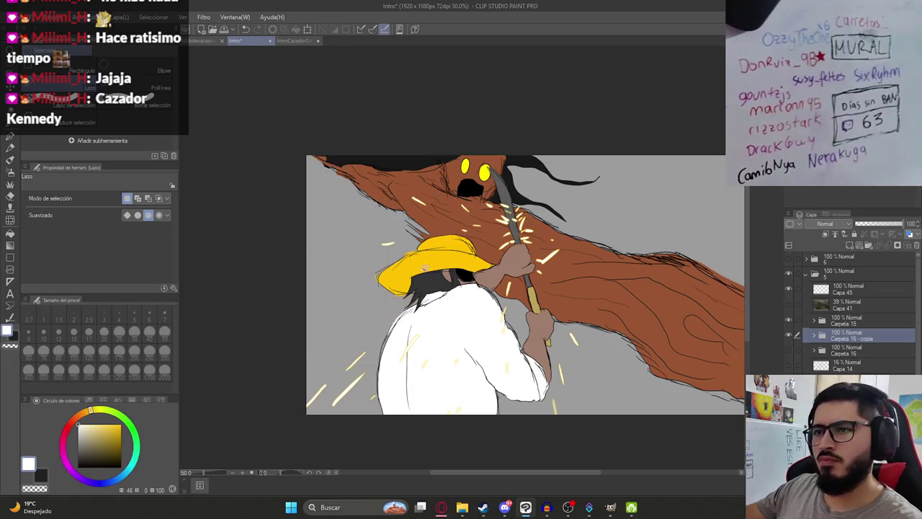
- Save the drawing with Ctrl+S and re-centre the view
{"action": "scroll", "coordinate": [533, 302], "scroll_direction": "down", "scroll_amount": 1}
{"action": "left_click_drag", "start_coordinate": [529, 278], "coordinate": [425, 250]}
{"action": "key", "text": "ctrl+s"}
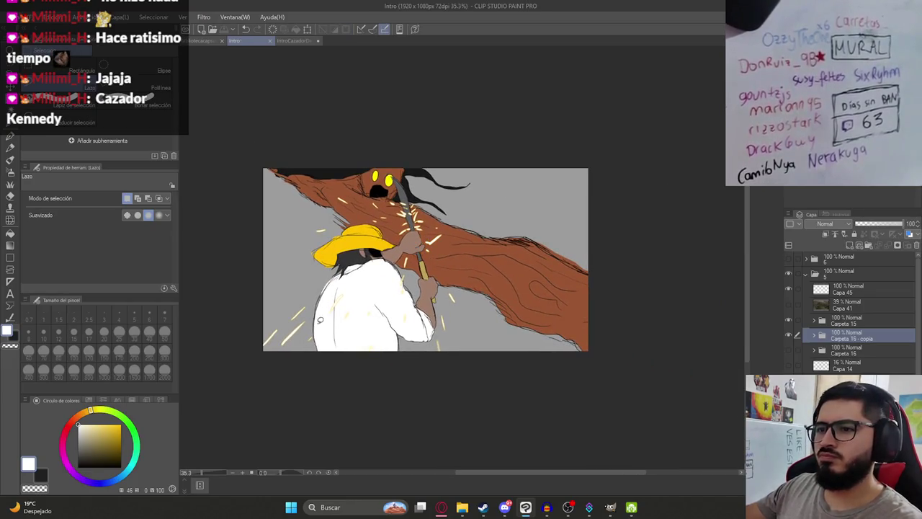
{"action": "scroll", "coordinate": [398, 271], "scroll_direction": "up", "scroll_amount": 2}
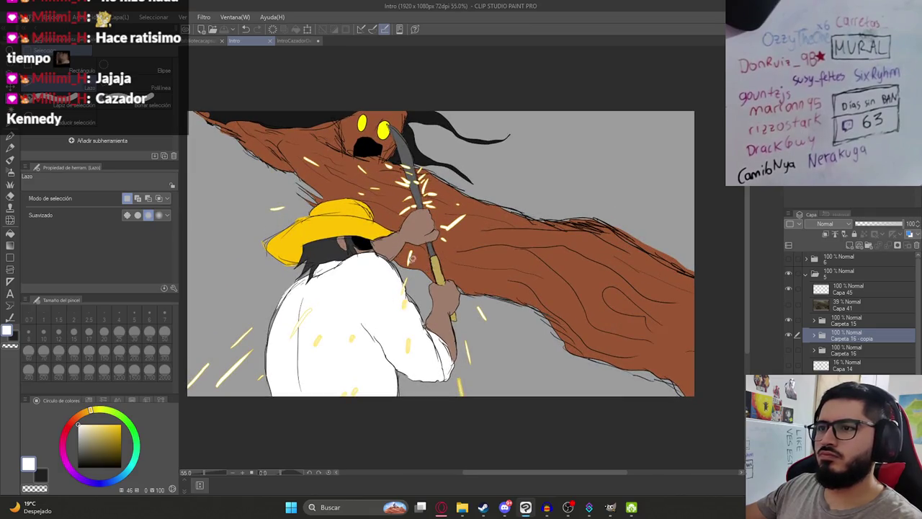
{"action": "left_click_drag", "start_coordinate": [411, 256], "coordinate": [423, 278]}
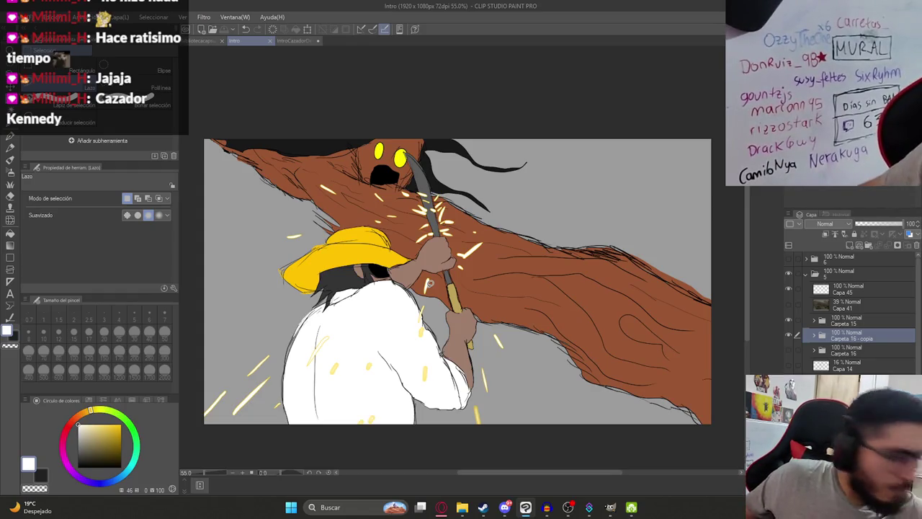
{"action": "scroll", "coordinate": [429, 283], "scroll_direction": "down", "scroll_amount": 2}
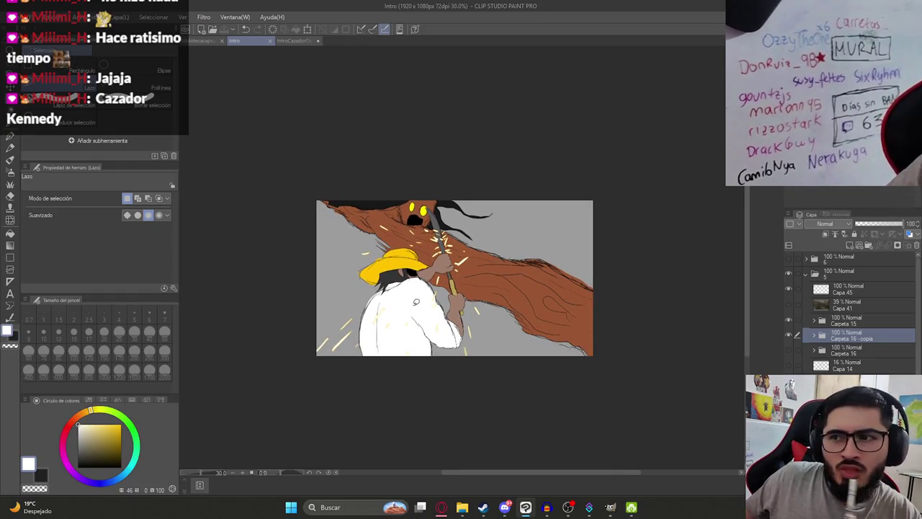
{"action": "scroll", "coordinate": [397, 322], "scroll_direction": "up", "scroll_amount": 1}
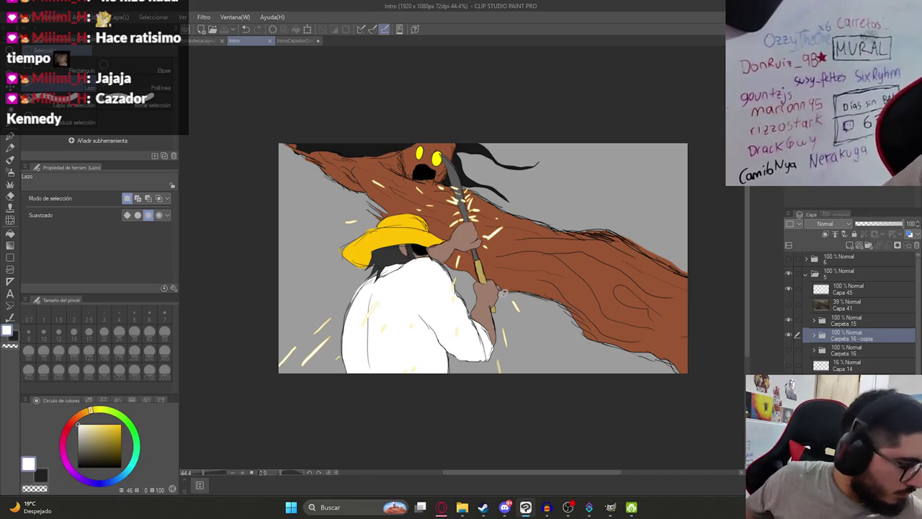
{"action": "scroll", "coordinate": [851, 309], "scroll_direction": "down", "scroll_amount": 1}
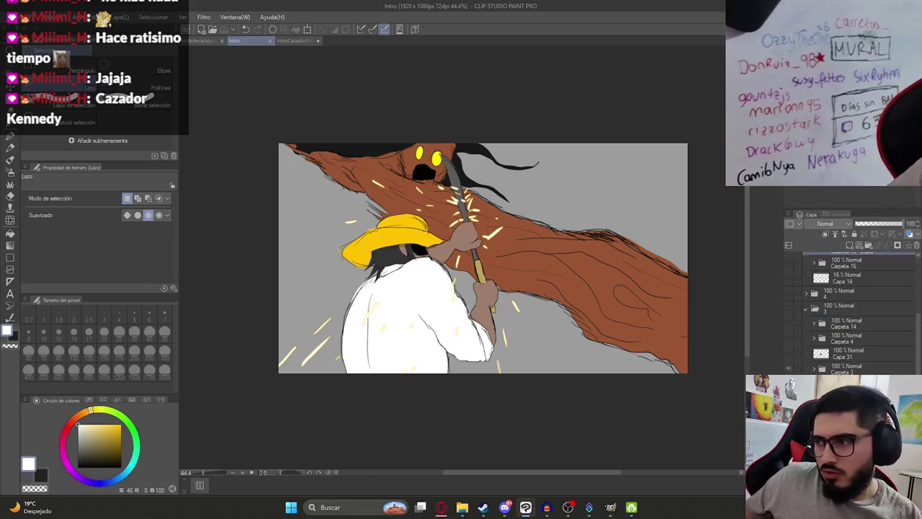
- Show the straw-hat figure, hide the dark forest layer, and select Ilustración5 - copia
{"action": "scroll", "coordinate": [850, 310], "scroll_direction": "down", "scroll_amount": 1}
{"action": "left_click", "coordinate": [788, 358]}
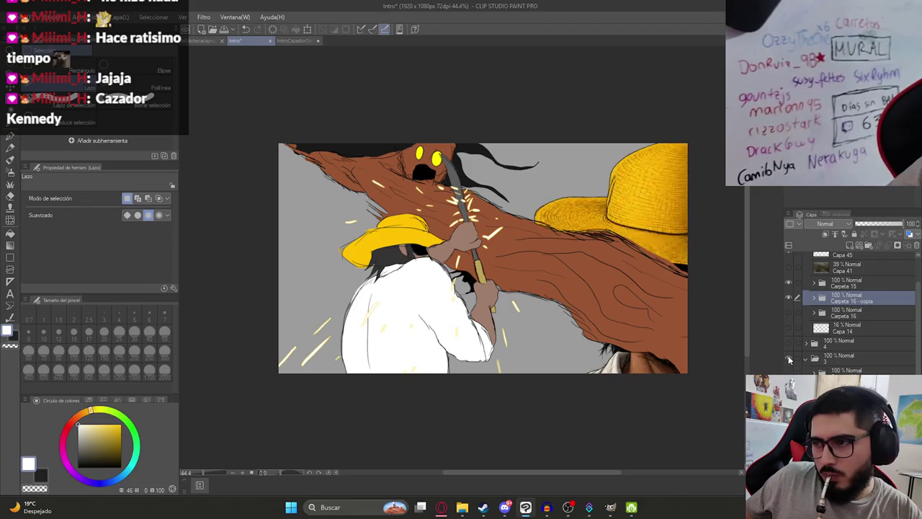
{"action": "scroll", "coordinate": [851, 310], "scroll_direction": "down", "scroll_amount": 2}
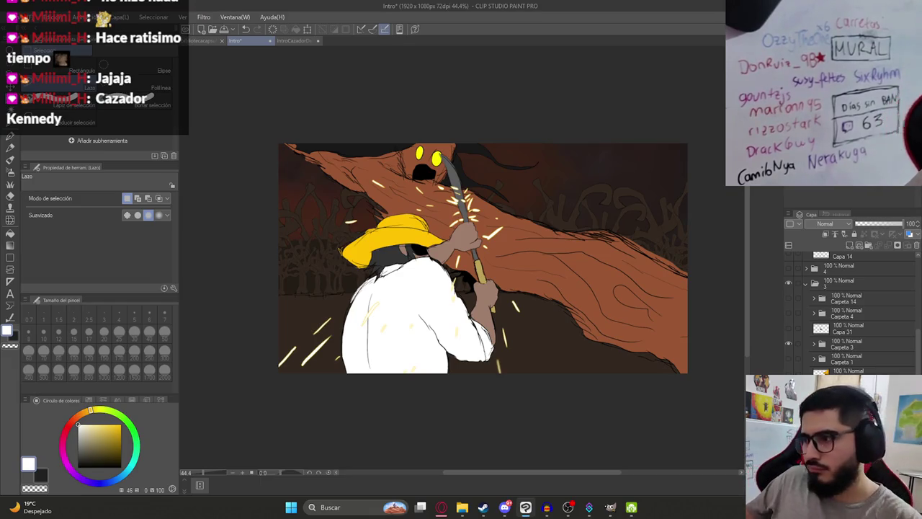
{"action": "scroll", "coordinate": [805, 359], "scroll_direction": "up", "scroll_amount": 2}
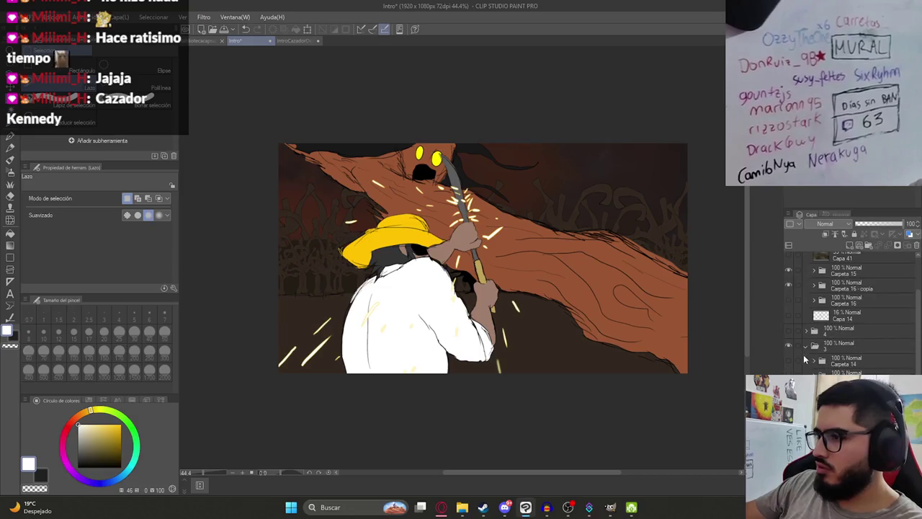
{"action": "left_click", "coordinate": [790, 345]}
{"action": "scroll", "coordinate": [809, 355], "scroll_direction": "up", "scroll_amount": 2}
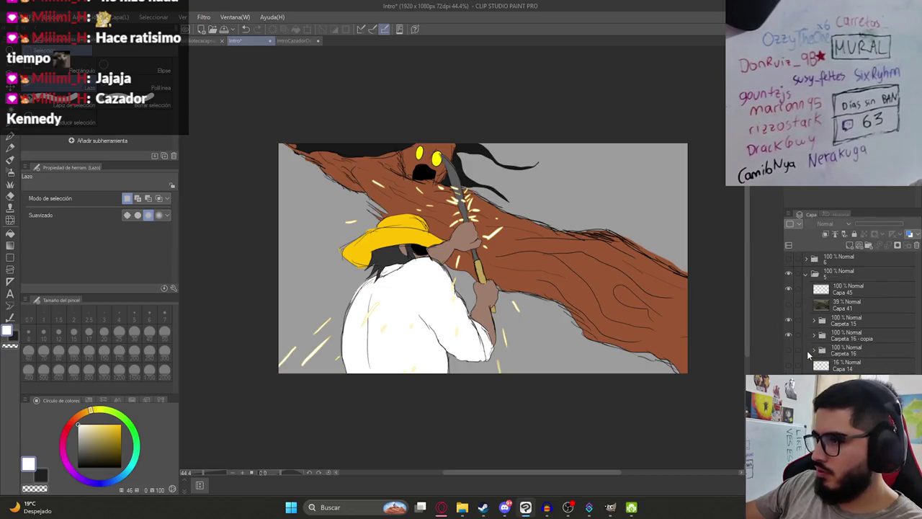
{"action": "left_click", "coordinate": [841, 289]}
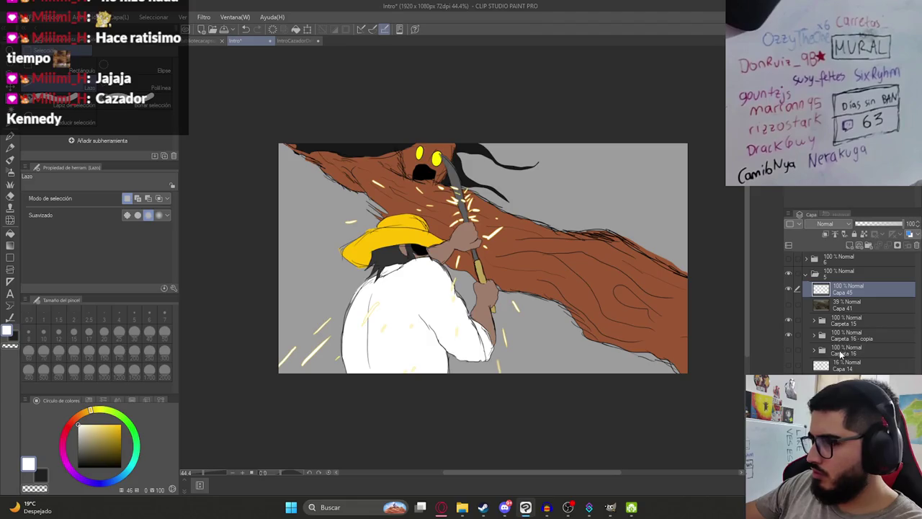
{"action": "left_click", "coordinate": [838, 365]}
- Scale the Ilustración5 - copia forest layer up to about 167%
{"action": "key", "text": "ctrl+t"}
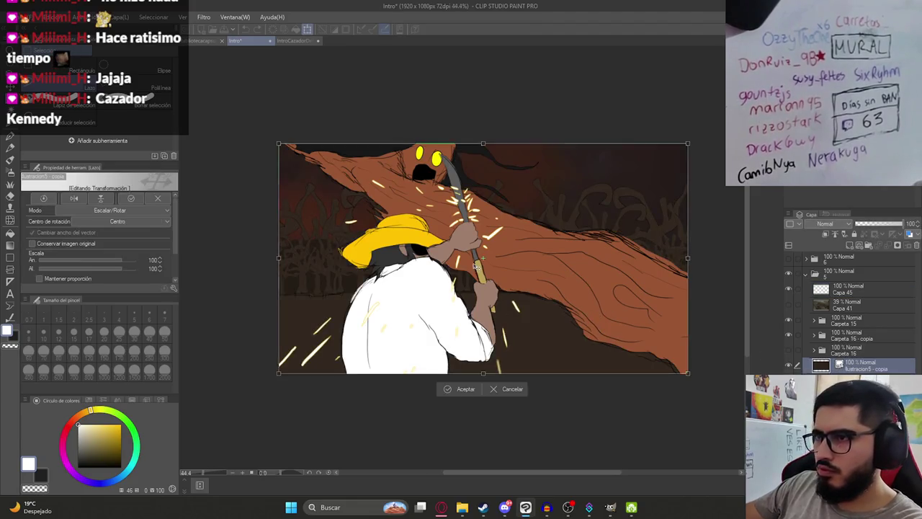
{"action": "key", "text": "ctrl+minus"}
{"action": "mouse_move", "coordinate": [481, 80]}
{"action": "left_mouse_down"}
{"action": "mouse_move", "coordinate": [495, 10]}
{"action": "mouse_move", "coordinate": [544, 179]}
{"action": "left_mouse_up"}
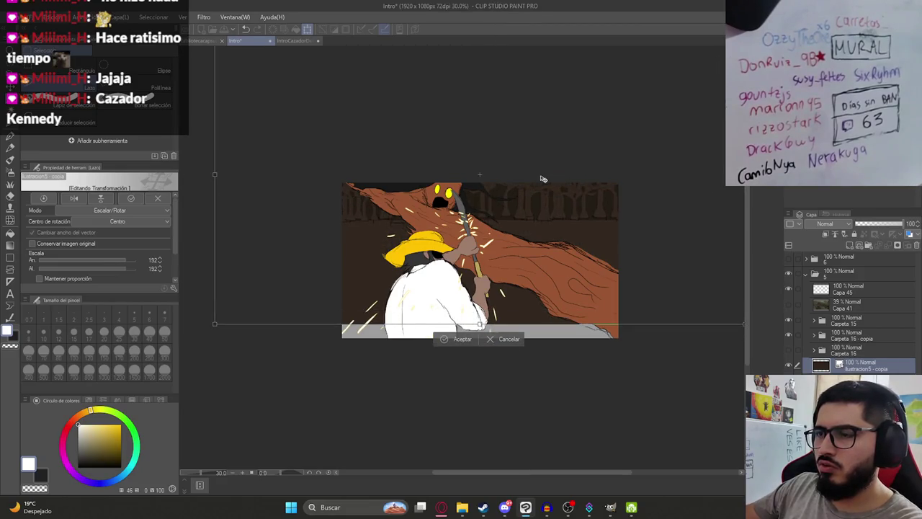
{"action": "scroll", "coordinate": [543, 178], "scroll_direction": "down", "scroll_amount": 2}
{"action": "mouse_move", "coordinate": [478, 128]}
{"action": "left_mouse_down"}
{"action": "mouse_move", "coordinate": [489, 192]}
{"action": "mouse_move", "coordinate": [548, 242]}
{"action": "mouse_move", "coordinate": [554, 263]}
{"action": "left_mouse_up"}
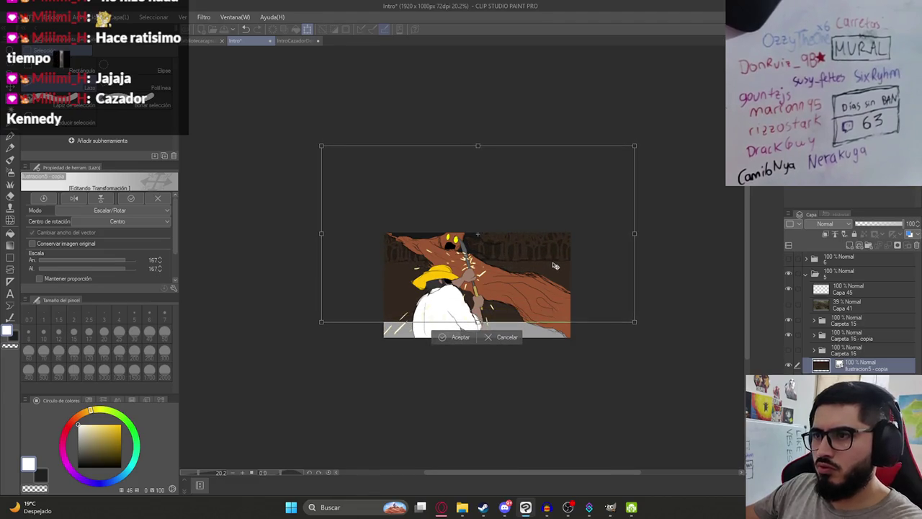
{"action": "key", "text": "Return"}
{"action": "scroll", "coordinate": [425, 292], "scroll_direction": "up", "scroll_amount": 2}
{"action": "key", "text": "u"}
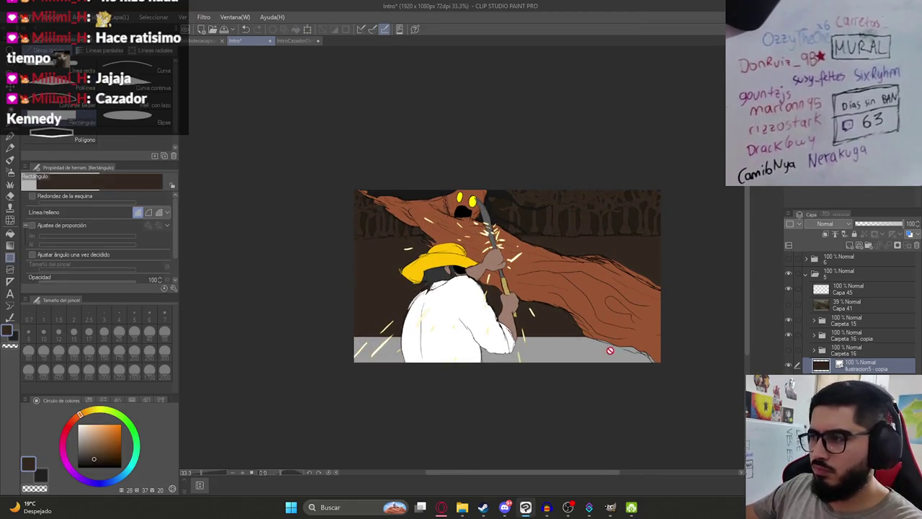
- Cover the grey strip along the canvas bottom with a dark rectangle
{"action": "right_click", "coordinate": [859, 367]}
{"action": "left_click", "coordinate": [829, 271]}
{"action": "left_click_drag", "start_coordinate": [353, 332], "coordinate": [700, 425]}
{"action": "scroll", "coordinate": [453, 329], "scroll_direction": "down", "scroll_amount": 1}
{"action": "scroll", "coordinate": [454, 330], "scroll_direction": "up", "scroll_amount": 1}
{"action": "scroll", "coordinate": [468, 339], "scroll_direction": "up", "scroll_amount": 1}
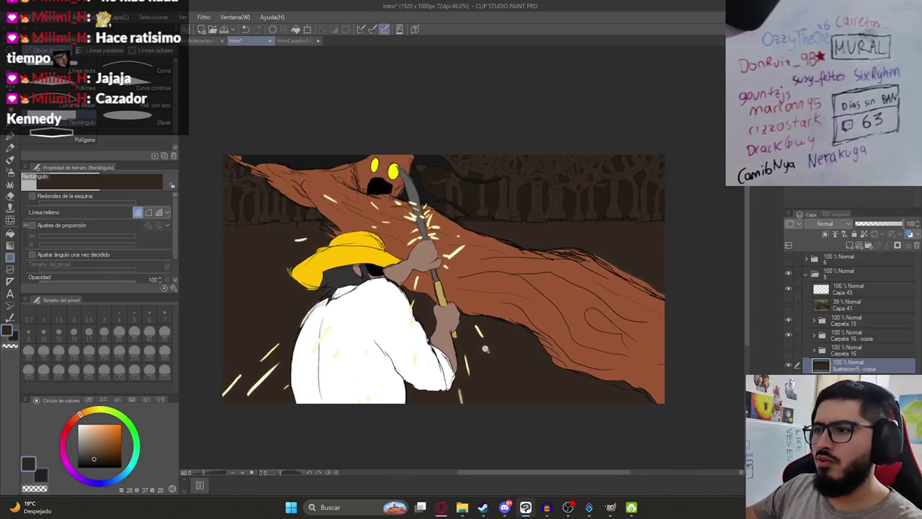
- Export the image as Ilustracion10.png into the Malavision folder and check it
{"action": "left_click", "coordinate": [15, 16]}
{"action": "mouse_move", "coordinate": [46, 141]}
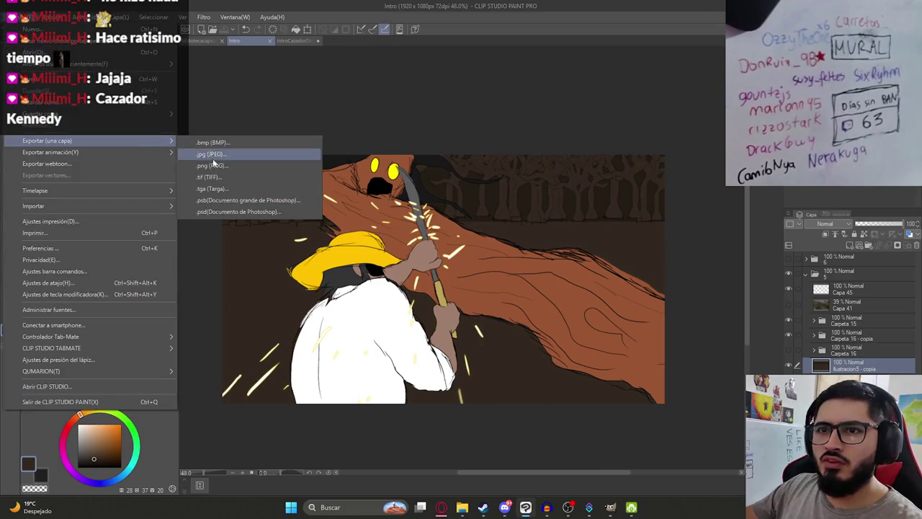
{"action": "left_click", "coordinate": [213, 165]}
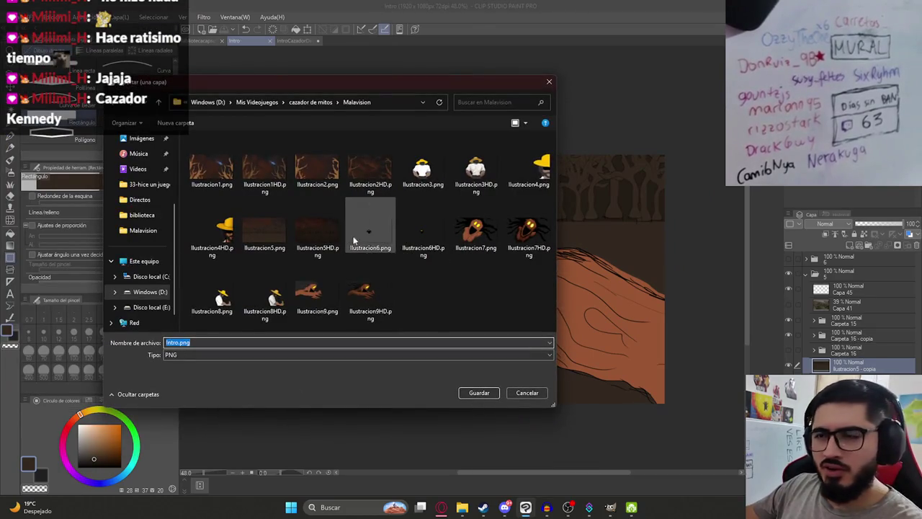
{"action": "left_click", "coordinate": [370, 296]}
{"action": "left_click", "coordinate": [317, 291]}
{"action": "double_click", "coordinate": [197, 343]}
{"action": "left_click", "coordinate": [198, 343]}
{"action": "key", "text": "BackSpace"}
{"action": "key", "text": "Return"}
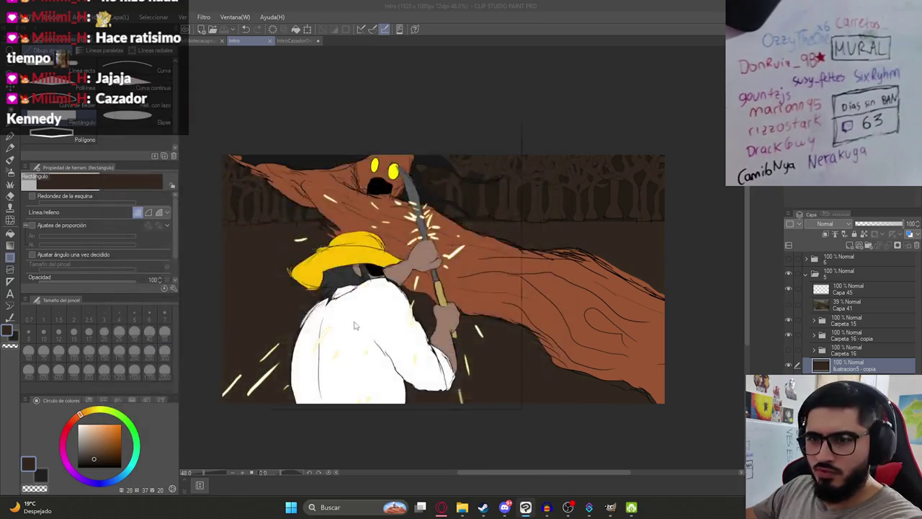
{"action": "left_click", "coordinate": [462, 508]}
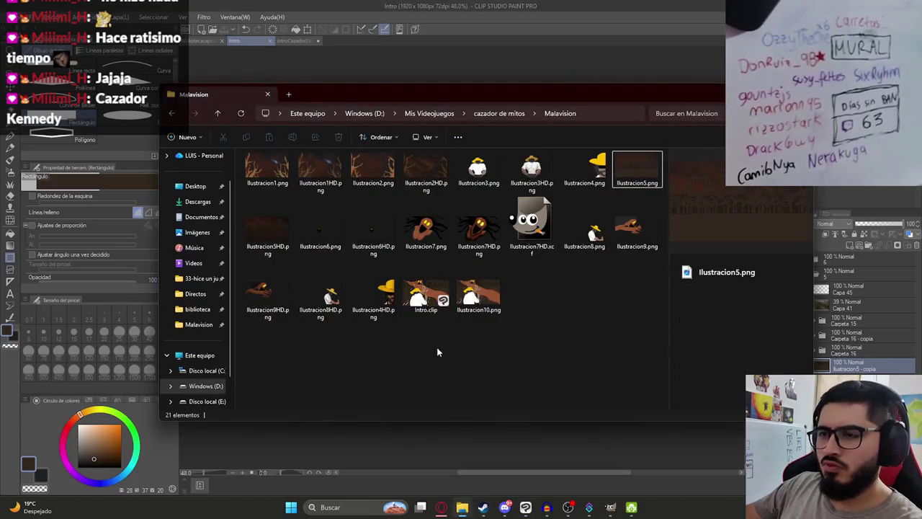
{"action": "left_click", "coordinate": [479, 292]}
- Paste the sketch into ChatGPT and send the request to add details and sparks
{"action": "left_click", "coordinate": [447, 509]}
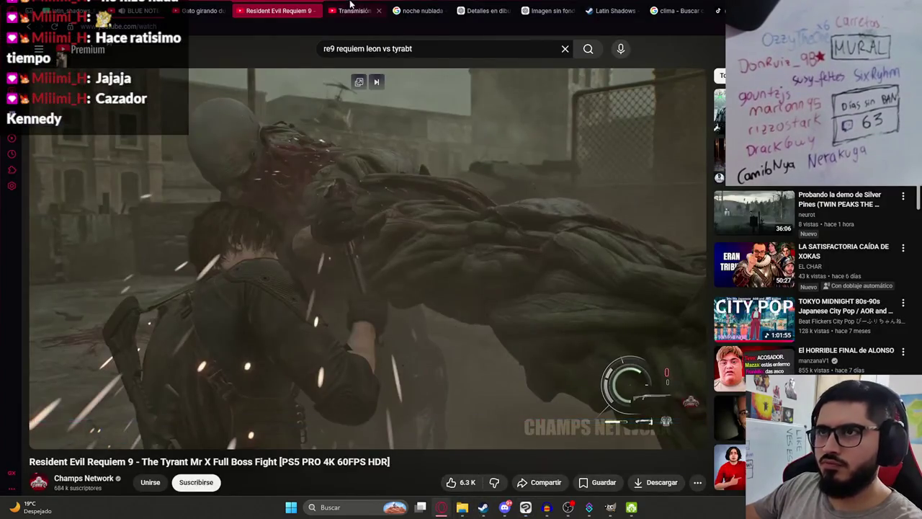
{"action": "left_click", "coordinate": [422, 10]}
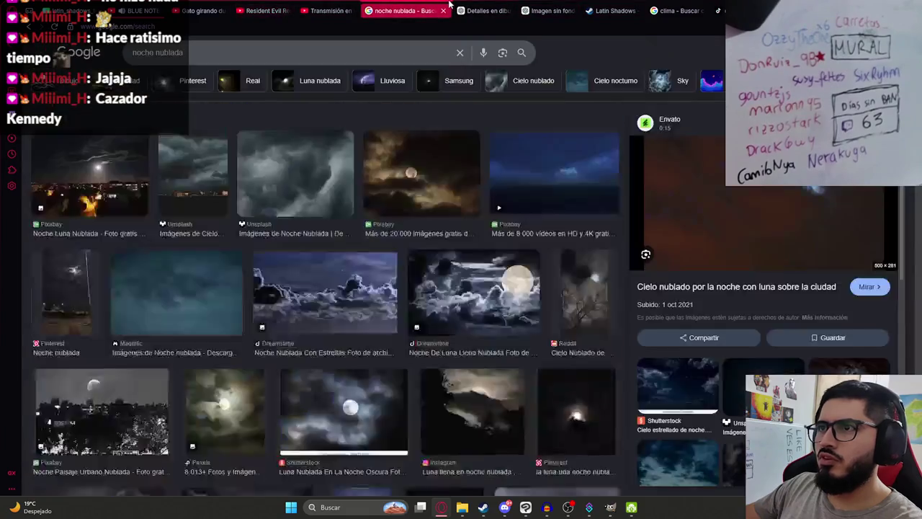
{"action": "left_click", "coordinate": [472, 11]}
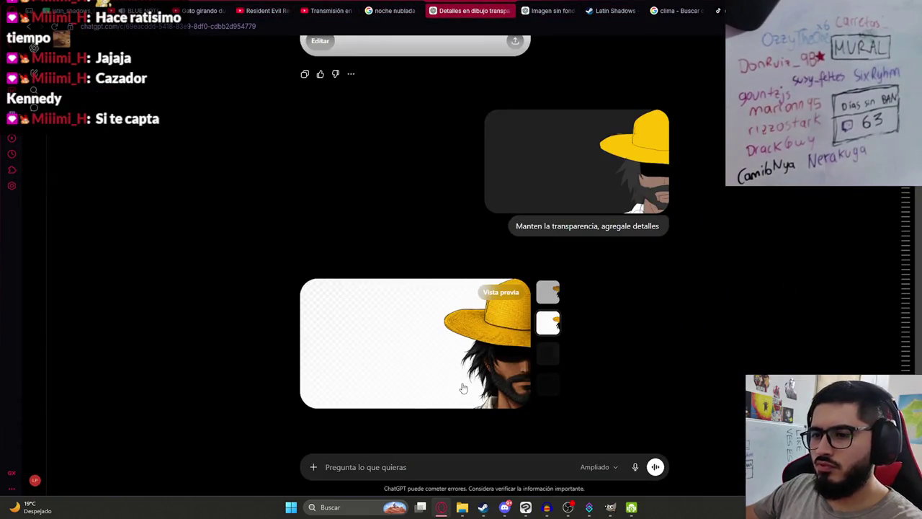
{"action": "key", "text": "ctrl+v"}
{"action": "type", "text": "Agregale det"}
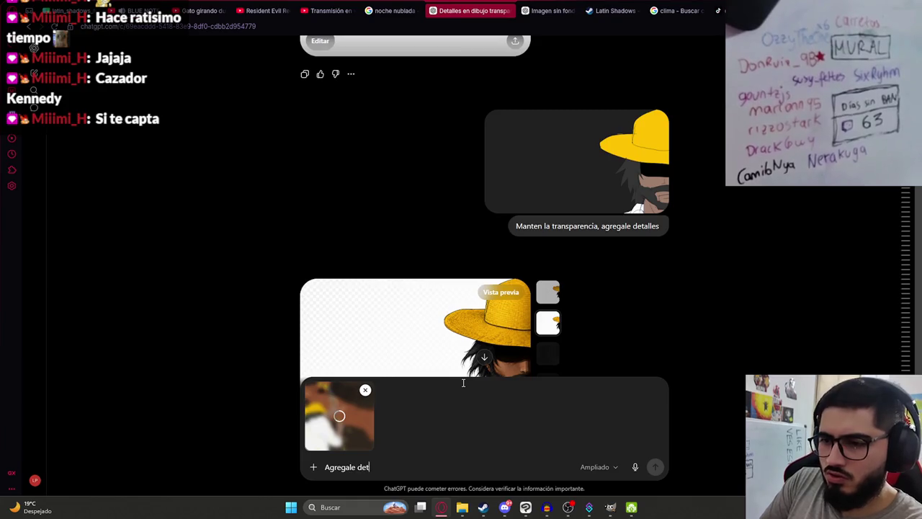
{"action": "type", "text": "alles a este boceto del cazador d"}
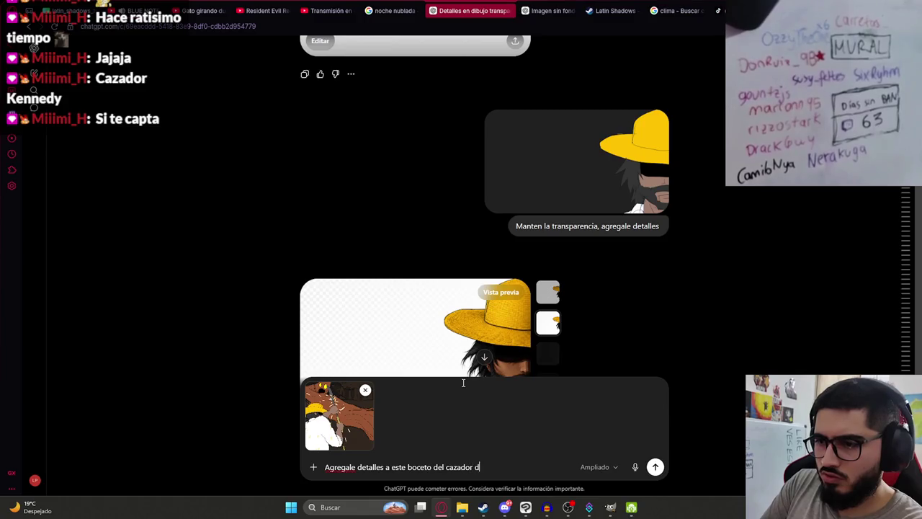
{"action": "key", "text": "BackSpace"}
{"action": "key", "text": "BackSpace"}
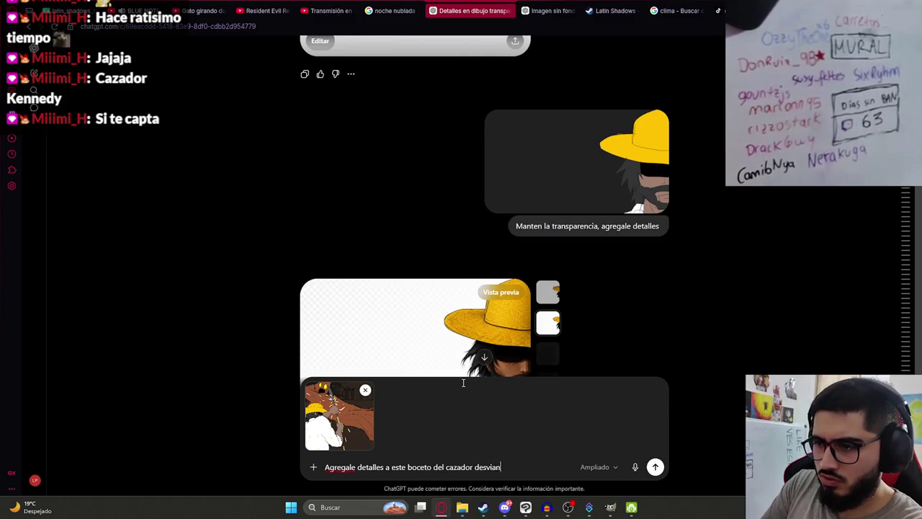
{"action": "type", "text": "de Malavision"}
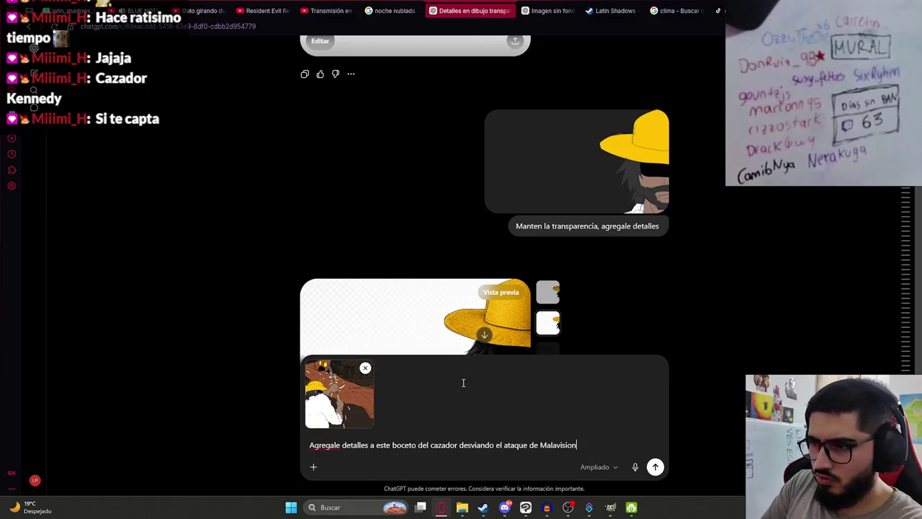
{"action": "type", "text": "e y sale chispas"}
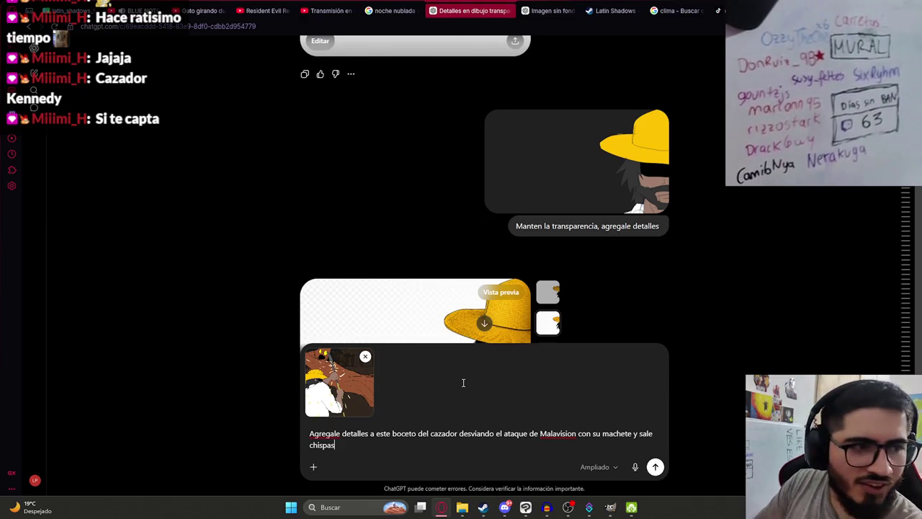
{"action": "key", "text": "Return"}
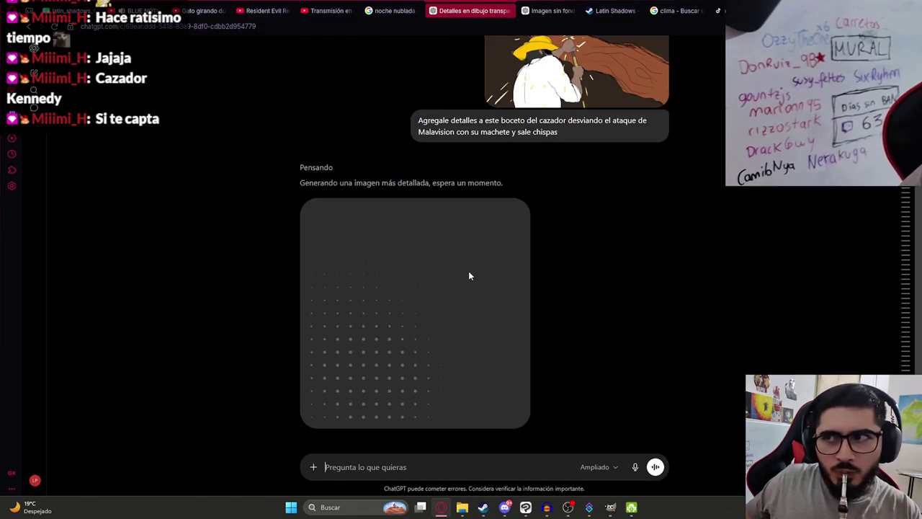
- Inspect the attached sketch enlarged in the chat, twice
{"action": "scroll", "coordinate": [624, 214], "scroll_direction": "up", "scroll_amount": 3}
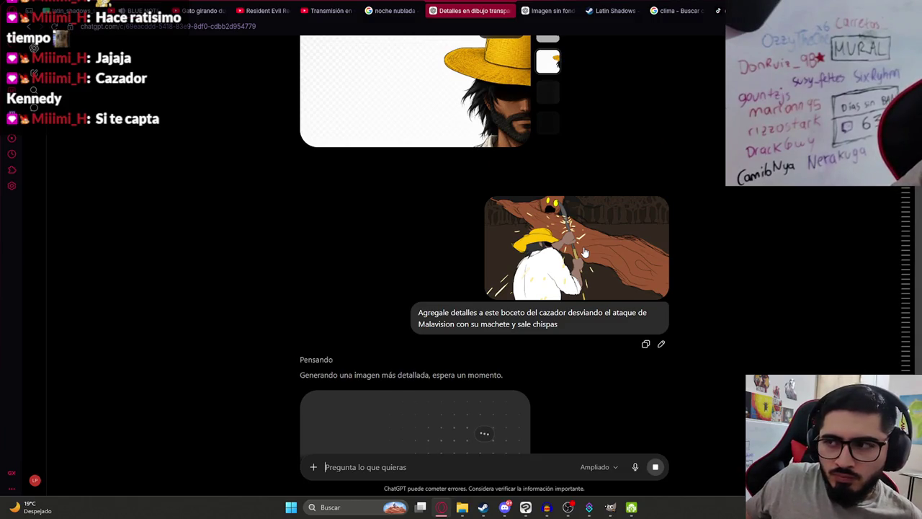
{"action": "left_click", "coordinate": [584, 252]}
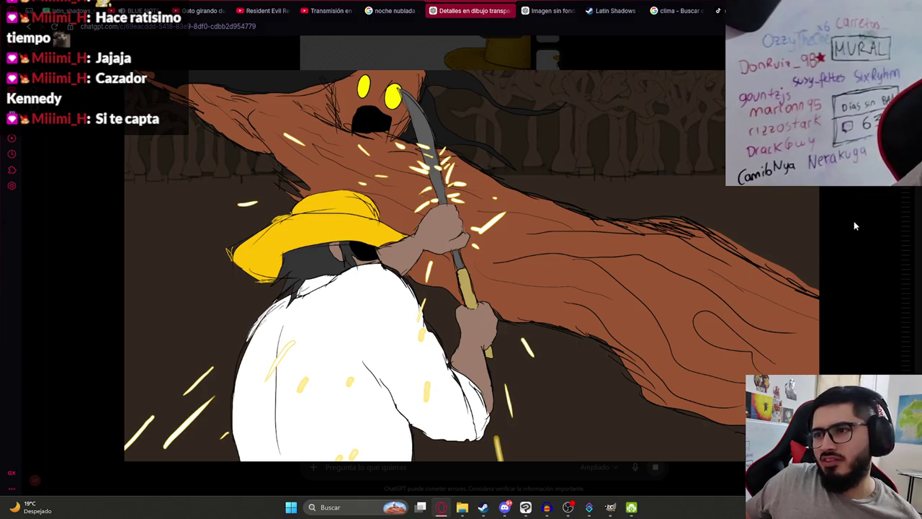
{"action": "left_click", "coordinate": [839, 188]}
{"action": "scroll", "coordinate": [656, 310], "scroll_direction": "down", "scroll_amount": 3}
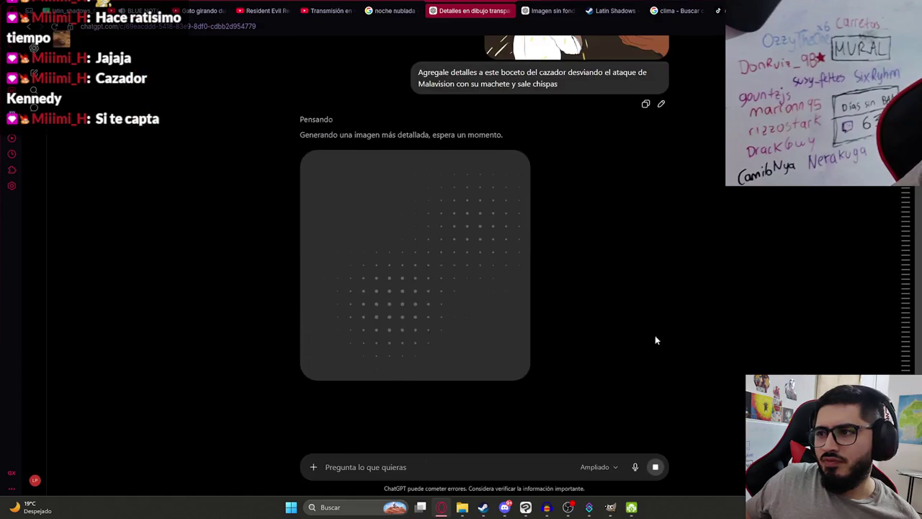
{"action": "left_click", "coordinate": [588, 78]}
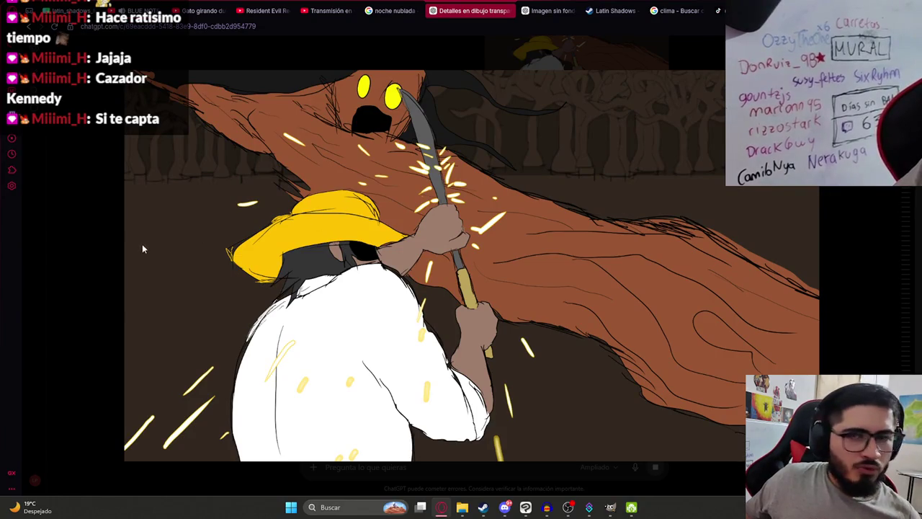
{"action": "left_click", "coordinate": [91, 255]}
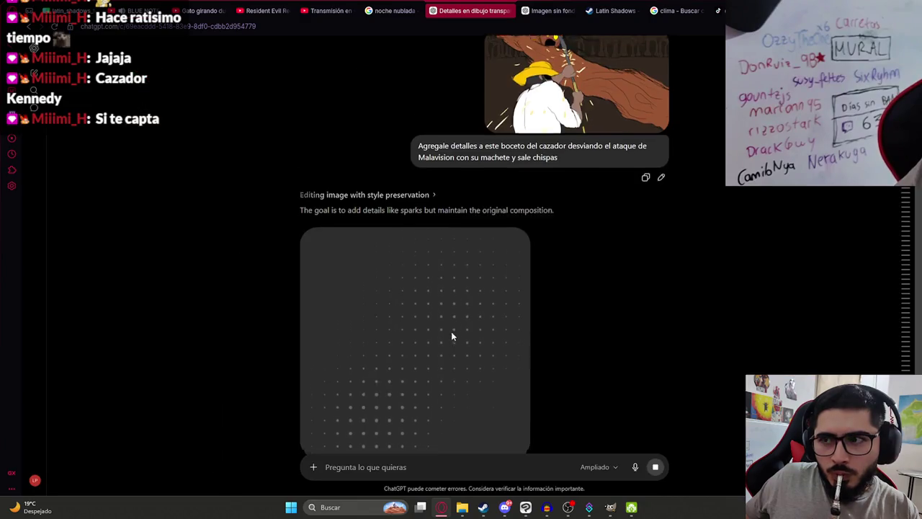
{"action": "scroll", "coordinate": [456, 335], "scroll_direction": "down", "scroll_amount": 3}
{"action": "scroll", "coordinate": [459, 335], "scroll_direction": "up", "scroll_amount": 3}
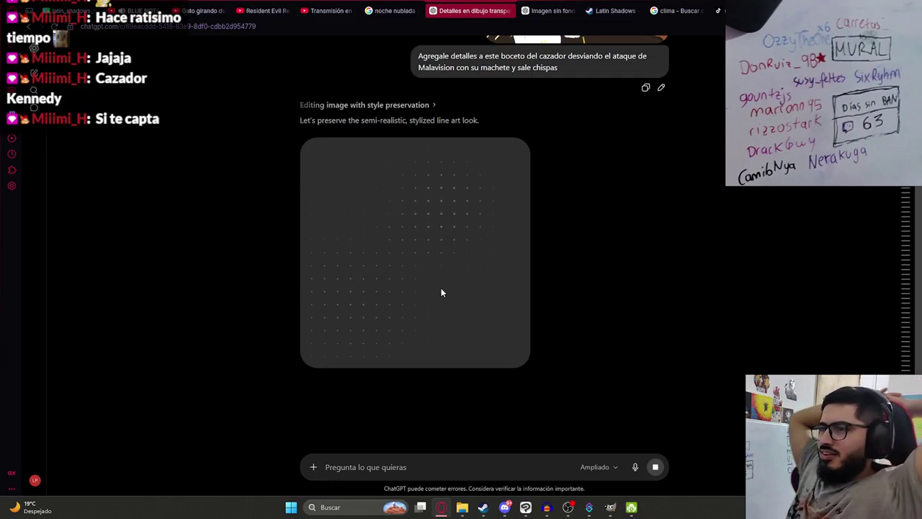
{"action": "left_click", "coordinate": [527, 507]}
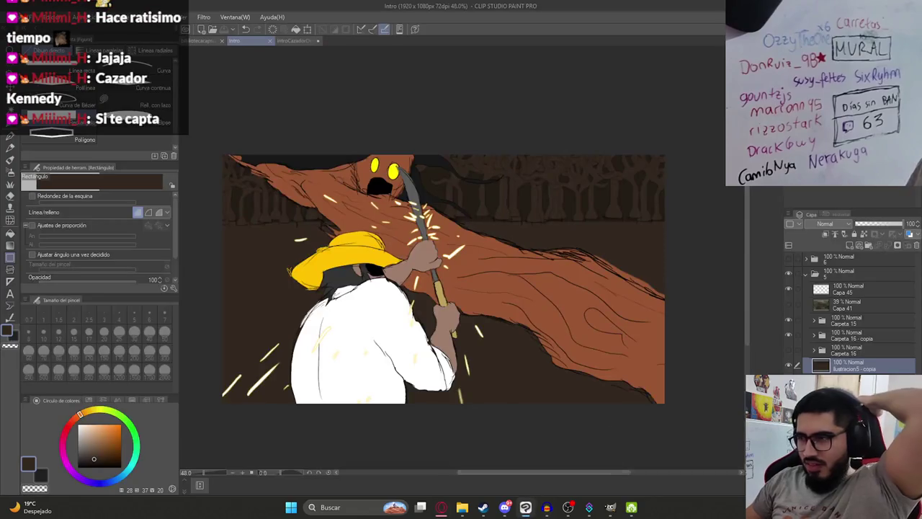
- Briefly show and hide folder 6 with the crowd and tree creature
{"action": "left_click", "coordinate": [789, 259]}
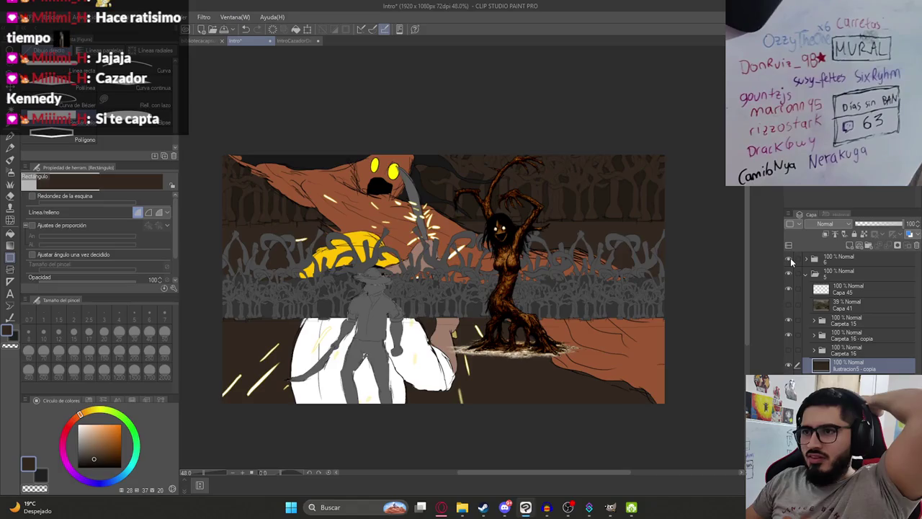
{"action": "left_click", "coordinate": [790, 258]}
{"action": "left_click", "coordinate": [442, 507]}
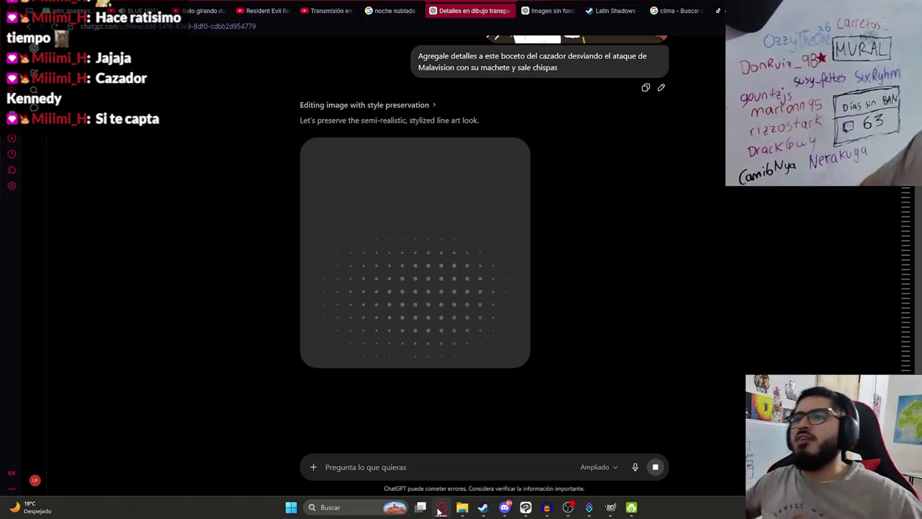
- Review the tree-woman and sombrero cowboy scenes by toggling their folders and layers
{"action": "left_click", "coordinate": [442, 508]}
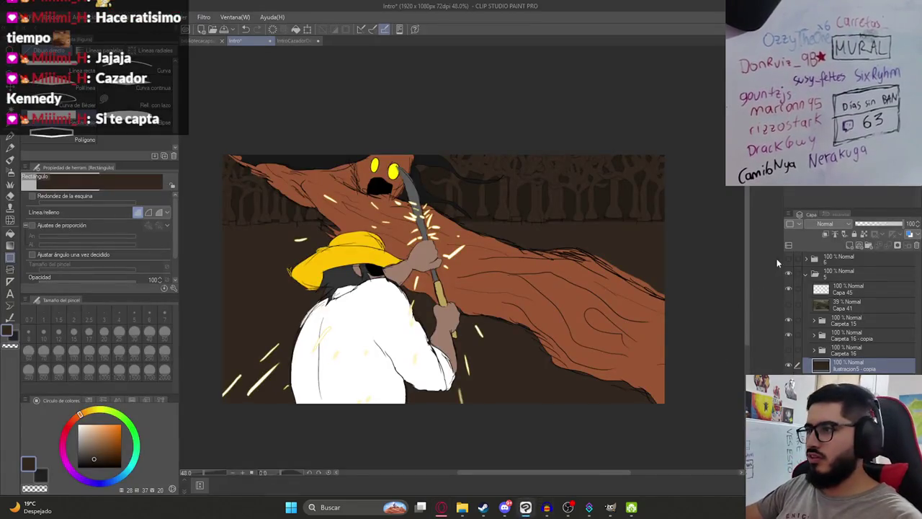
{"action": "left_click", "coordinate": [811, 274]}
{"action": "left_click", "coordinate": [792, 258]}
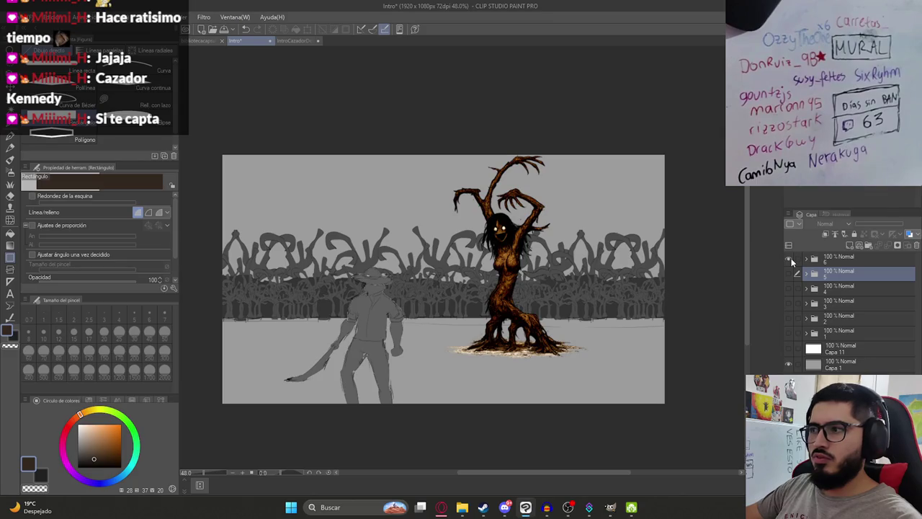
{"action": "left_click", "coordinate": [791, 258]}
{"action": "left_click", "coordinate": [788, 289]}
{"action": "left_click", "coordinate": [789, 288]}
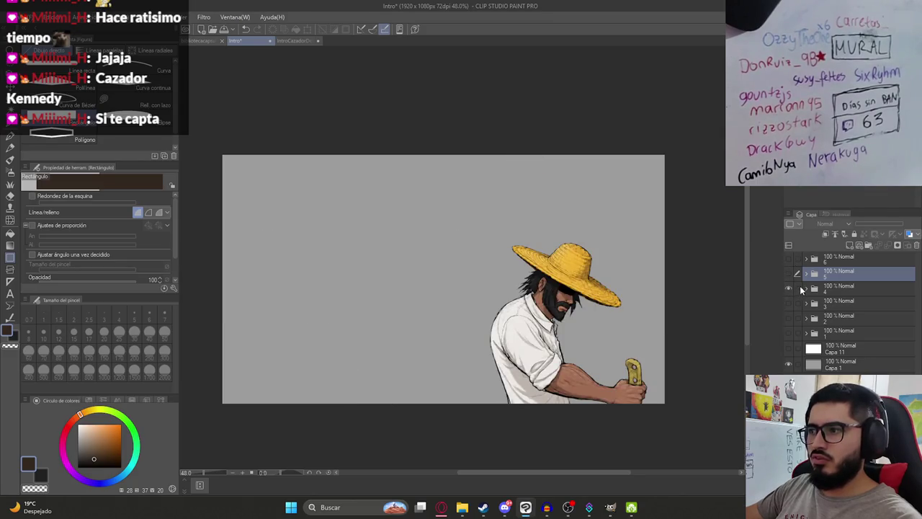
{"action": "left_click", "coordinate": [787, 336]}
{"action": "left_click", "coordinate": [788, 344]}
{"action": "left_click", "coordinate": [789, 350]}
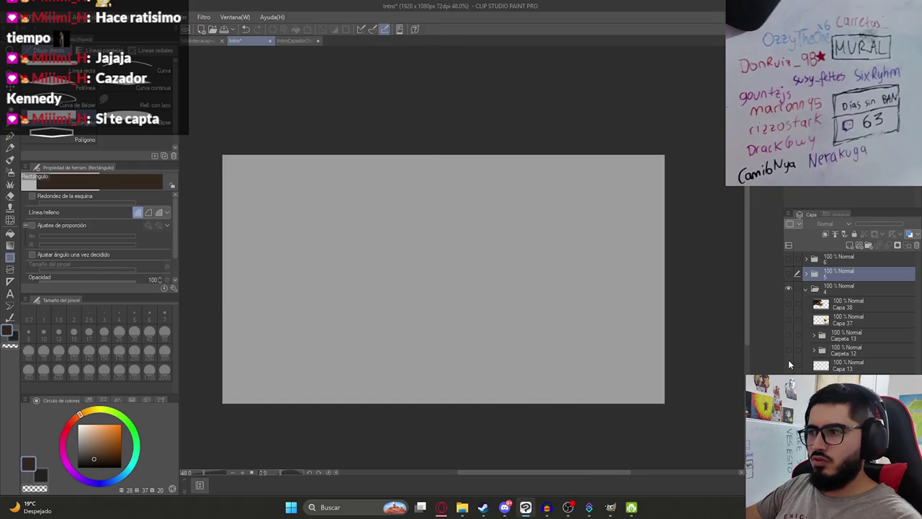
{"action": "left_click", "coordinate": [790, 288]}
- Check the dark forest scene, then show the hunter-versus-creature folder again
{"action": "left_click", "coordinate": [788, 303]}
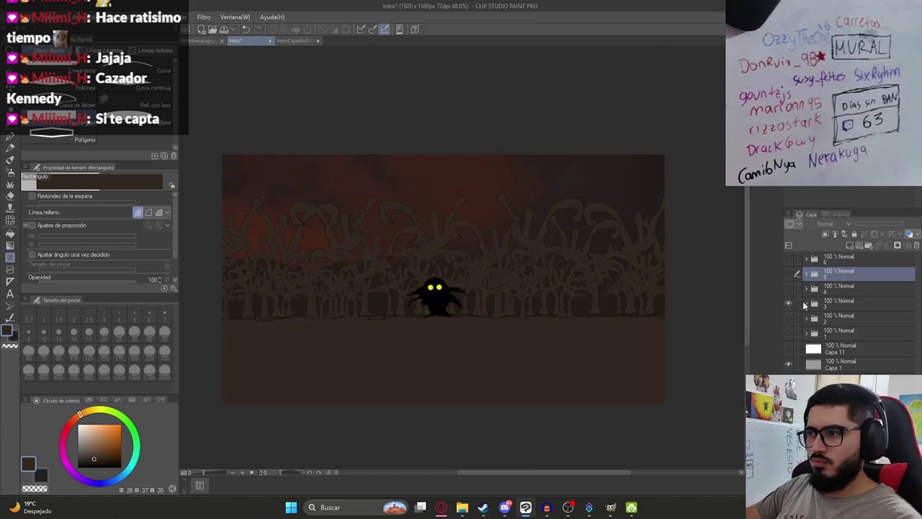
{"action": "left_click", "coordinate": [788, 259]}
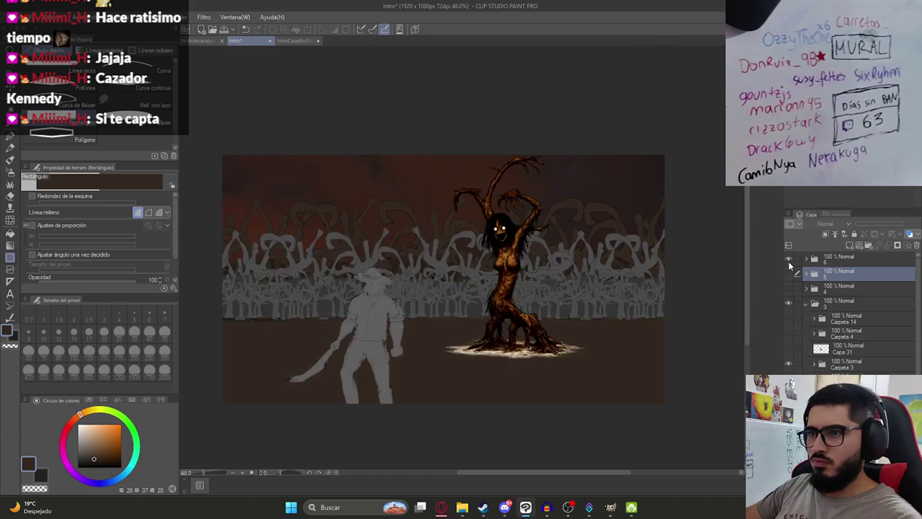
{"action": "left_click", "coordinate": [788, 261]}
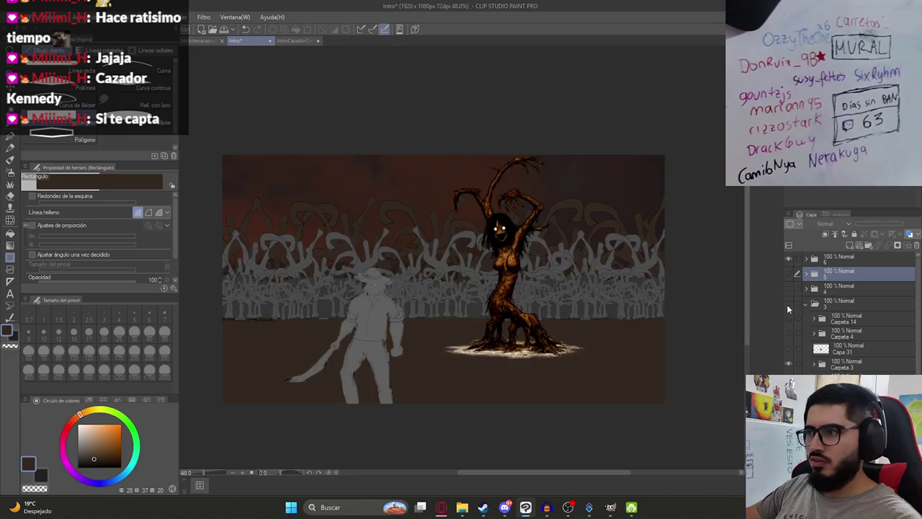
{"action": "left_click", "coordinate": [788, 303]}
{"action": "left_click", "coordinate": [789, 272]}
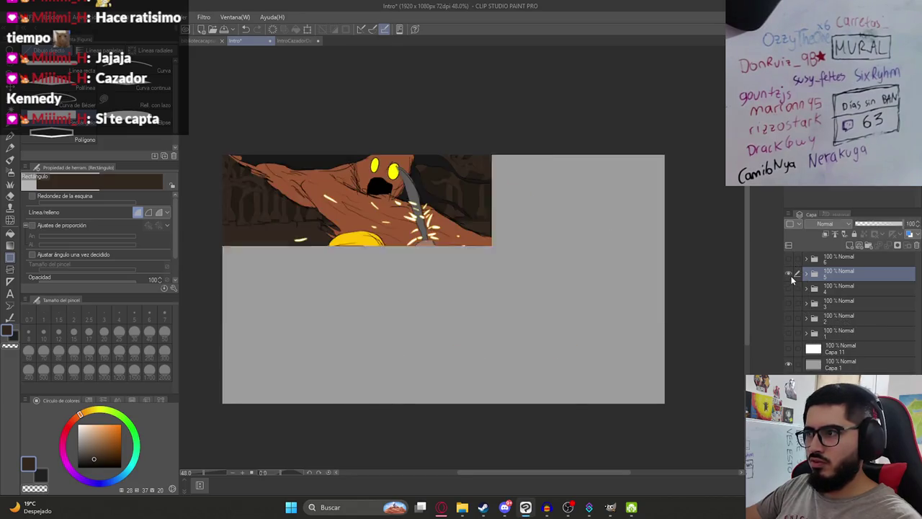
{"action": "left_click", "coordinate": [805, 272]}
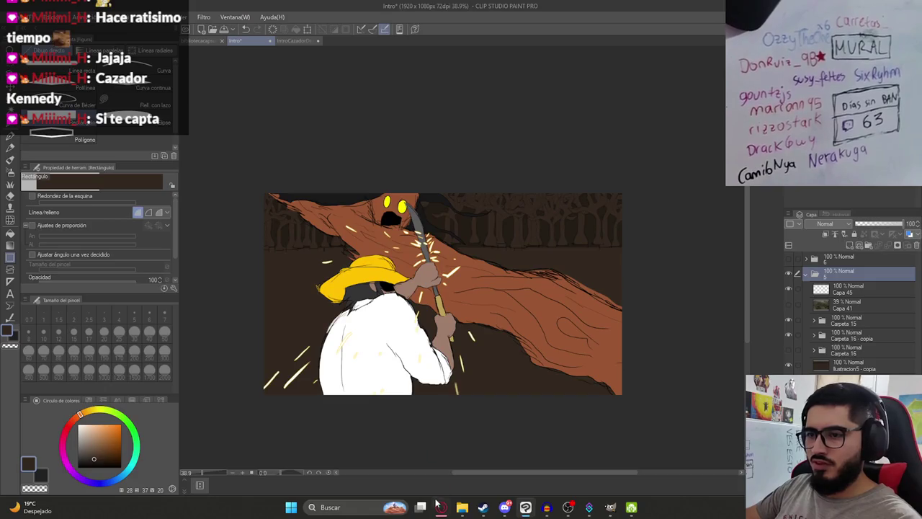
{"action": "left_click", "coordinate": [441, 508]}
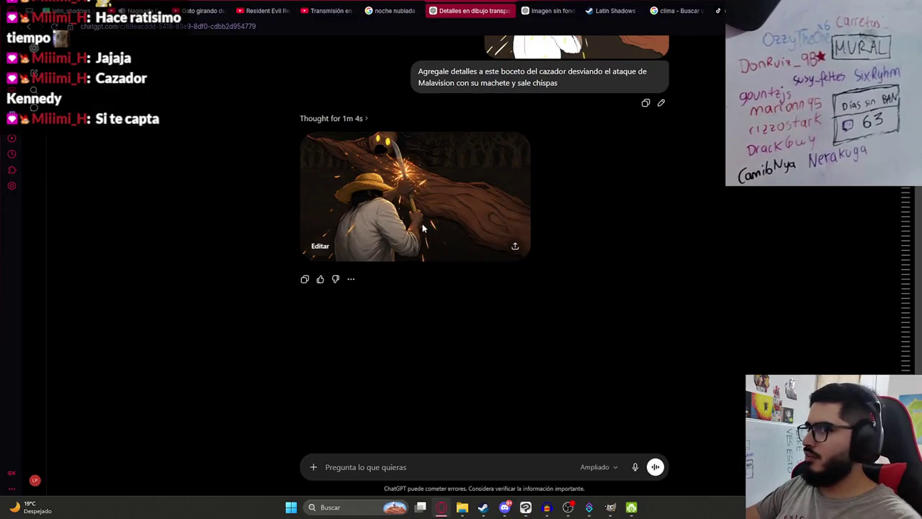
- Ask ChatGPT to edit the generated hunter image with more 'impacto'
{"action": "left_click", "coordinate": [422, 221]}
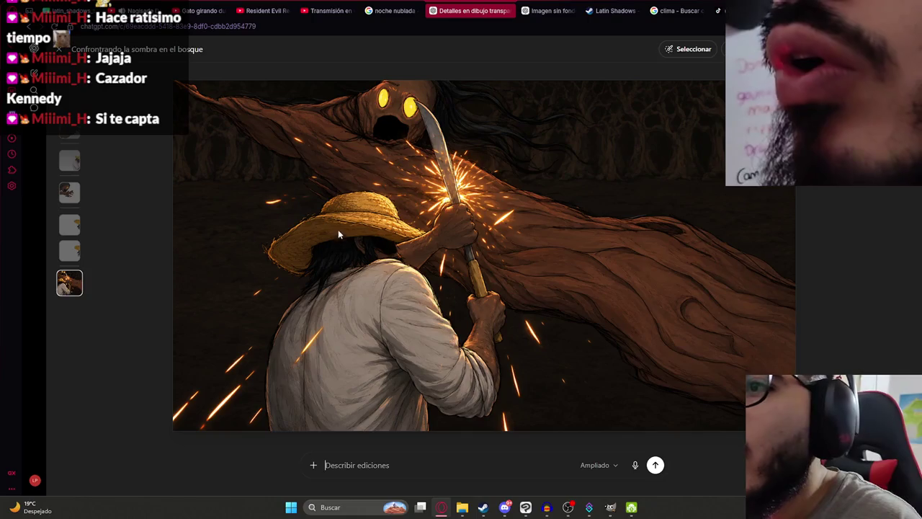
{"action": "left_click", "coordinate": [389, 466]}
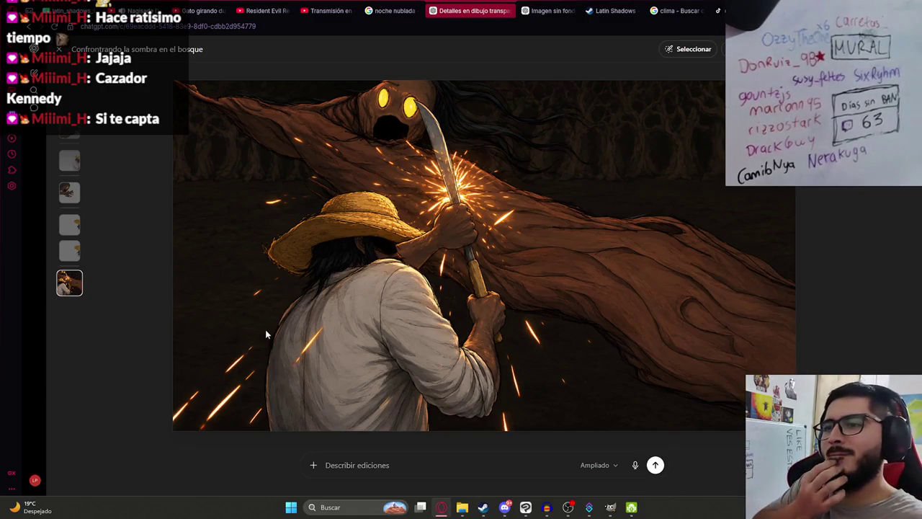
{"action": "type", "text": "qu"}
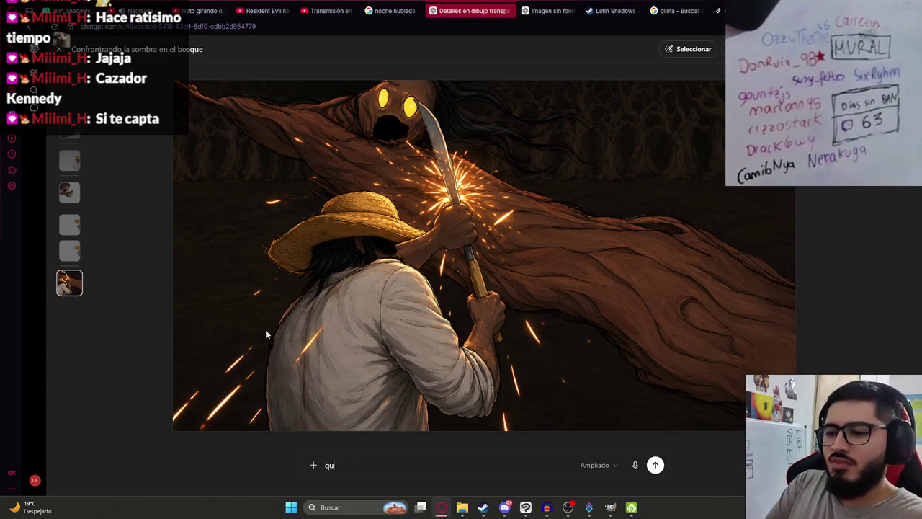
{"action": "type", "text": "d"}
{"action": "key", "text": "BackSpace"}
{"action": "type", "text": "'"}
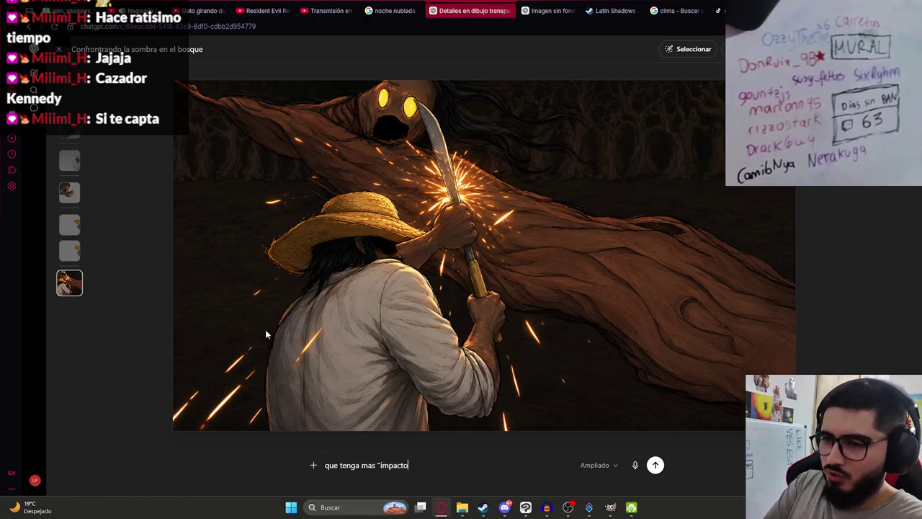
{"action": "key", "text": "Return"}
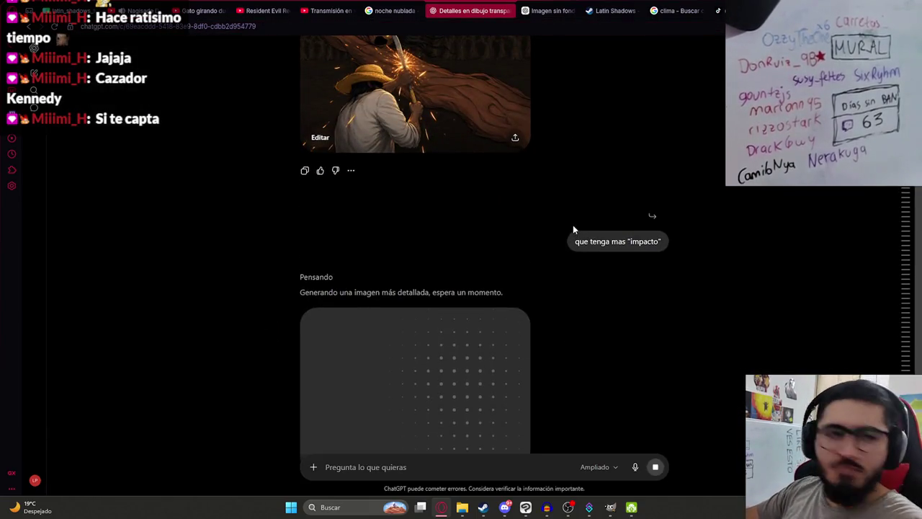
- View the earlier generated image full size, then close it
{"action": "scroll", "coordinate": [561, 220], "scroll_direction": "up", "scroll_amount": 2}
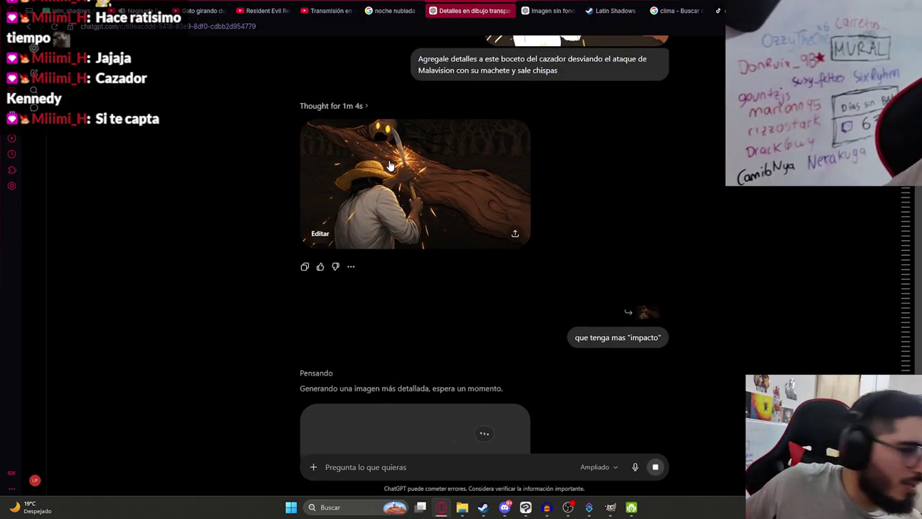
{"action": "left_click", "coordinate": [384, 175]}
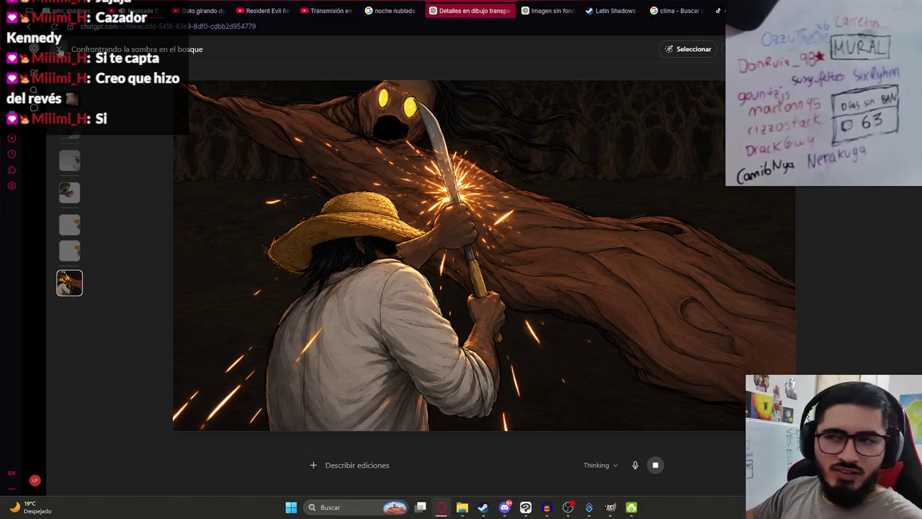
{"action": "left_click", "coordinate": [61, 51]}
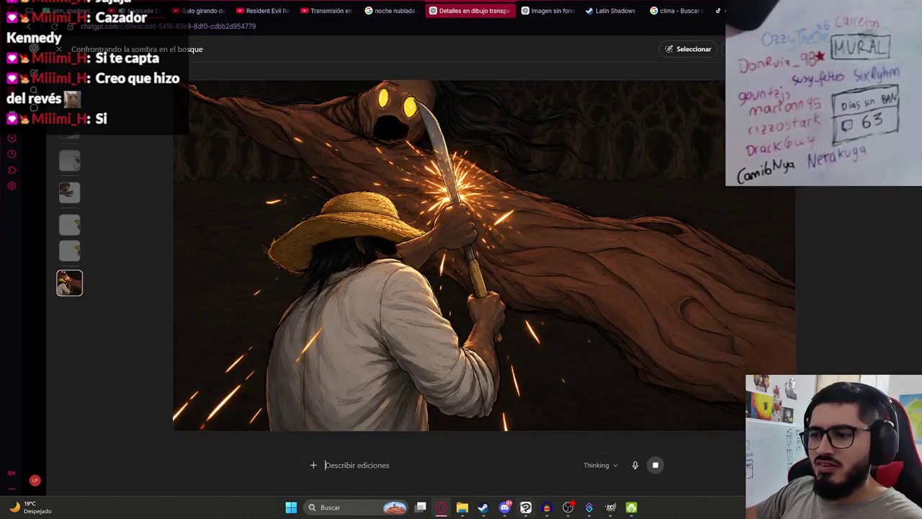
{"action": "left_click", "coordinate": [525, 507]}
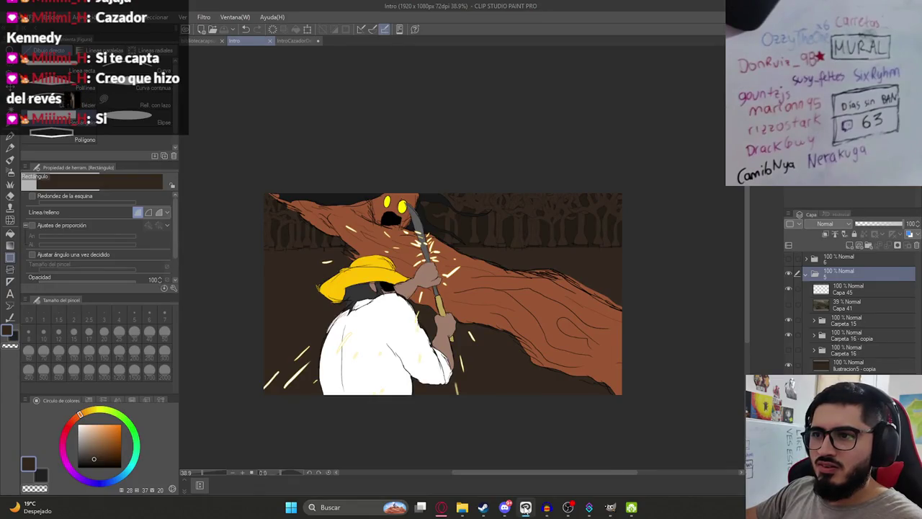
{"action": "left_click", "coordinate": [525, 507]}
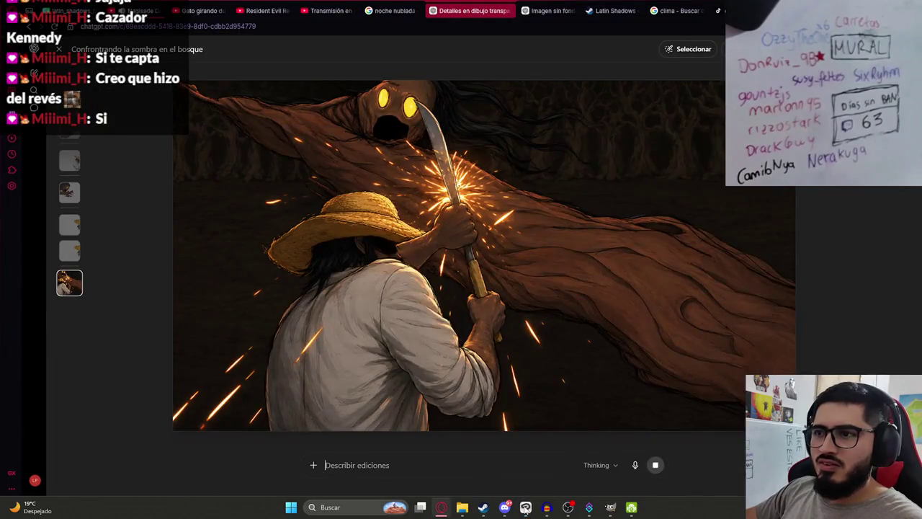
{"action": "left_click", "coordinate": [525, 507]}
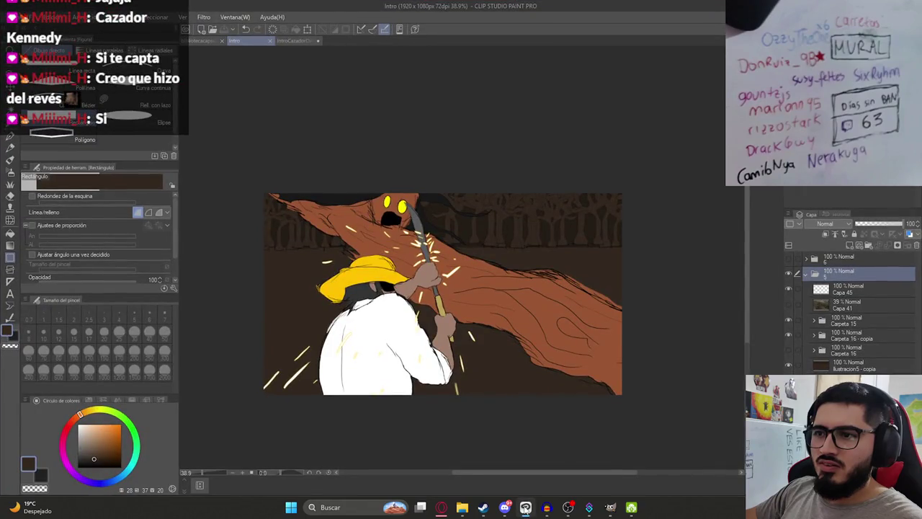
{"action": "scroll", "coordinate": [409, 259], "scroll_direction": "up", "scroll_amount": 5}
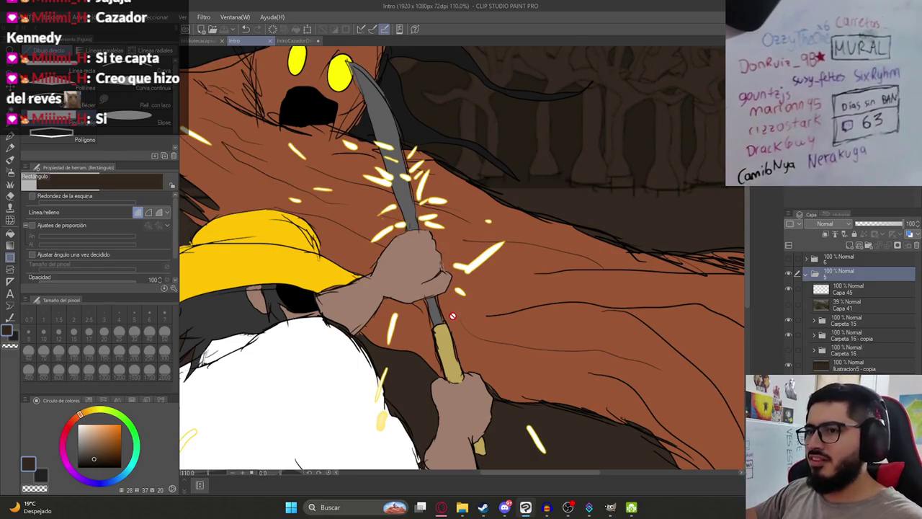
{"action": "key", "text": "alt+Tab"}
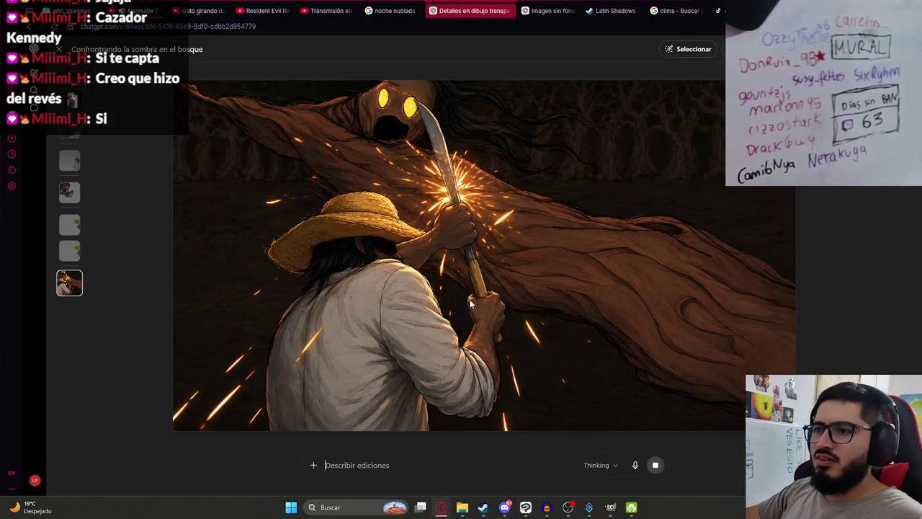
{"action": "left_click", "coordinate": [58, 49]}
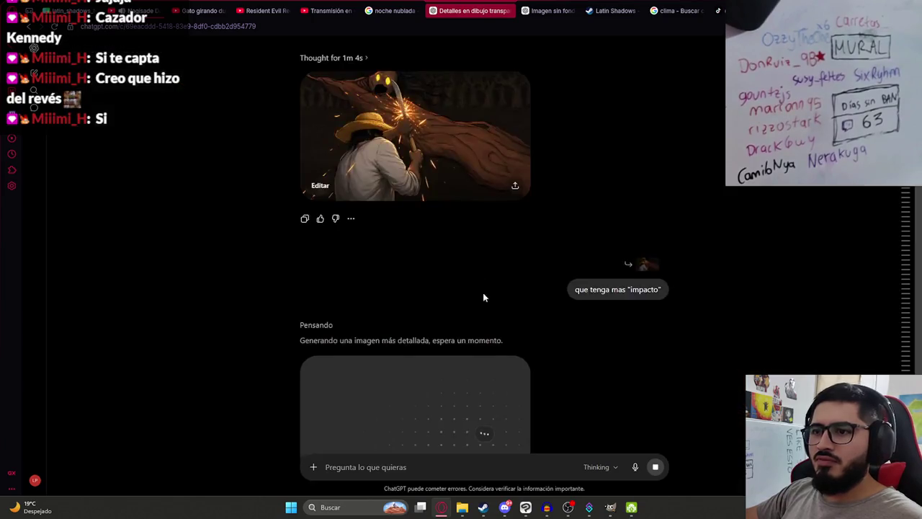
{"action": "key", "text": "alt+Tab"}
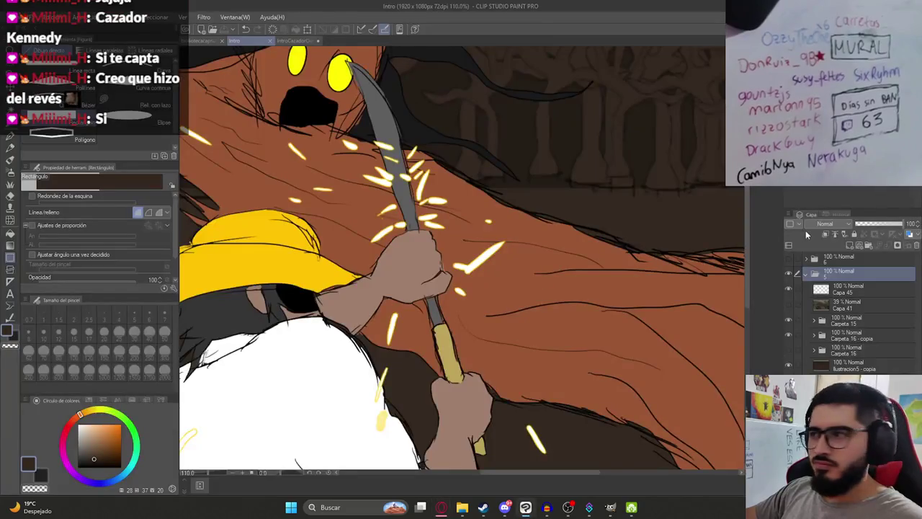
{"action": "left_click", "coordinate": [811, 321]}
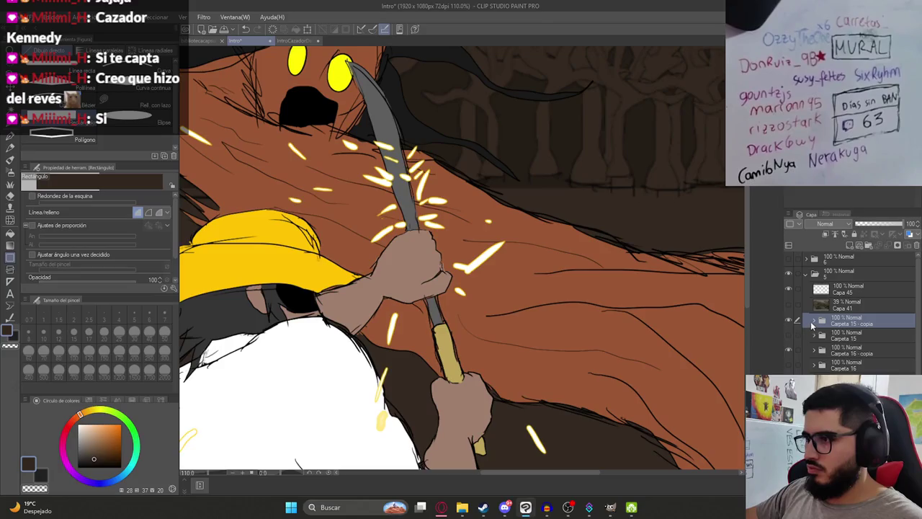
- Select Capa 39 - copia, set the pen to size 5, and hide the yellow sparks
{"action": "left_click", "coordinate": [813, 322]}
{"action": "left_click", "coordinate": [820, 335]}
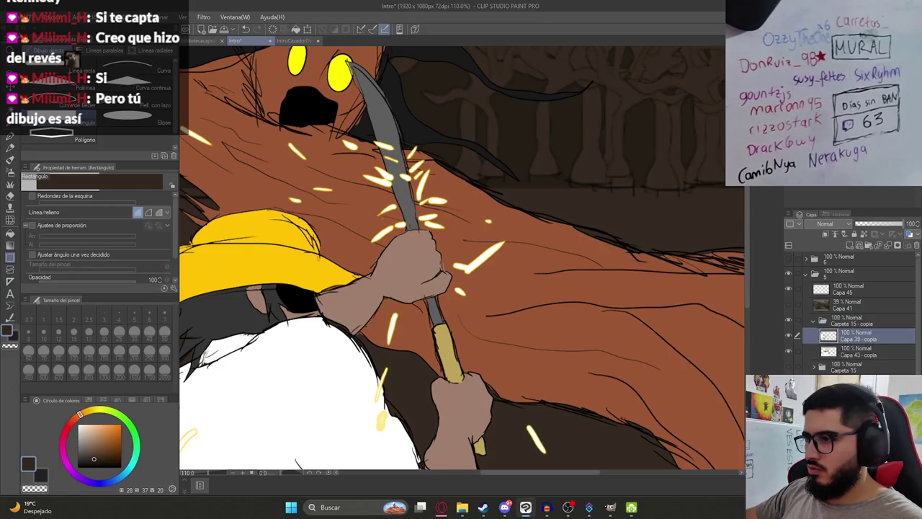
{"action": "key", "text": "p"}
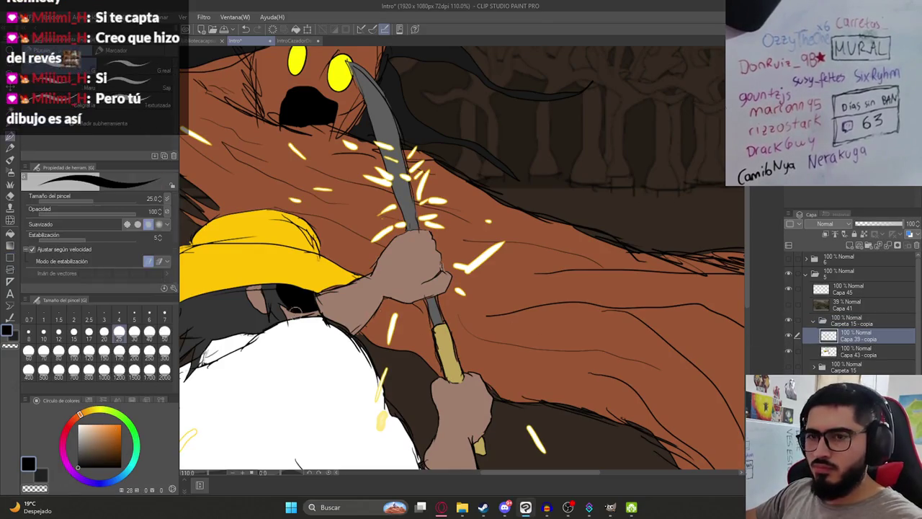
{"action": "left_click", "coordinate": [134, 319]}
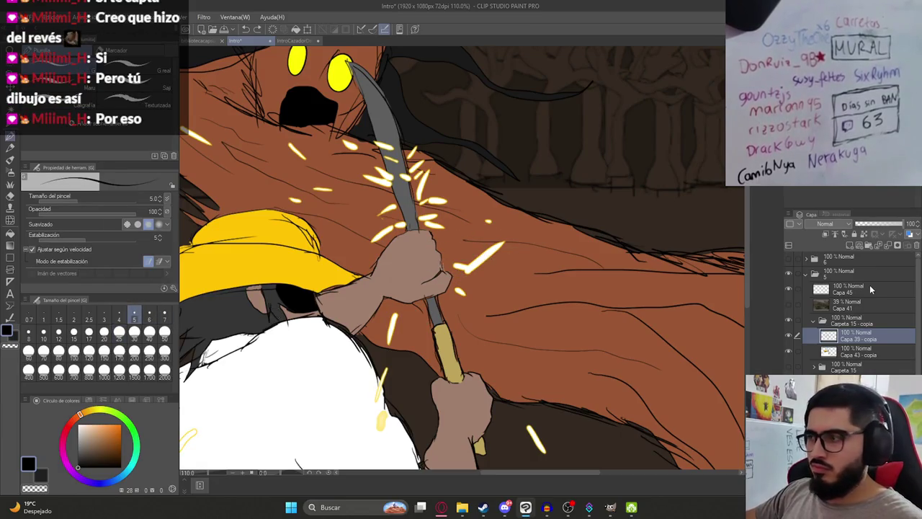
{"action": "left_click", "coordinate": [788, 289]}
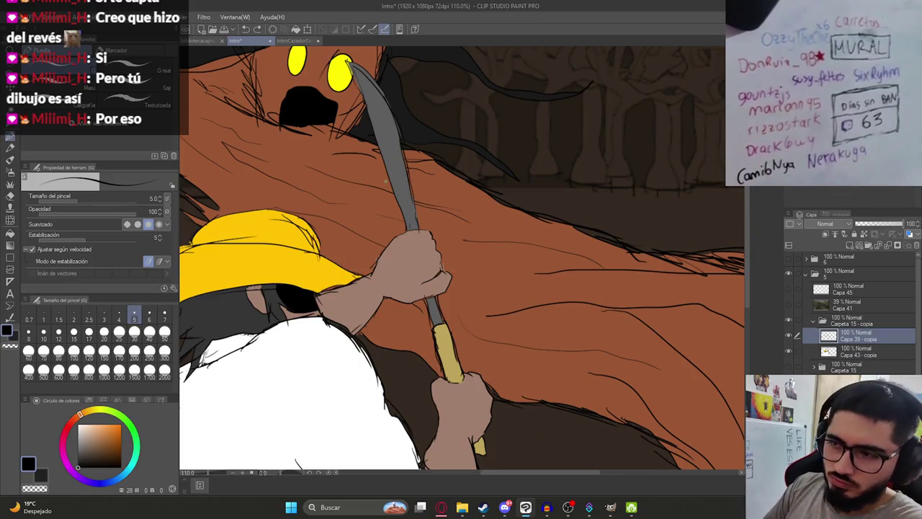
{"action": "key", "text": "e"}
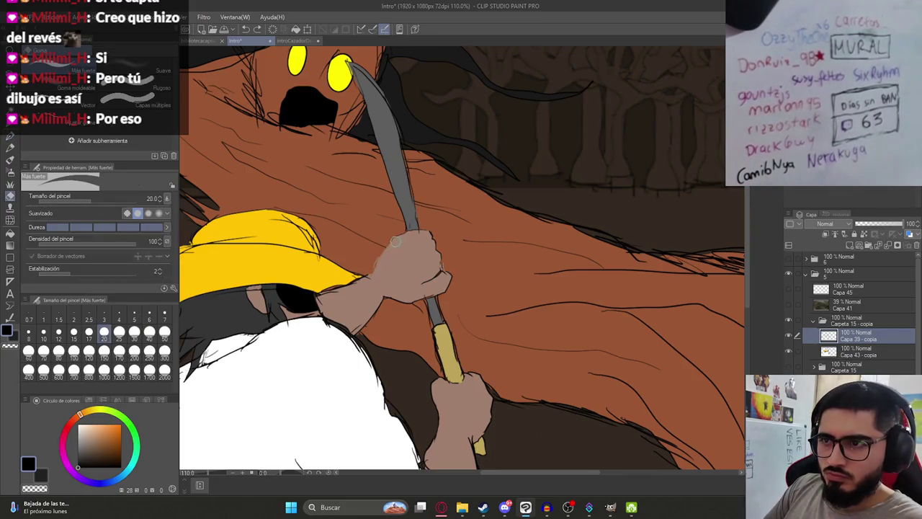
- Erase part of the fist line art and draw the first outstretched finger
{"action": "left_click_drag", "start_coordinate": [451, 271], "coordinate": [420, 288]}
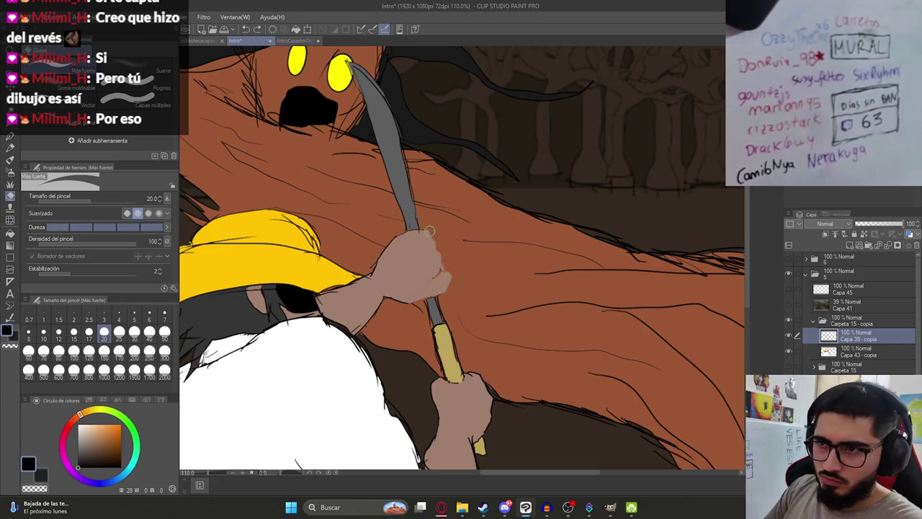
{"action": "key", "text": "p"}
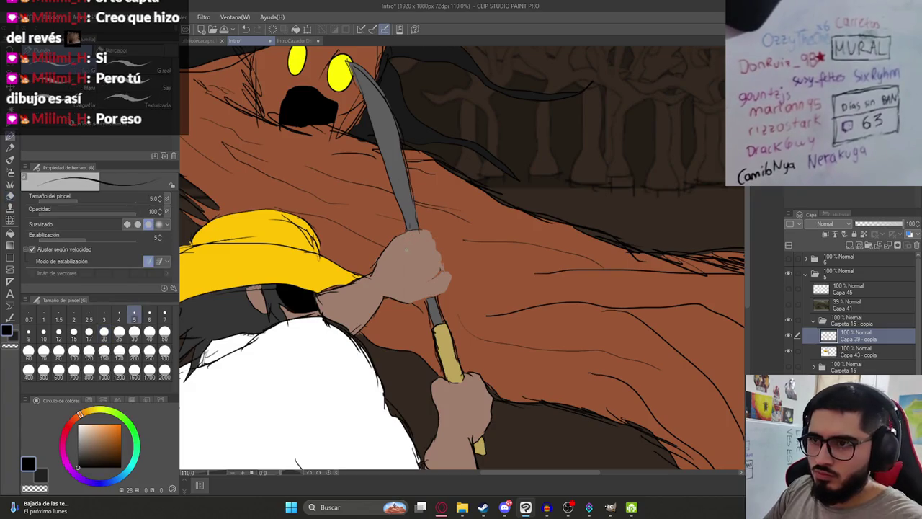
{"action": "scroll", "coordinate": [423, 267], "scroll_direction": "up", "scroll_amount": 2}
{"action": "scroll", "coordinate": [422, 279], "scroll_direction": "up", "scroll_amount": 2}
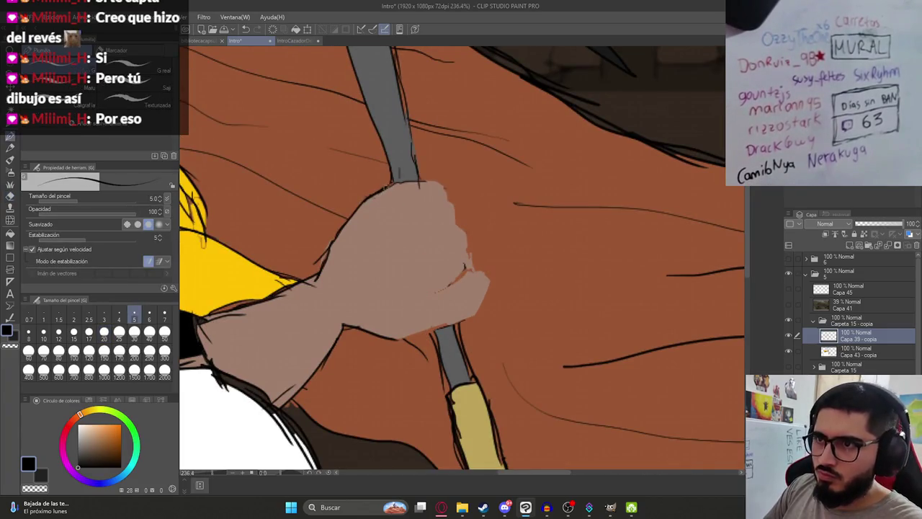
{"action": "left_click_drag", "start_coordinate": [416, 183], "coordinate": [414, 178]}
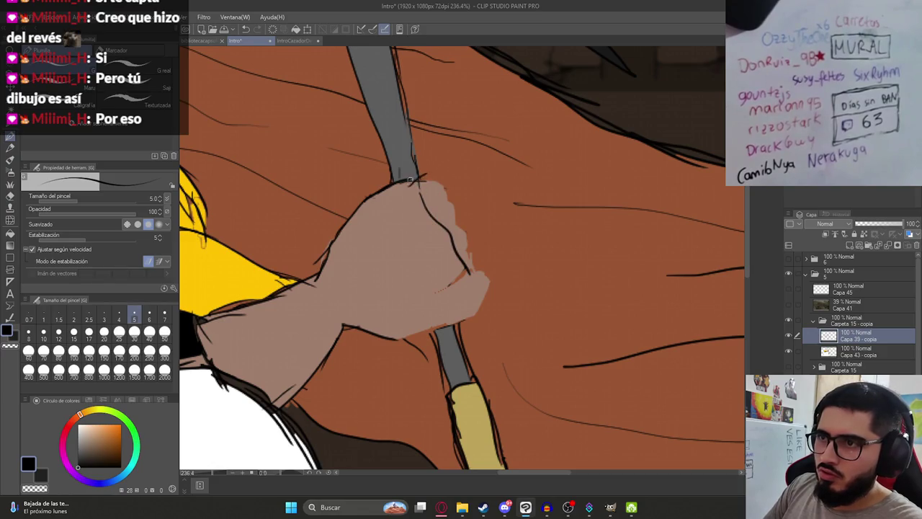
{"action": "key", "text": "ctrl+z"}
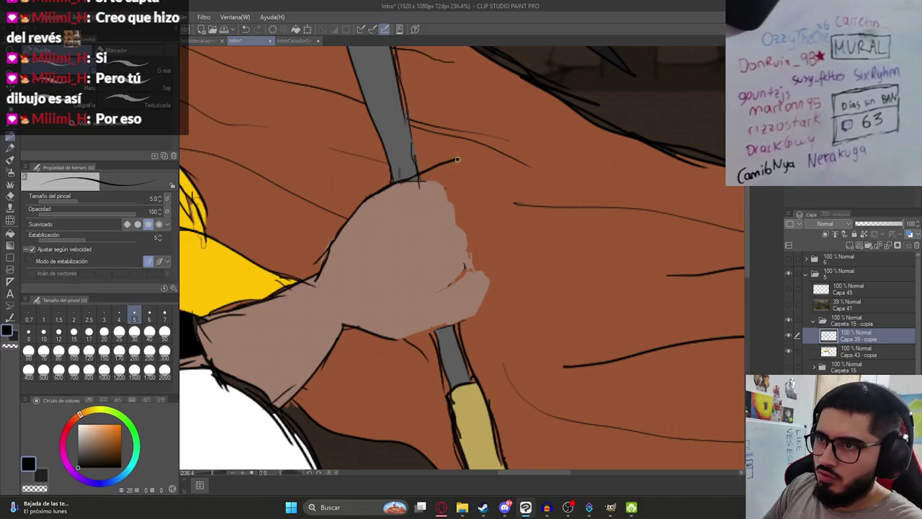
{"action": "left_click_drag", "start_coordinate": [498, 157], "coordinate": [484, 175]}
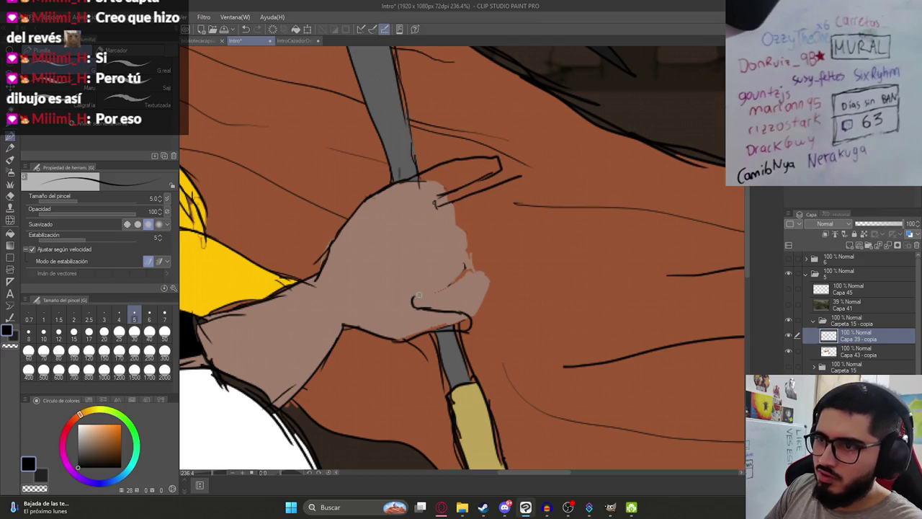
{"action": "left_click_drag", "start_coordinate": [423, 292], "coordinate": [417, 304]}
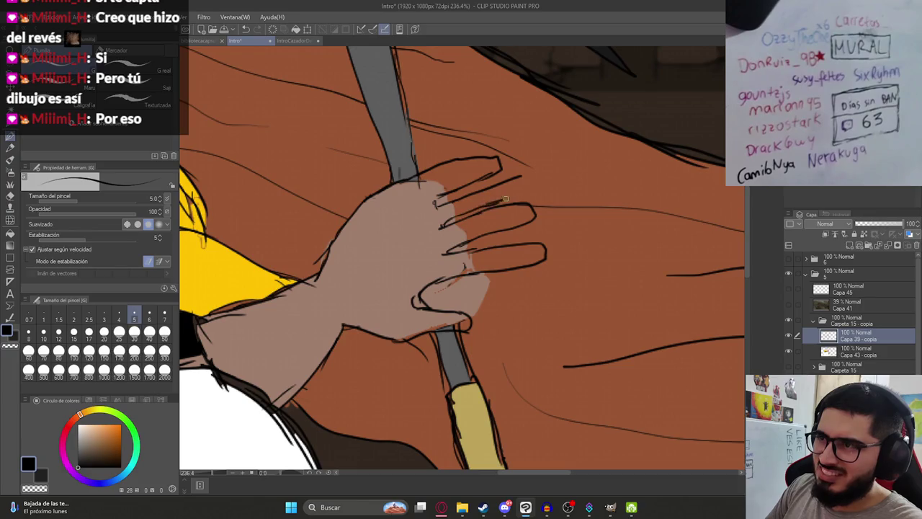
- Erase old fist lines and redraw the top edge of the open hand
{"action": "key", "text": "e"}
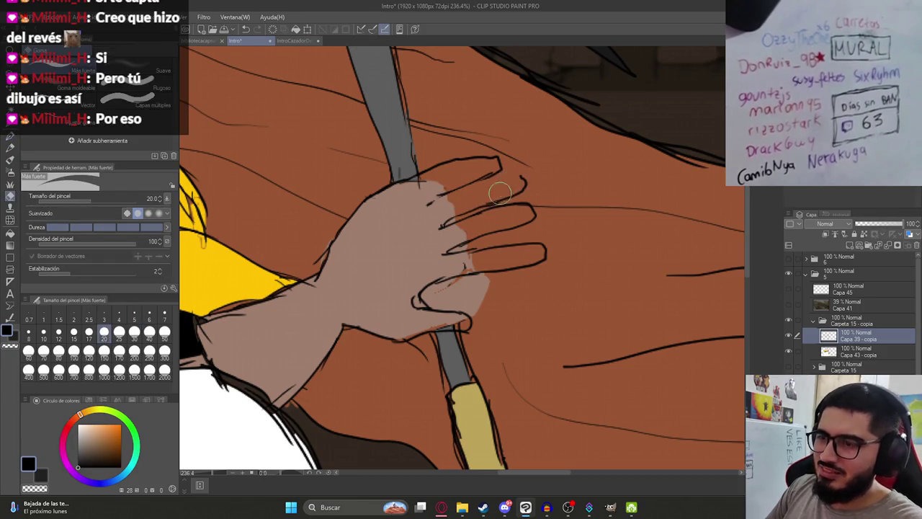
{"action": "key", "text": "p"}
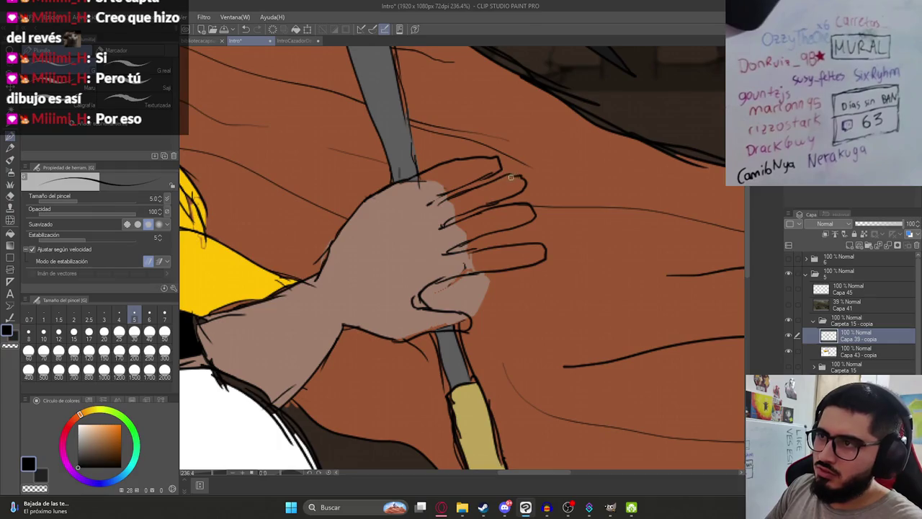
{"action": "key", "text": "e"}
{"action": "left_click_drag", "start_coordinate": [484, 157], "coordinate": [485, 175]}
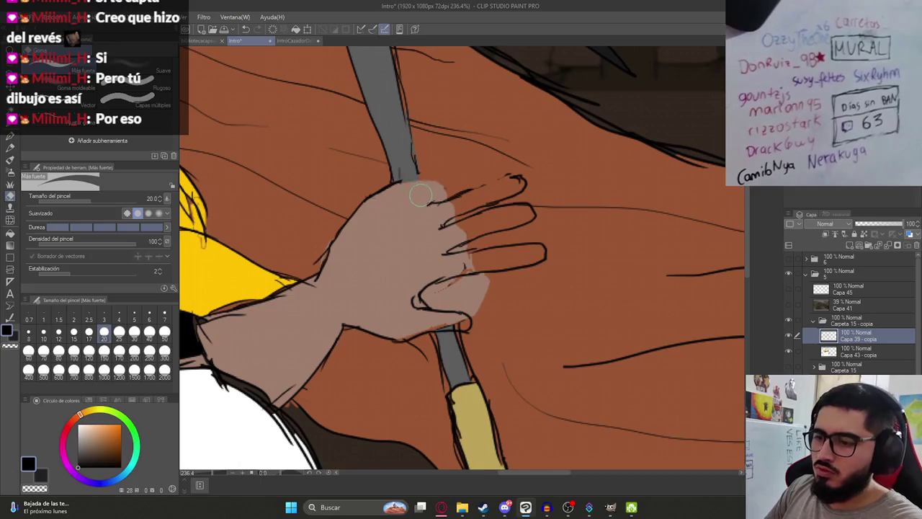
{"action": "key", "text": "p"}
{"action": "key", "text": "e"}
{"action": "mouse_move", "coordinate": [404, 184]}
{"action": "left_mouse_down"}
{"action": "mouse_move", "coordinate": [353, 216]}
{"action": "mouse_move", "coordinate": [404, 194]}
{"action": "left_mouse_up"}
{"action": "key", "text": "p"}
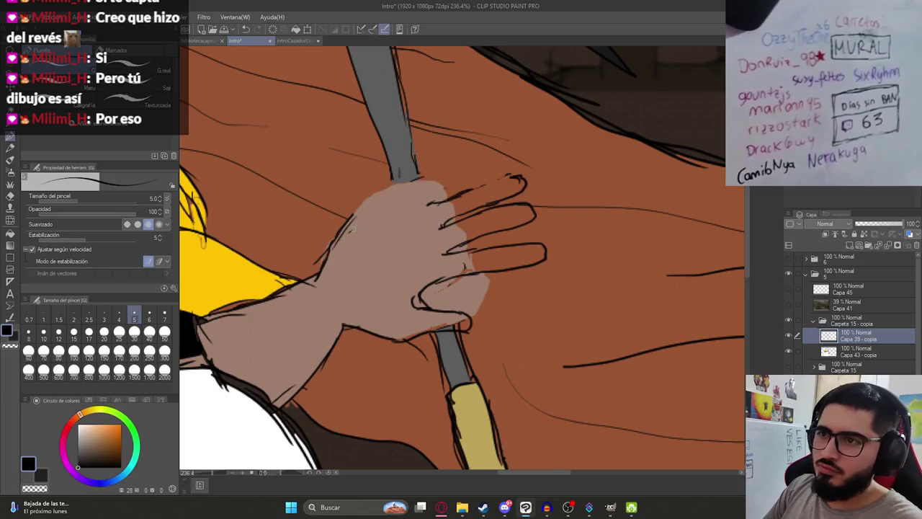
{"action": "left_click_drag", "start_coordinate": [372, 205], "coordinate": [418, 175]}
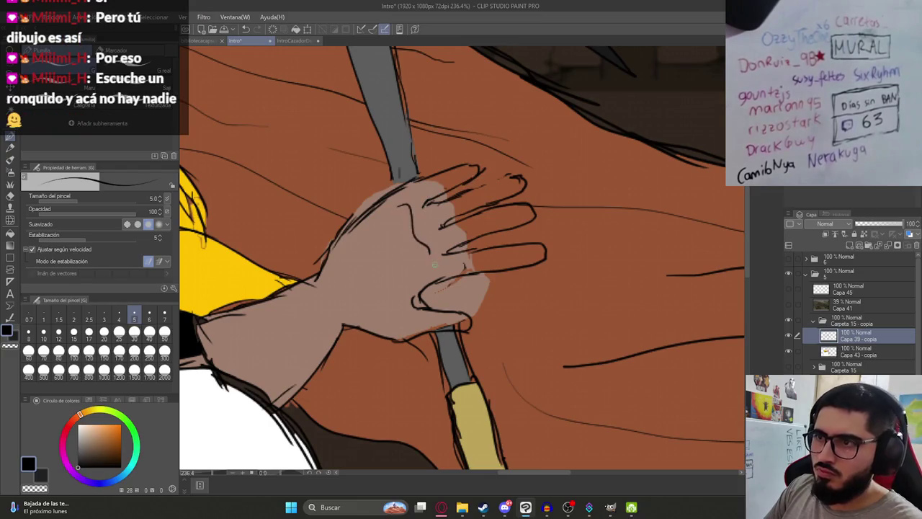
- Add a small stroke on the top finger and check the whole canvas
{"action": "key", "text": "ctrl+0"}
{"action": "scroll", "coordinate": [462, 216], "scroll_direction": "up", "scroll_amount": 5}
{"action": "left_click_drag", "start_coordinate": [513, 170], "coordinate": [483, 182]}
{"action": "key", "text": "ctrl+0"}
{"action": "scroll", "coordinate": [461, 274], "scroll_direction": "up", "scroll_amount": 5}
{"action": "key", "text": "alt+Tab"}
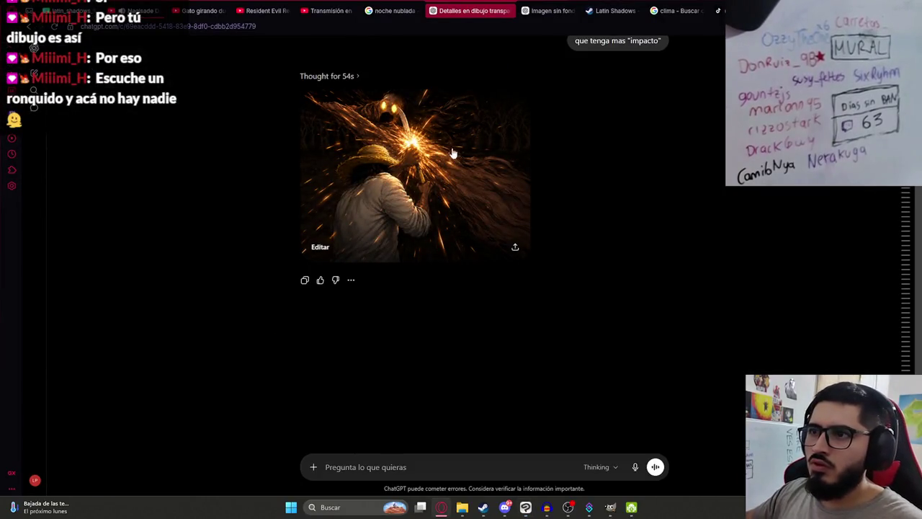
- Open ChatGPT's sparking 'impacto' image full size for reference
{"action": "left_click", "coordinate": [450, 147]}
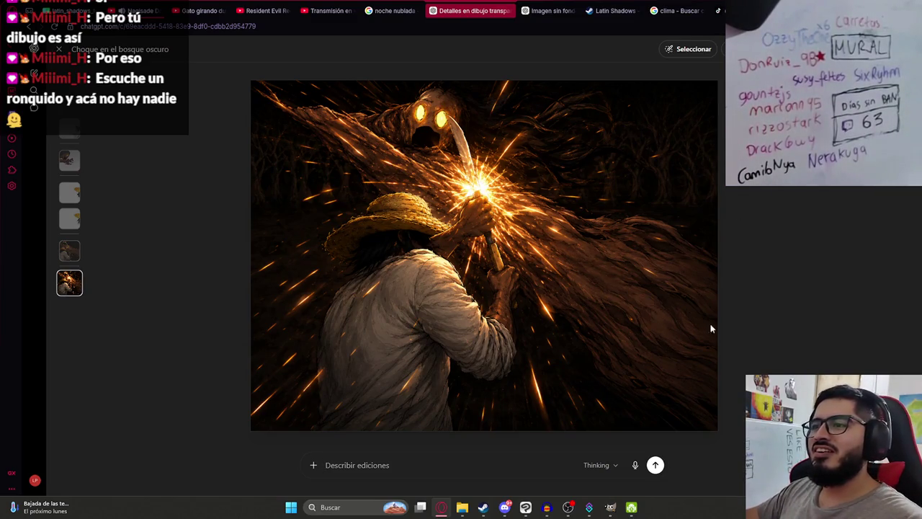
{"action": "key", "text": "alt+Tab"}
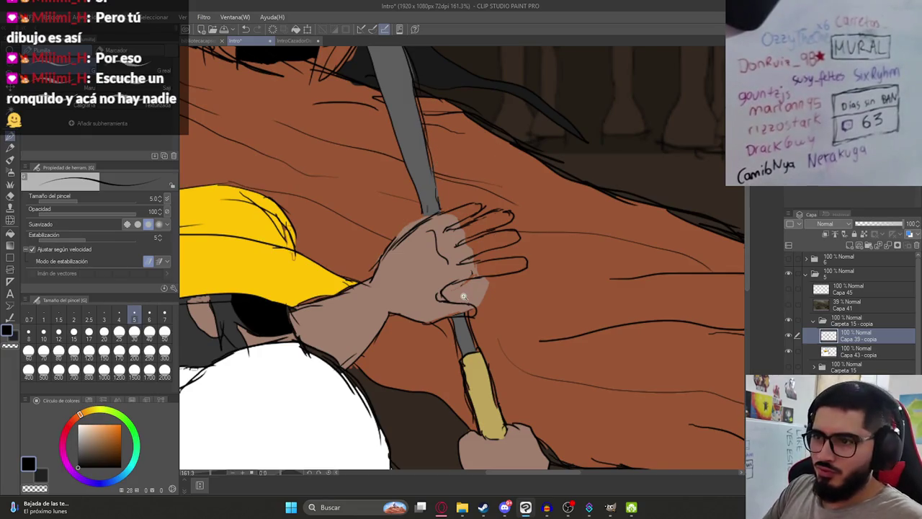
- Add a short line on the hand, then erase, redraw and thicken the arm outline
{"action": "scroll", "coordinate": [464, 297], "scroll_direction": "up", "scroll_amount": 3}
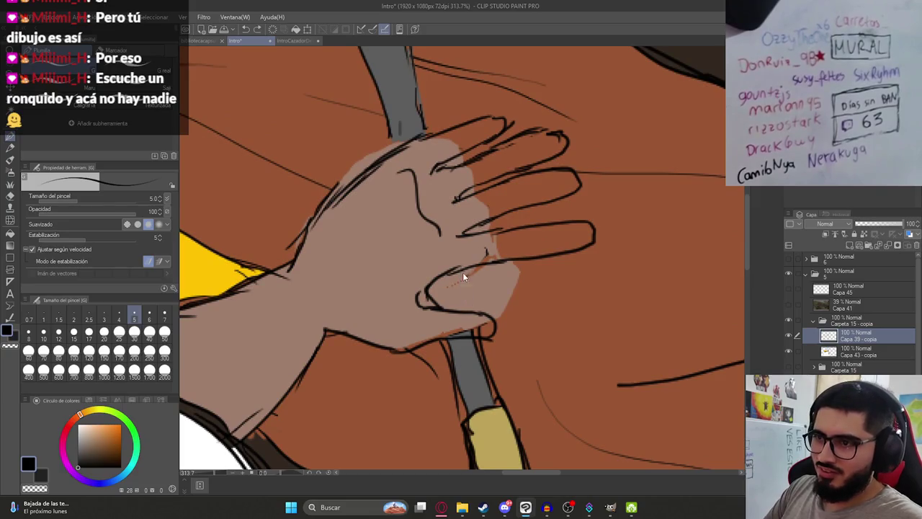
{"action": "left_click_drag", "start_coordinate": [462, 274], "coordinate": [469, 307]}
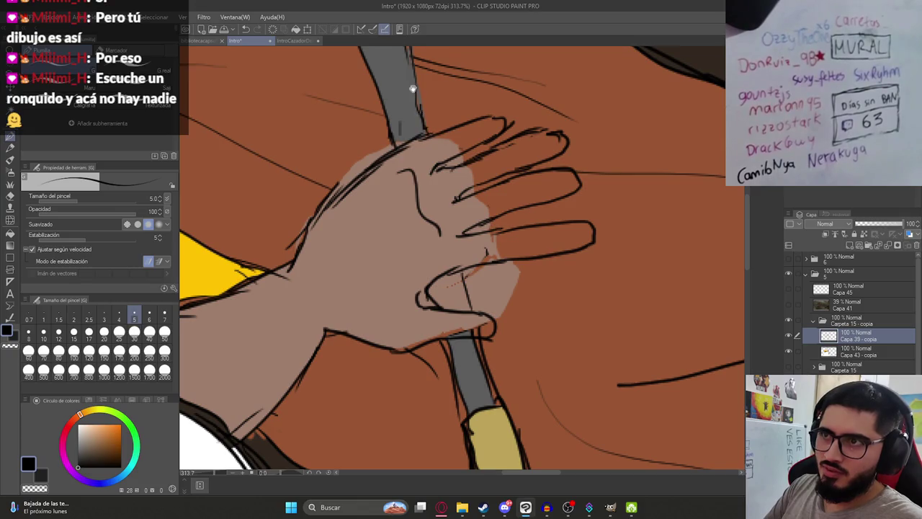
{"action": "left_click_drag", "start_coordinate": [412, 89], "coordinate": [429, 148]}
{"action": "key", "text": "e"}
{"action": "left_click_drag", "start_coordinate": [353, 241], "coordinate": [310, 301]}
{"action": "key", "text": "p"}
{"action": "left_click_drag", "start_coordinate": [346, 267], "coordinate": [329, 291]}
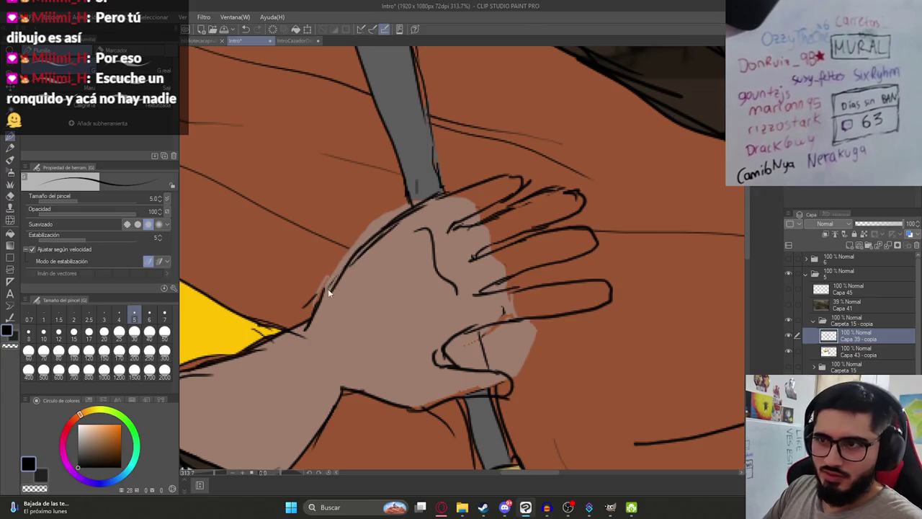
{"action": "left_click_drag", "start_coordinate": [373, 228], "coordinate": [335, 274]}
- Review the hand line art, alternating eraser and pen, then select layer Capa 43 - copia
{"action": "scroll", "coordinate": [396, 216], "scroll_direction": "down", "scroll_amount": 5}
{"action": "scroll", "coordinate": [411, 210], "scroll_direction": "up", "scroll_amount": 3}
{"action": "scroll", "coordinate": [480, 192], "scroll_direction": "up", "scroll_amount": 2}
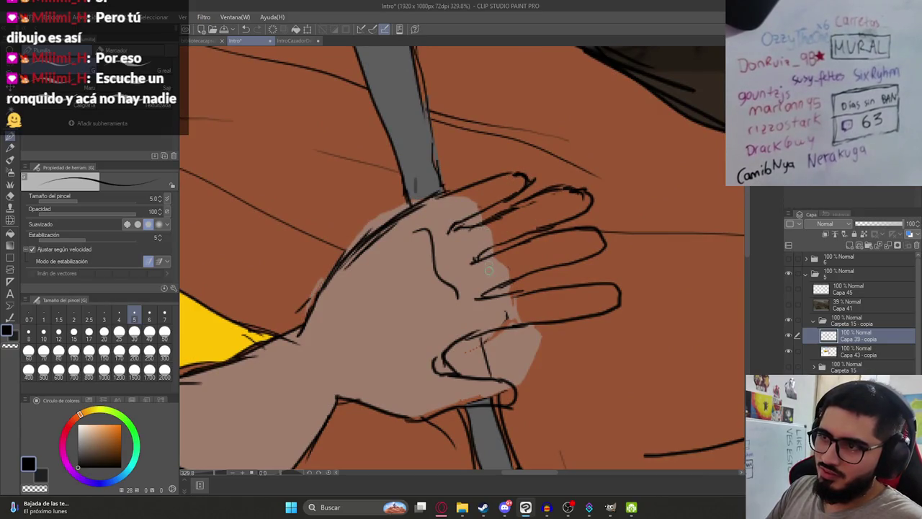
{"action": "scroll", "coordinate": [489, 268], "scroll_direction": "down", "scroll_amount": 4}
{"action": "scroll", "coordinate": [502, 358], "scroll_direction": "up", "scroll_amount": 5}
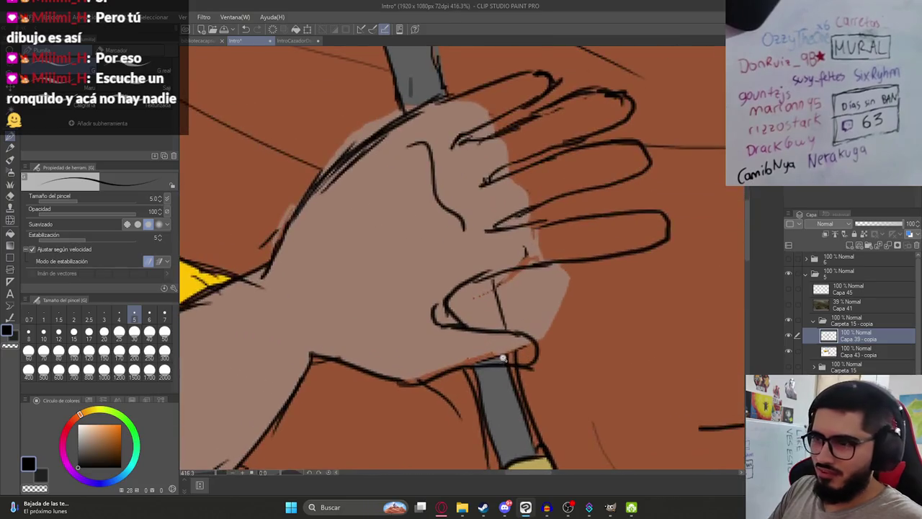
{"action": "key", "text": "e"}
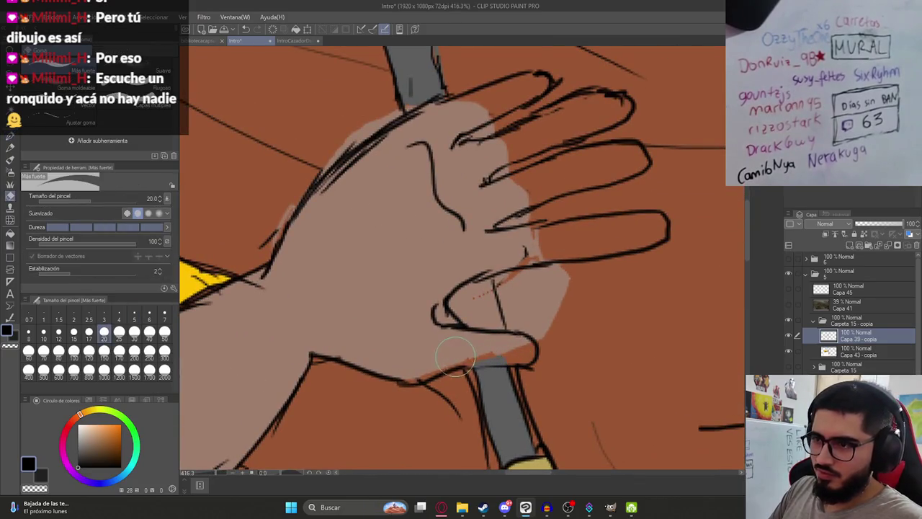
{"action": "key", "text": "p"}
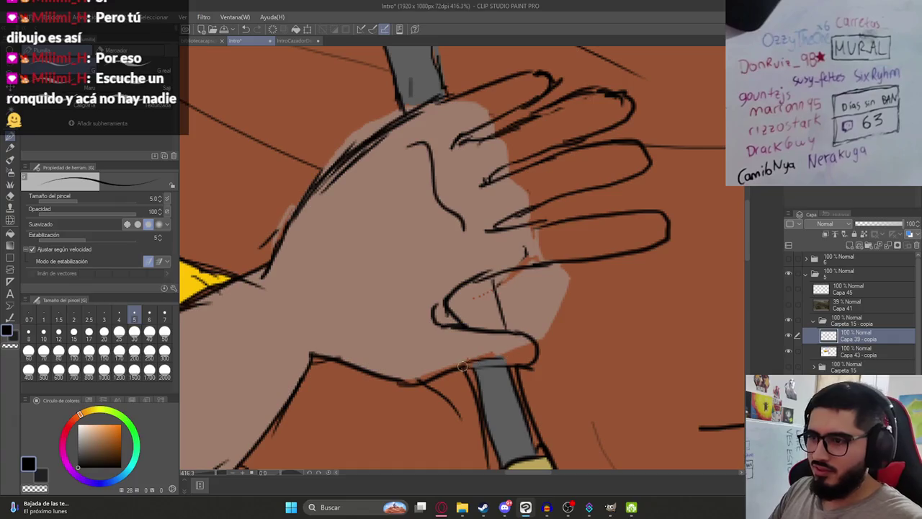
{"action": "key", "text": "e"}
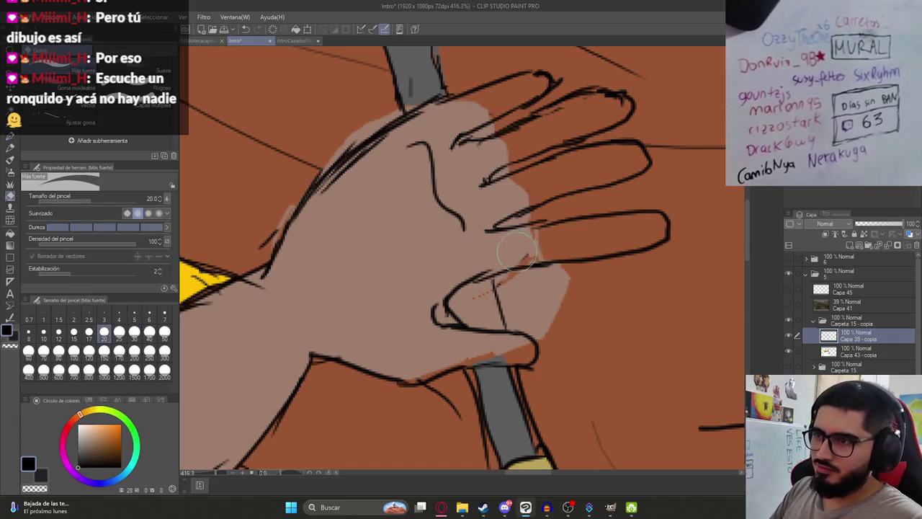
{"action": "key", "text": "p"}
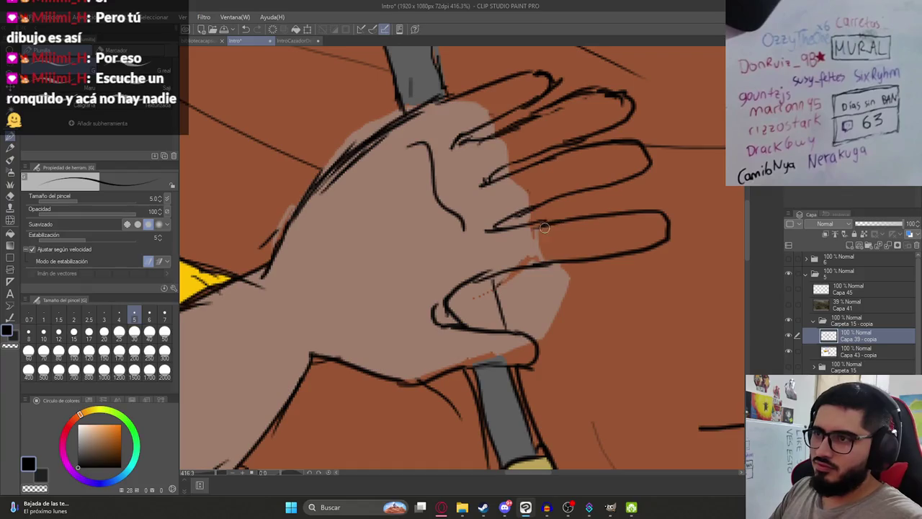
{"action": "scroll", "coordinate": [530, 247], "scroll_direction": "down", "scroll_amount": 3}
{"action": "scroll", "coordinate": [529, 247], "scroll_direction": "up", "scroll_amount": 1}
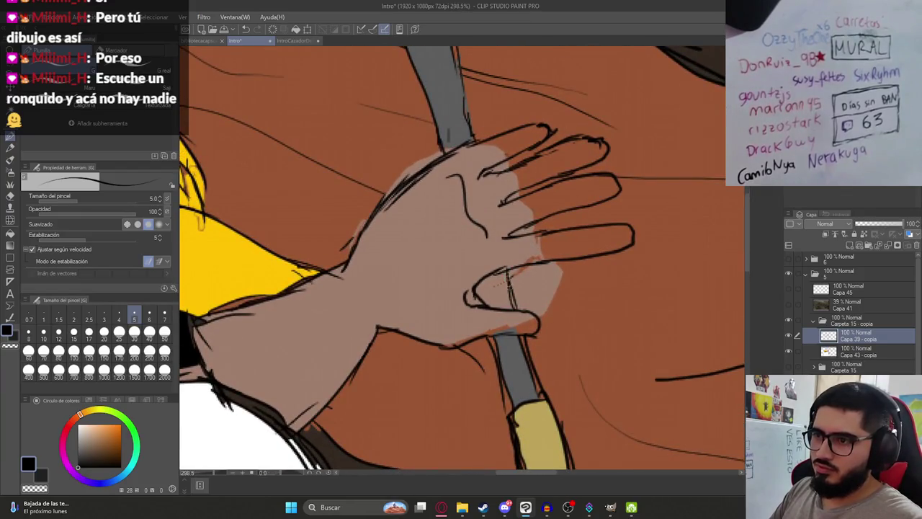
{"action": "left_click", "coordinate": [862, 351]}
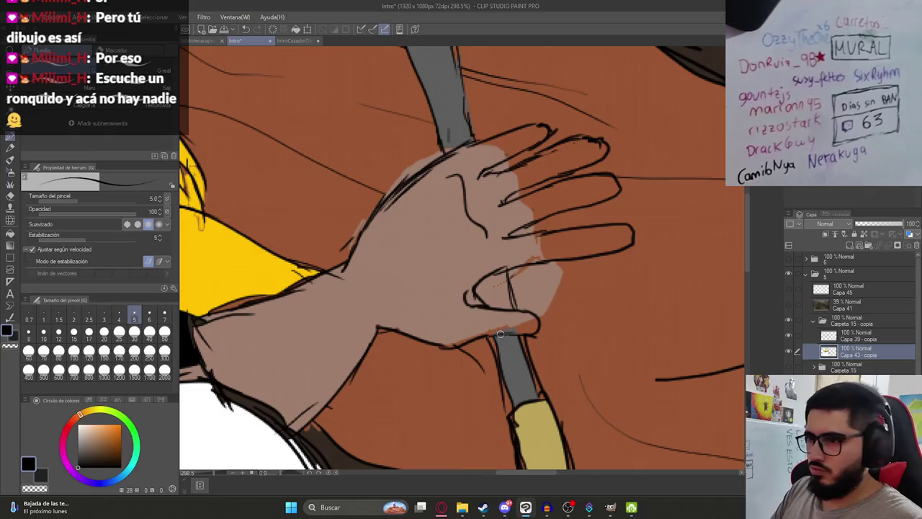
- Touch up the hand and erase skin fill spilling past the fingers, resampling the skin tone
{"action": "left_click", "coordinate": [510, 354], "text": "alt"}
{"action": "mouse_move", "coordinate": [499, 273]}
{"action": "left_mouse_down"}
{"action": "mouse_move", "coordinate": [509, 297]}
{"action": "mouse_move", "coordinate": [501, 304]}
{"action": "left_mouse_up"}
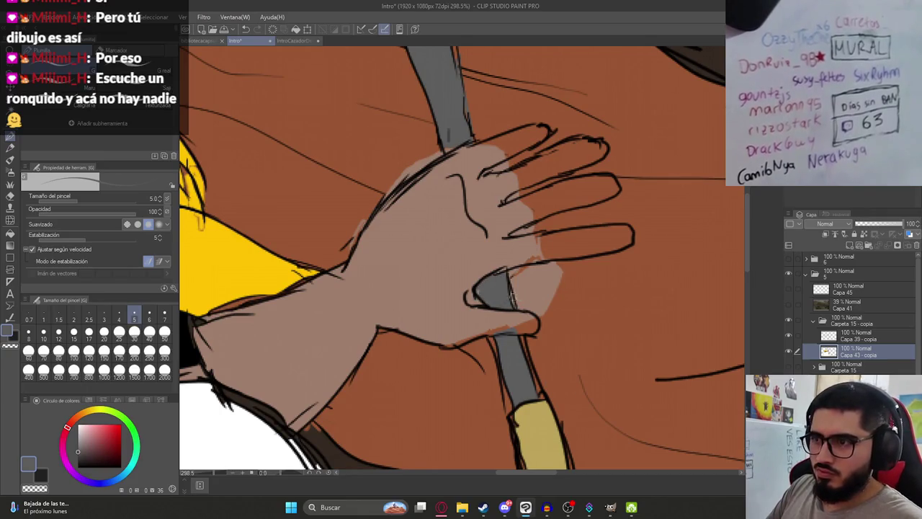
{"action": "key", "text": "e"}
{"action": "mouse_move", "coordinate": [530, 284]}
{"action": "left_mouse_down"}
{"action": "mouse_move", "coordinate": [556, 268]}
{"action": "mouse_move", "coordinate": [530, 296]}
{"action": "left_mouse_up"}
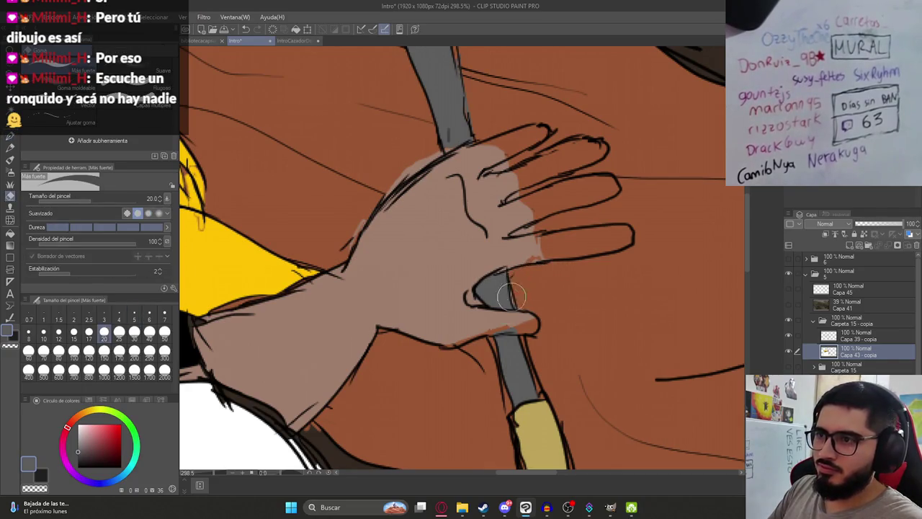
{"action": "left_click", "coordinate": [472, 319], "text": "alt"}
{"action": "key", "text": "p"}
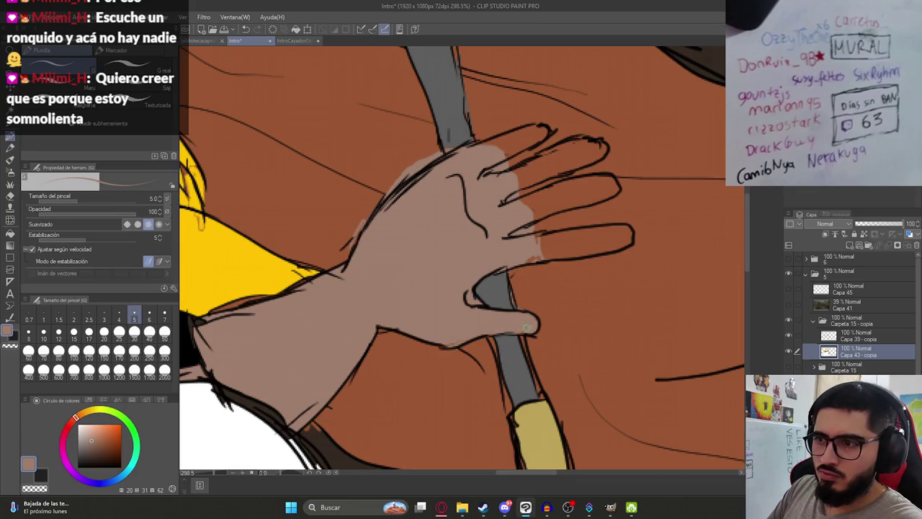
- Fill the four finger gaps with skin tone, erase the stray pinky-knuckle mark, and save
{"action": "key", "text": "g"}
{"action": "left_click", "coordinate": [570, 242]}
{"action": "left_click", "coordinate": [560, 196]}
{"action": "left_click", "coordinate": [548, 164]}
{"action": "left_click", "coordinate": [515, 152]}
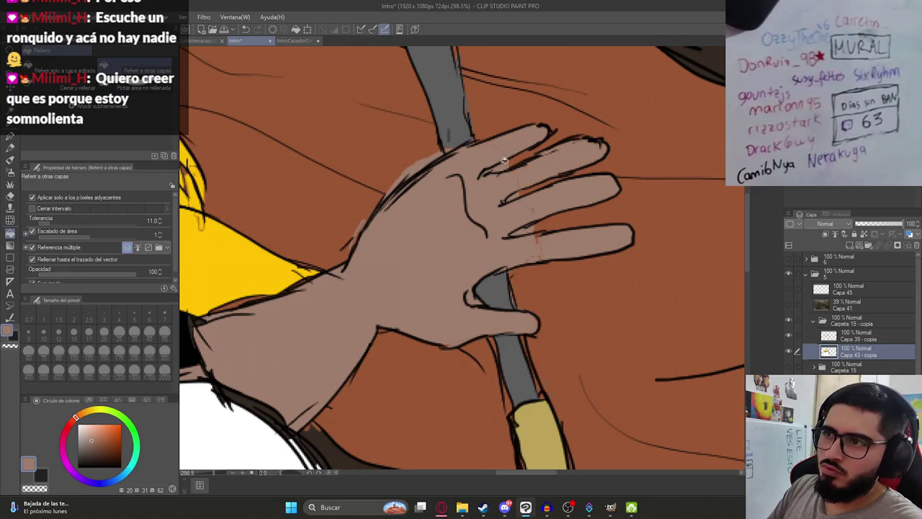
{"action": "key", "text": "e"}
{"action": "left_click_drag", "start_coordinate": [517, 233], "coordinate": [548, 230]}
{"action": "key", "text": "p"}
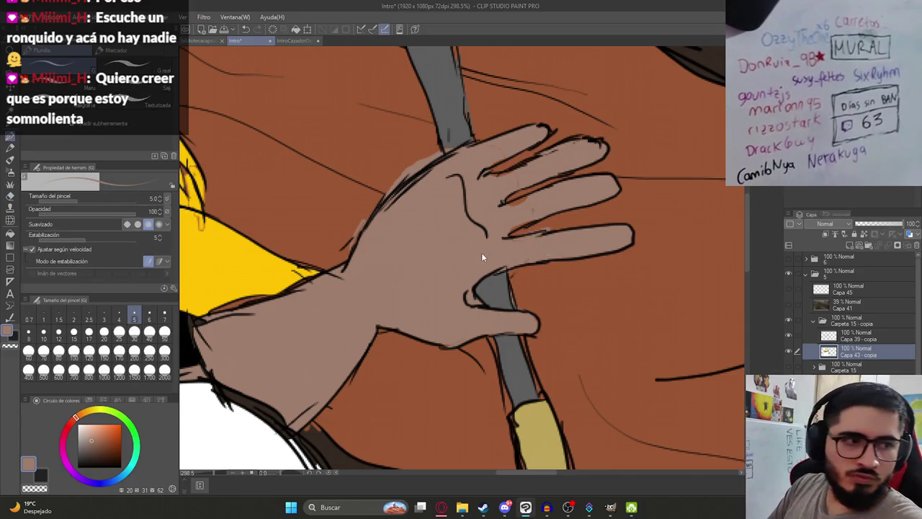
{"action": "key", "text": "ctrl+s"}
- Add a touch-up stroke, trim a bit of the hand outline, and set the colour to transparent
{"action": "scroll", "coordinate": [509, 247], "scroll_direction": "up", "scroll_amount": 2}
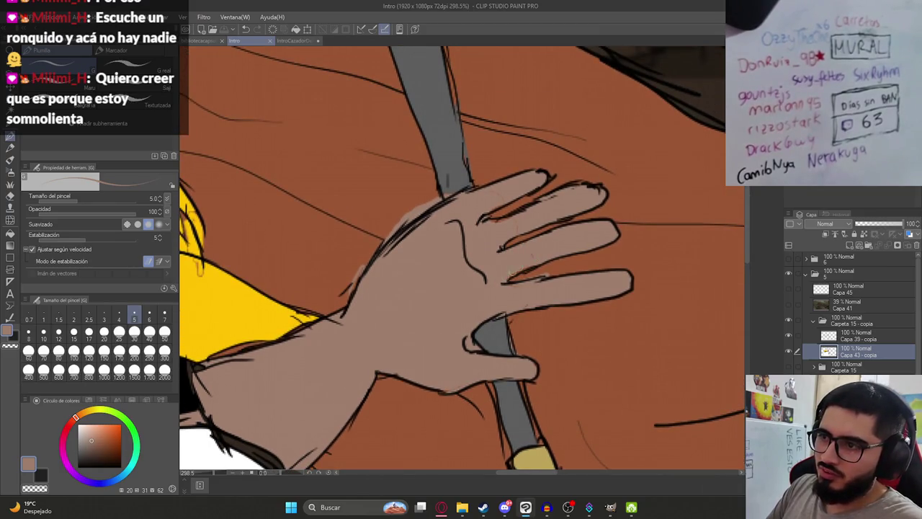
{"action": "left_click_drag", "start_coordinate": [537, 257], "coordinate": [503, 227]}
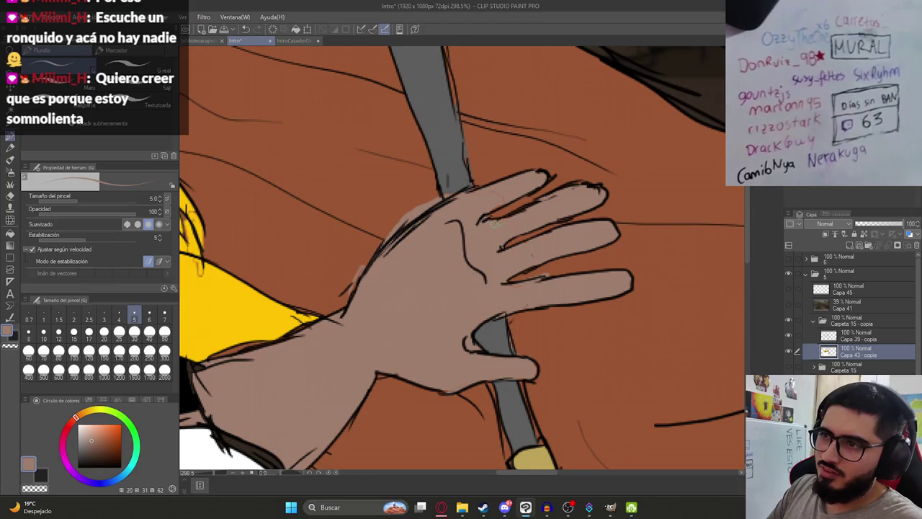
{"action": "key", "text": "e"}
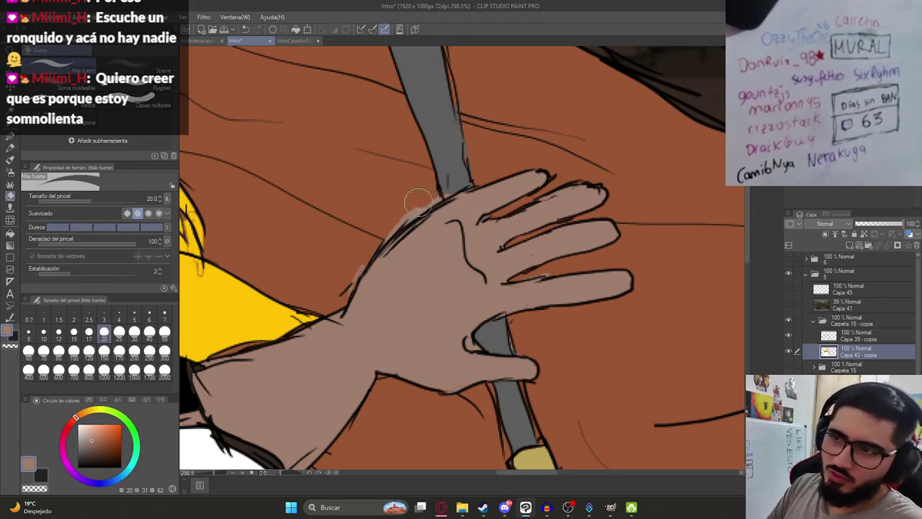
{"action": "left_click_drag", "start_coordinate": [353, 287], "coordinate": [344, 283]}
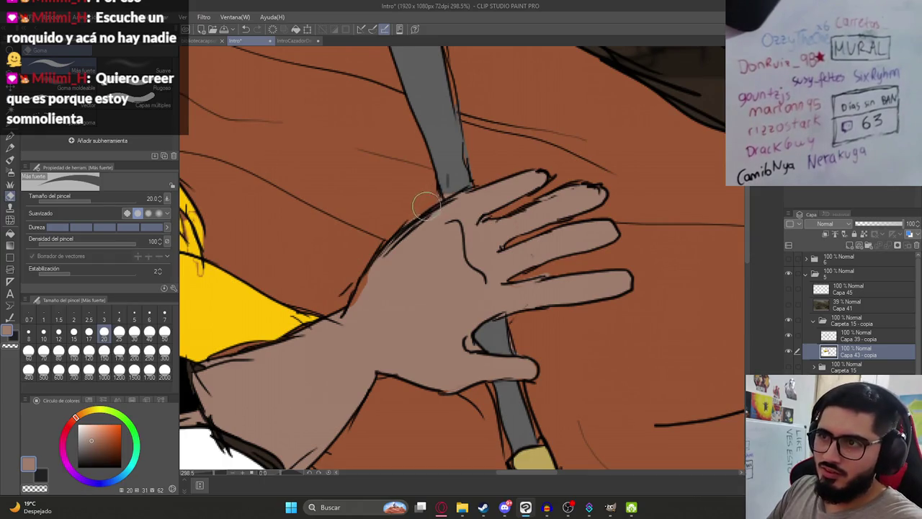
{"action": "key", "text": "p"}
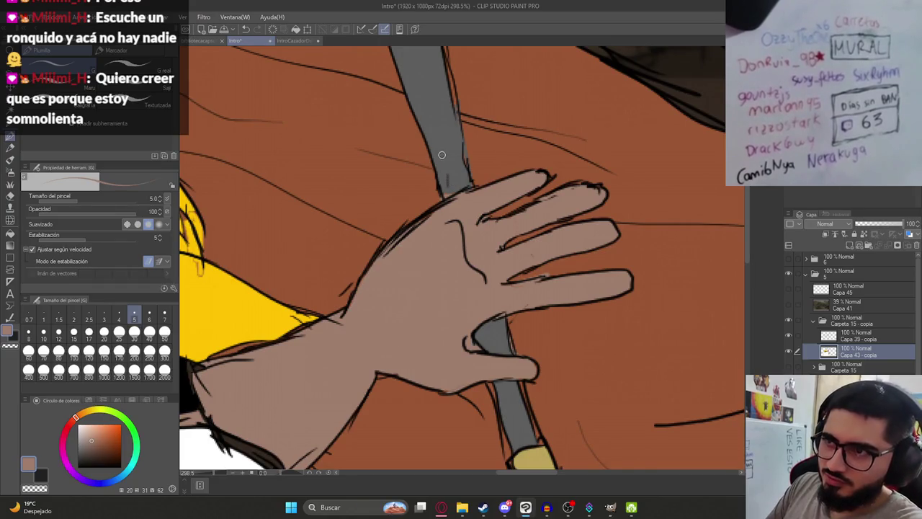
{"action": "key", "text": "c"}
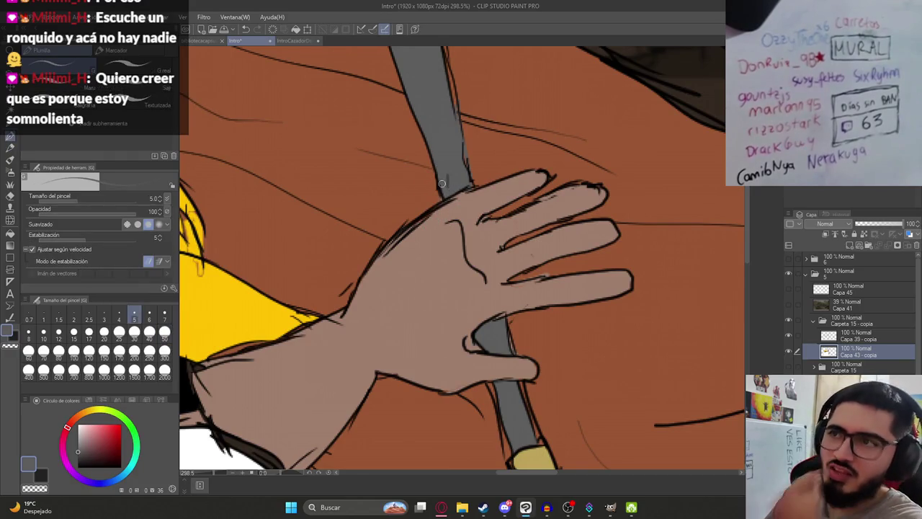
- Save the illustration and start a PNG export over Ilustracion10.png, then cancel it
{"action": "scroll", "coordinate": [442, 196], "scroll_direction": "down", "scroll_amount": 5}
{"action": "scroll", "coordinate": [461, 261], "scroll_direction": "down", "scroll_amount": 4}
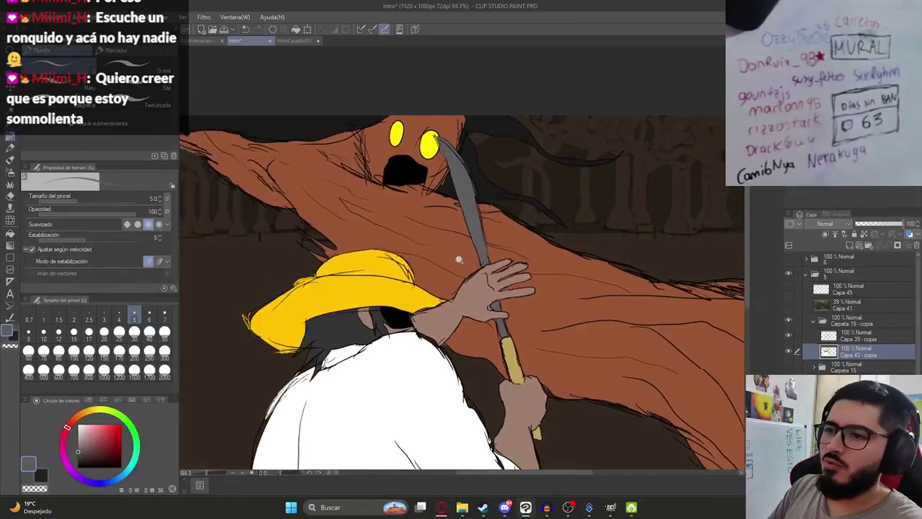
{"action": "scroll", "coordinate": [446, 237], "scroll_direction": "down", "scroll_amount": 1}
{"action": "scroll", "coordinate": [432, 216], "scroll_direction": "down", "scroll_amount": 3}
{"action": "scroll", "coordinate": [443, 222], "scroll_direction": "up", "scroll_amount": 4}
{"action": "scroll", "coordinate": [451, 232], "scroll_direction": "up", "scroll_amount": 1}
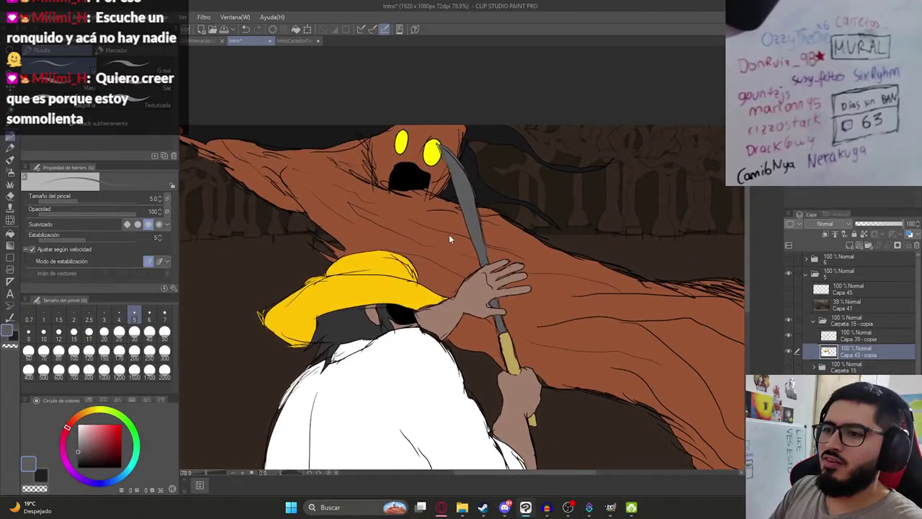
{"action": "key", "text": "ctrl+s"}
{"action": "scroll", "coordinate": [446, 236], "scroll_direction": "down", "scroll_amount": 3}
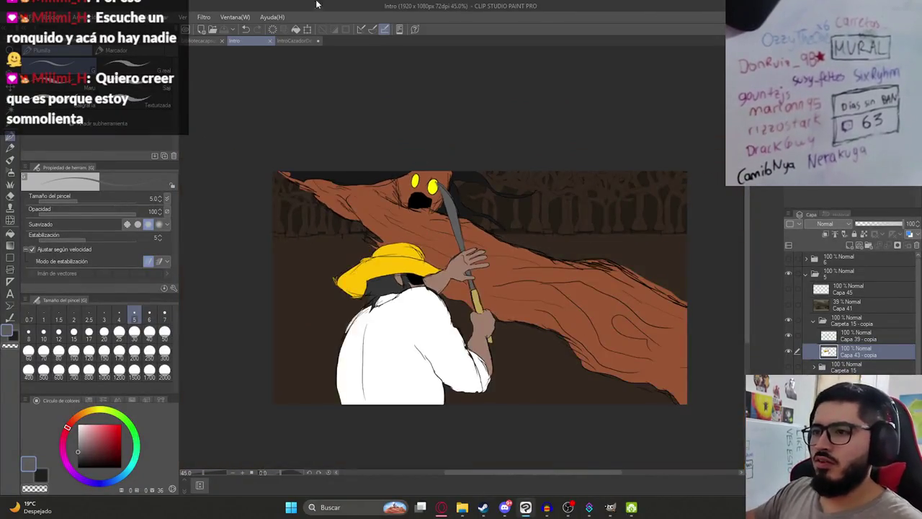
{"action": "left_click", "coordinate": [14, 16]}
{"action": "left_click", "coordinate": [207, 167]}
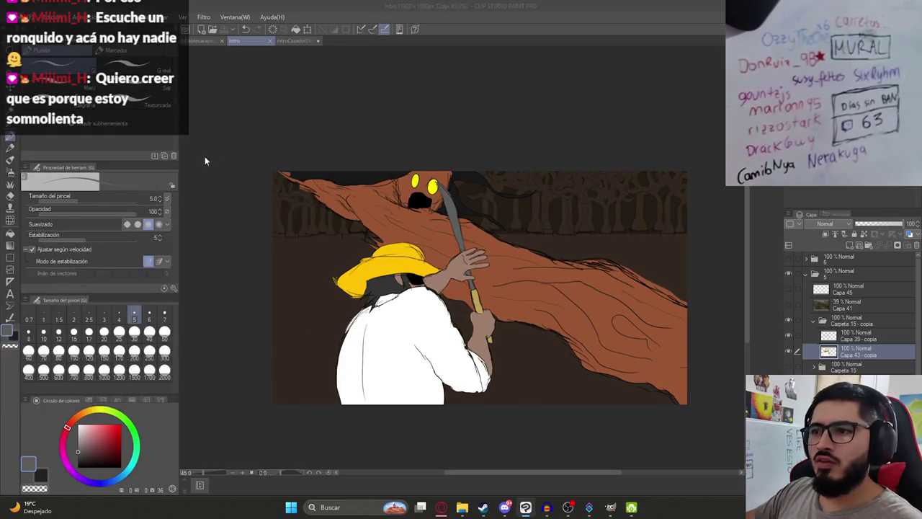
{"action": "double_click", "coordinate": [434, 302]}
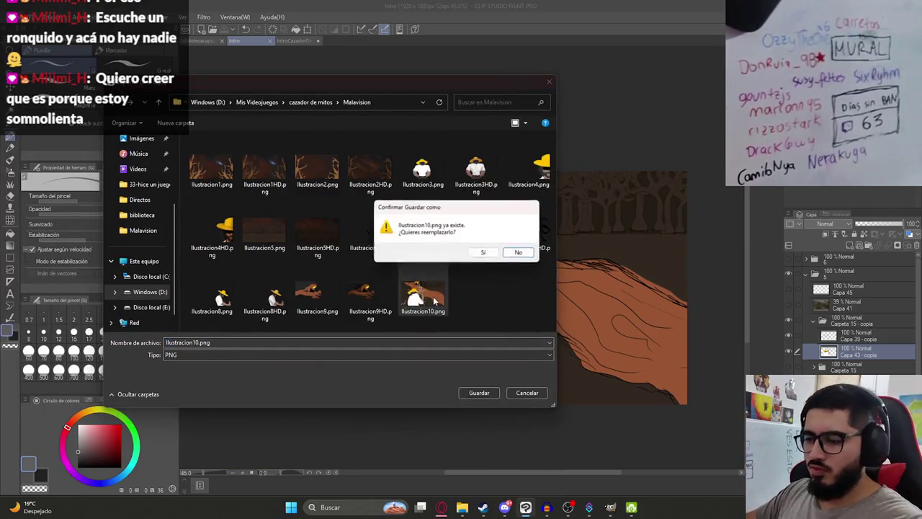
{"action": "left_click", "coordinate": [522, 252]}
{"action": "left_click", "coordinate": [533, 392]}
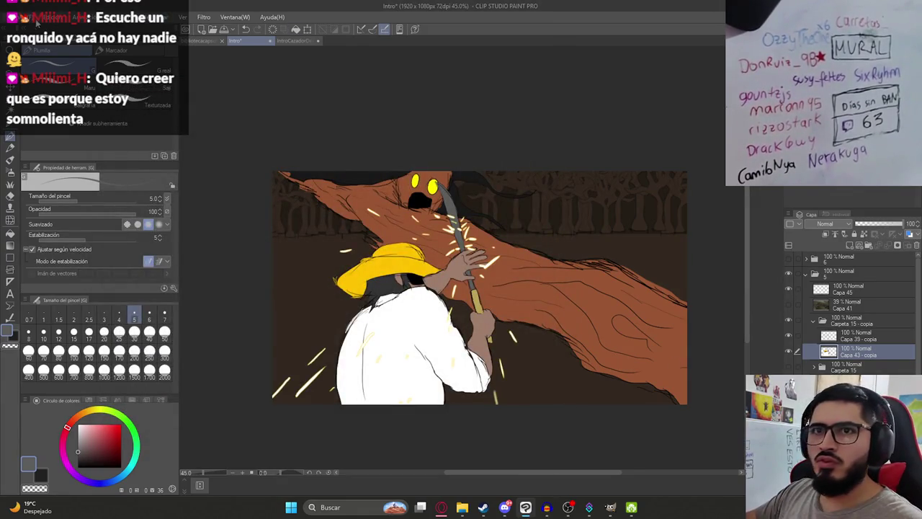
- Export the image as PNG, replacing Ilustracion10.png, and view it in the Malavision folder
{"action": "left_click", "coordinate": [37, 22]}
{"action": "left_click", "coordinate": [247, 179]}
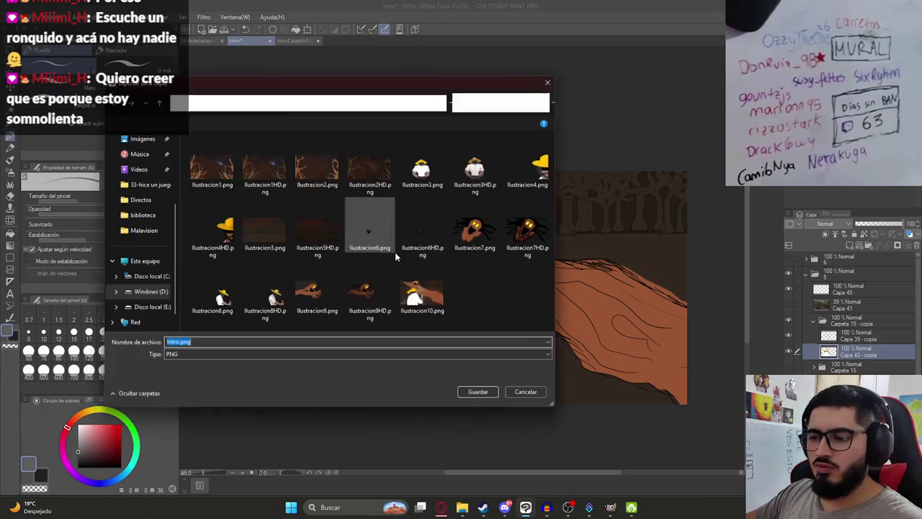
{"action": "double_click", "coordinate": [421, 294]}
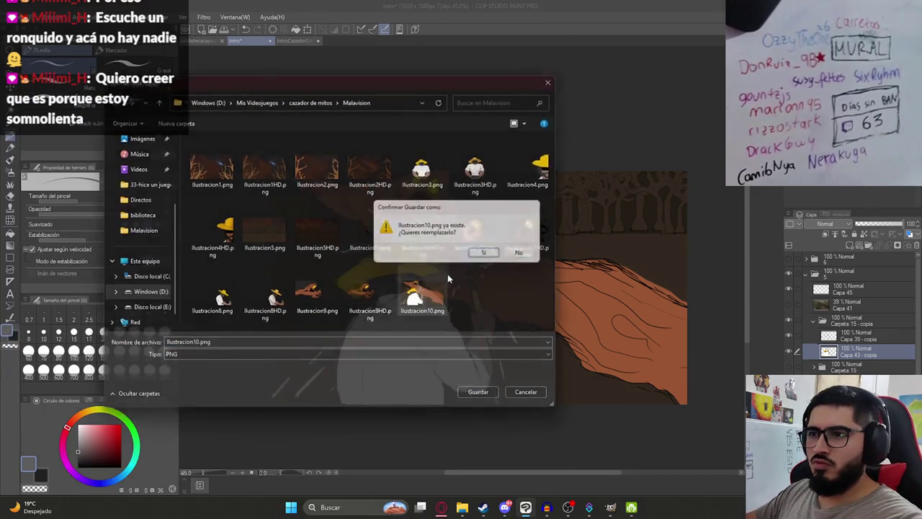
{"action": "key", "text": "Return"}
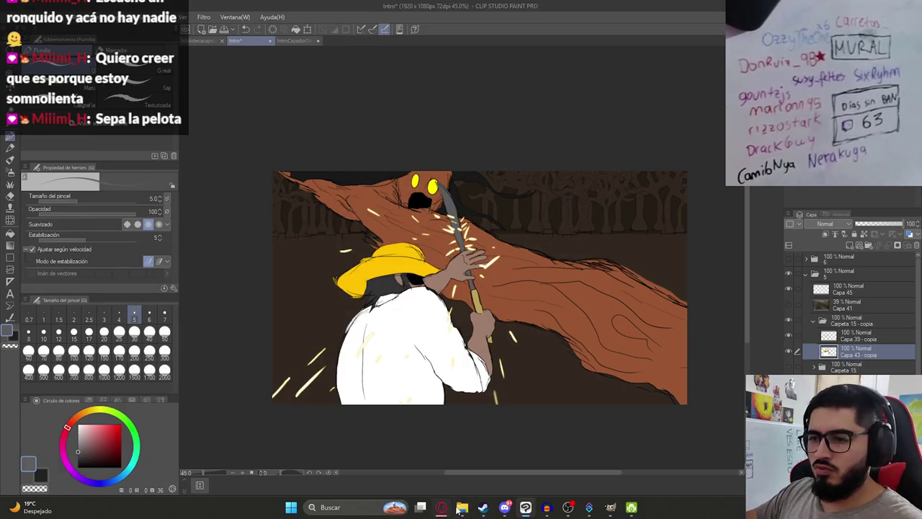
{"action": "left_click", "coordinate": [456, 510]}
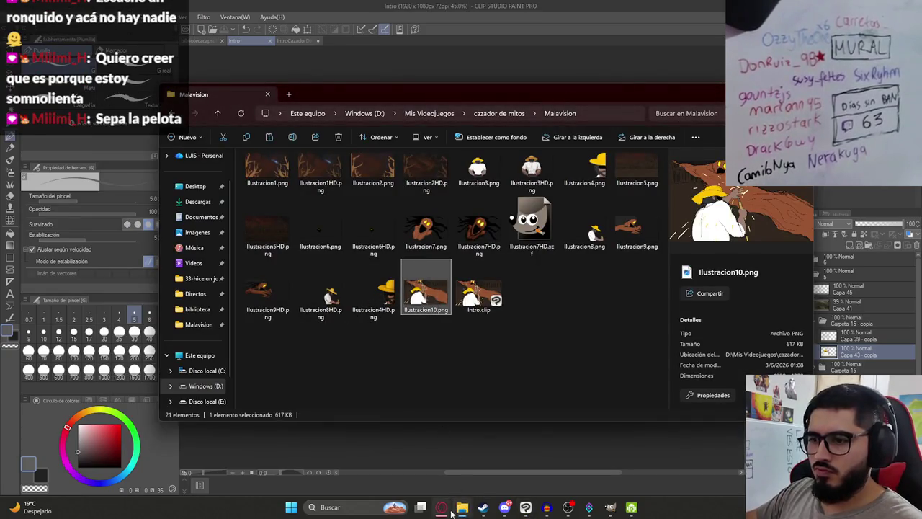
- Attach the exported image to the ChatGPT message
{"action": "left_click", "coordinate": [442, 508]}
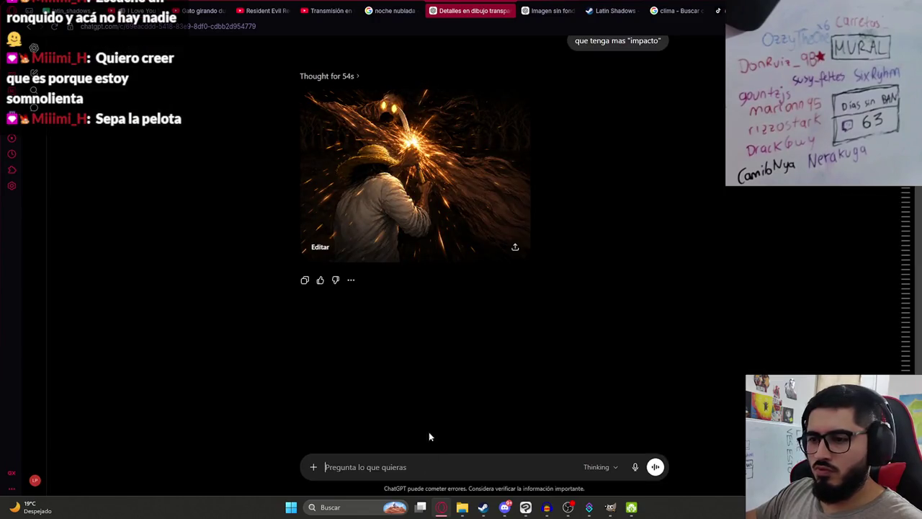
{"action": "key", "text": "ctrl+v"}
{"action": "scroll", "coordinate": [485, 296], "scroll_direction": "up", "scroll_amount": 5}
{"action": "scroll", "coordinate": [485, 297], "scroll_direction": "up", "scroll_amount": 3}
{"action": "scroll", "coordinate": [581, 310], "scroll_direction": "up", "scroll_amount": 1}
- Reuse the earlier prompt with ' con impacto' appended and send it with the image
{"action": "triple_click", "coordinate": [428, 298]}
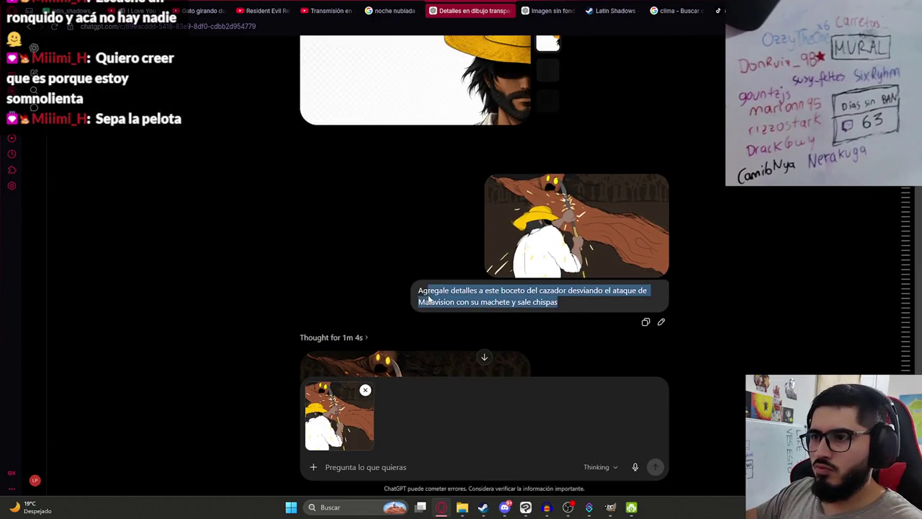
{"action": "key", "text": "ctrl+c"}
{"action": "left_click", "coordinate": [383, 468]}
{"action": "key", "text": "ctrl+v"}
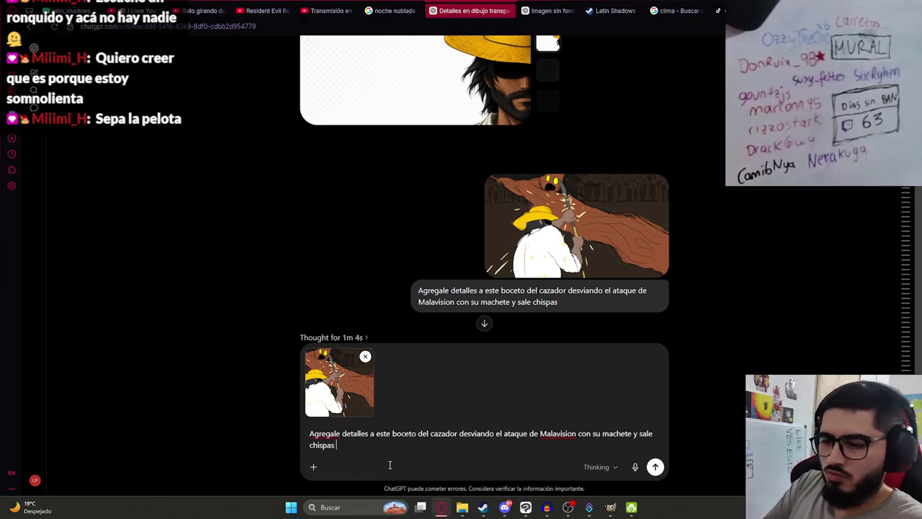
{"action": "type", "text": "con impacto"}
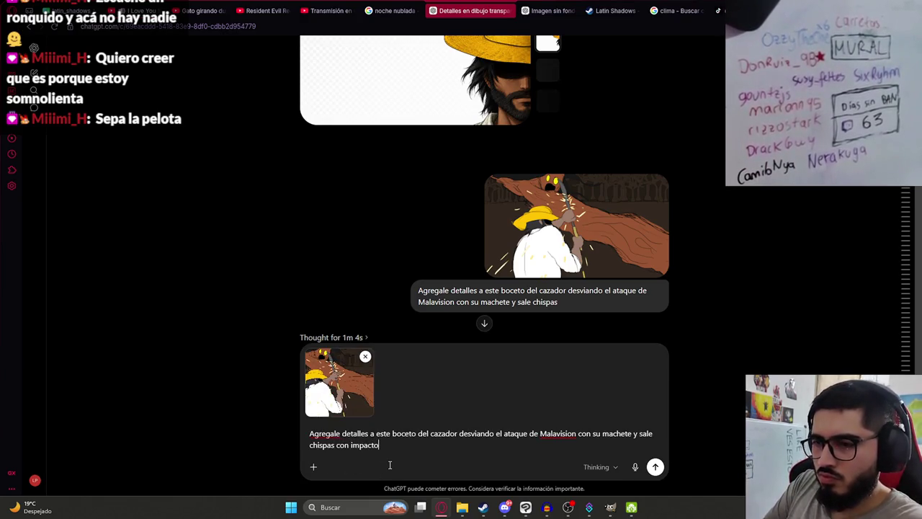
{"action": "key", "text": "Return"}
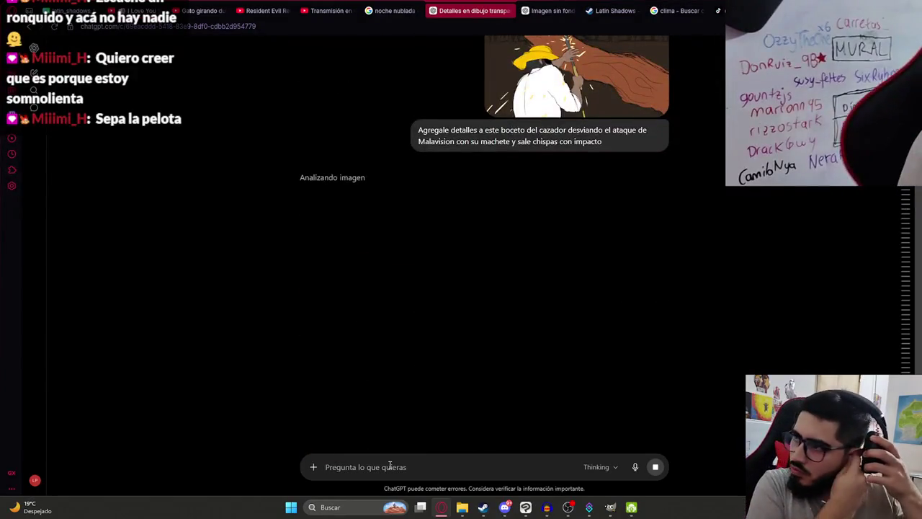
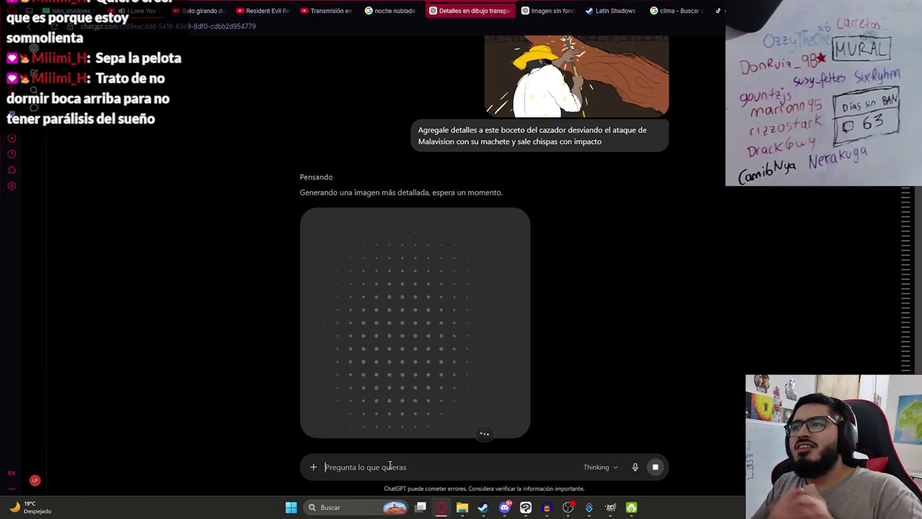
- Check the hunter image's generation progress and glance at the noche nublada reference search
{"action": "scroll", "coordinate": [444, 271], "scroll_direction": "up", "scroll_amount": 1}
{"action": "scroll", "coordinate": [443, 191], "scroll_direction": "up", "scroll_amount": 2}
{"action": "scroll", "coordinate": [374, 206], "scroll_direction": "down", "scroll_amount": 5}
{"action": "scroll", "coordinate": [274, 223], "scroll_direction": "up", "scroll_amount": 2}
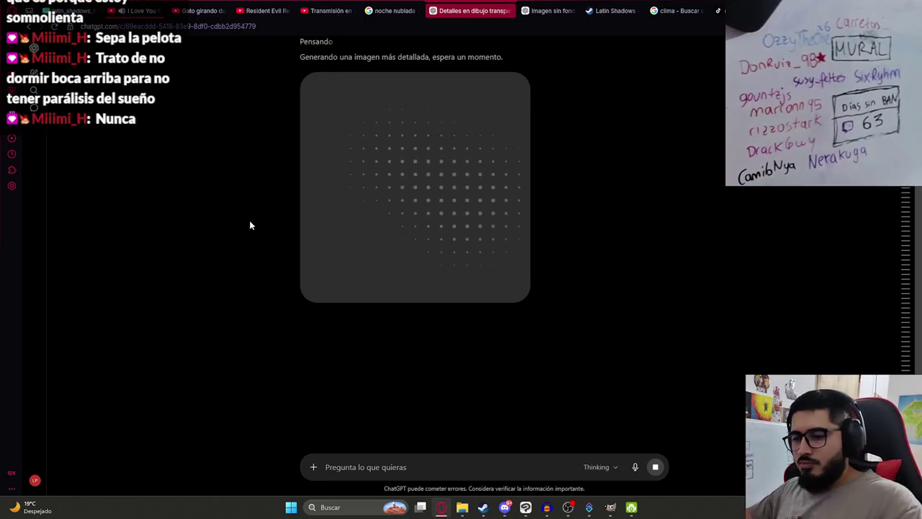
{"action": "left_click", "coordinate": [395, 10]}
{"action": "left_click", "coordinate": [472, 10]}
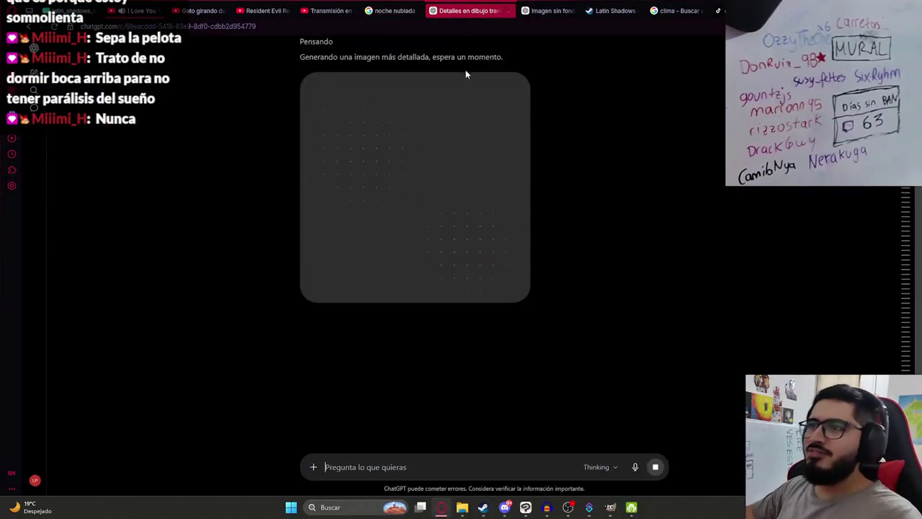
- Scroll through the ChatGPT chat again, then bring up the Clip Studio Paint Intro drawing
{"action": "scroll", "coordinate": [562, 245], "scroll_direction": "up", "scroll_amount": 1}
{"action": "scroll", "coordinate": [549, 252], "scroll_direction": "down", "scroll_amount": 3}
{"action": "scroll", "coordinate": [541, 234], "scroll_direction": "up", "scroll_amount": 1}
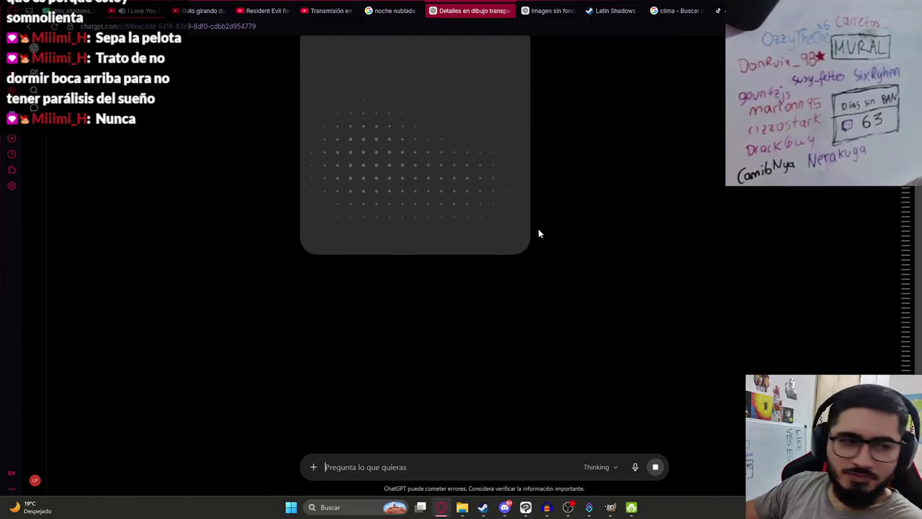
{"action": "scroll", "coordinate": [523, 229], "scroll_direction": "up", "scroll_amount": 2}
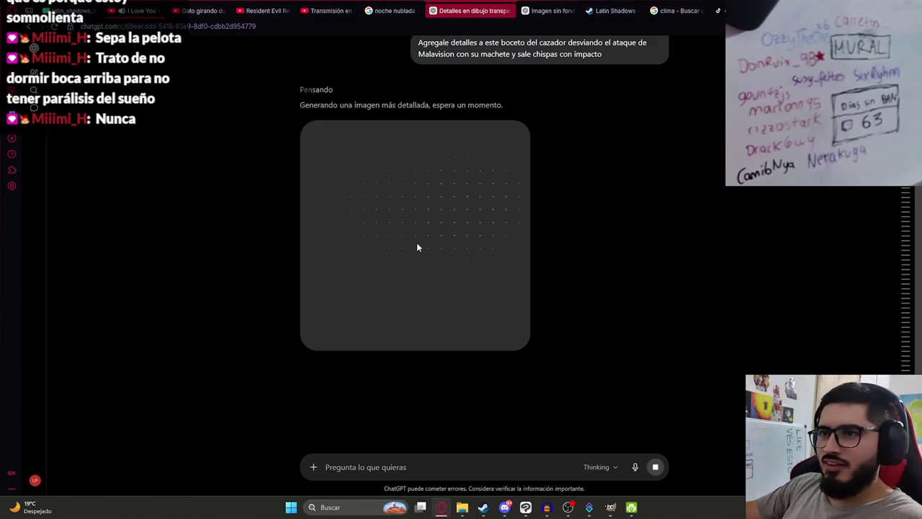
{"action": "scroll", "coordinate": [403, 217], "scroll_direction": "down", "scroll_amount": 2}
{"action": "left_click", "coordinate": [525, 508]}
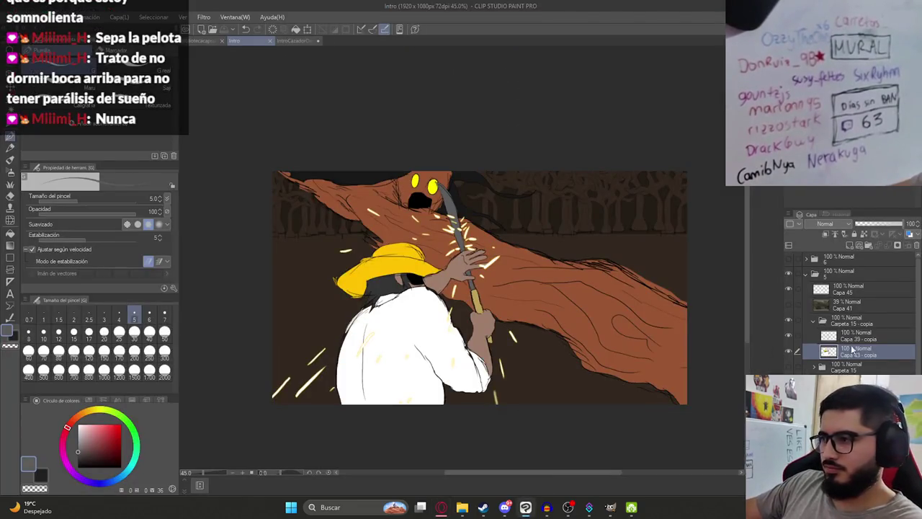
- Collapse the Carpeta 15 - copia folder, toggle its visibility, and go back to ChatGPT
{"action": "left_click", "coordinate": [814, 322]}
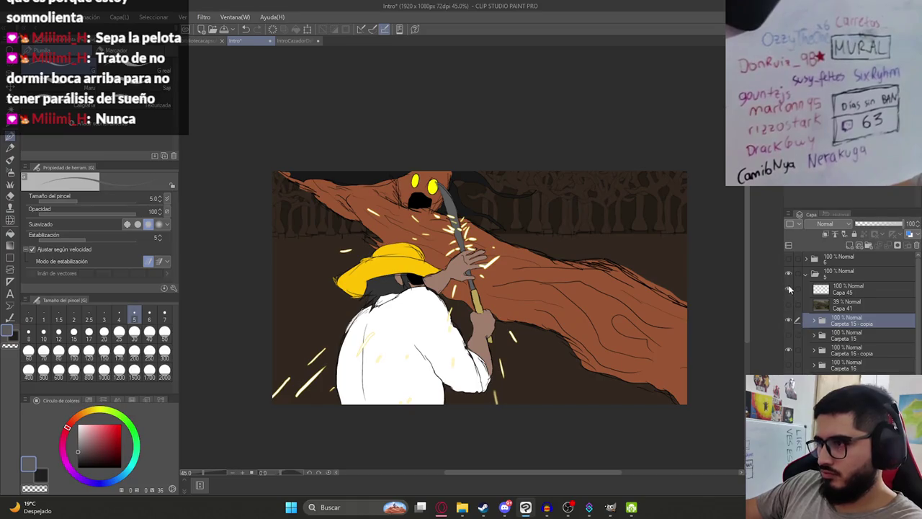
{"action": "left_click", "coordinate": [789, 277]}
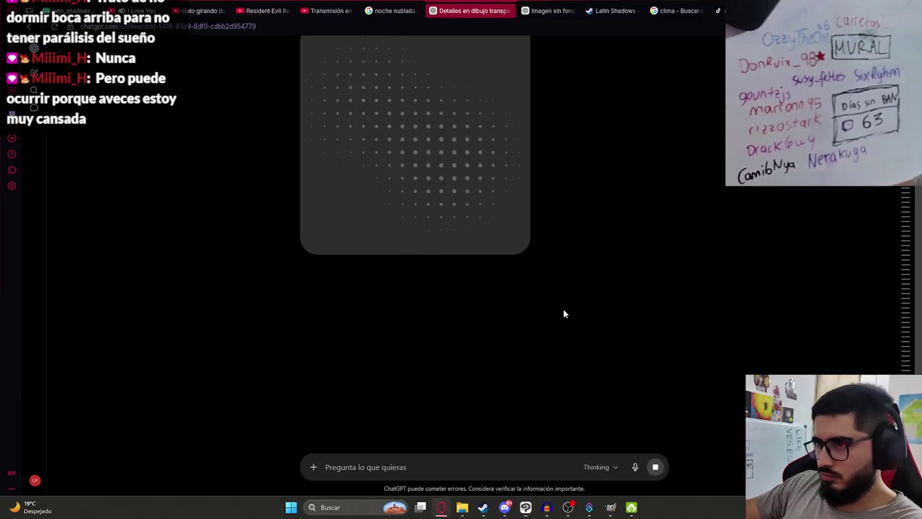
{"action": "left_click", "coordinate": [441, 507]}
{"action": "scroll", "coordinate": [422, 248], "scroll_direction": "up", "scroll_amount": 1}
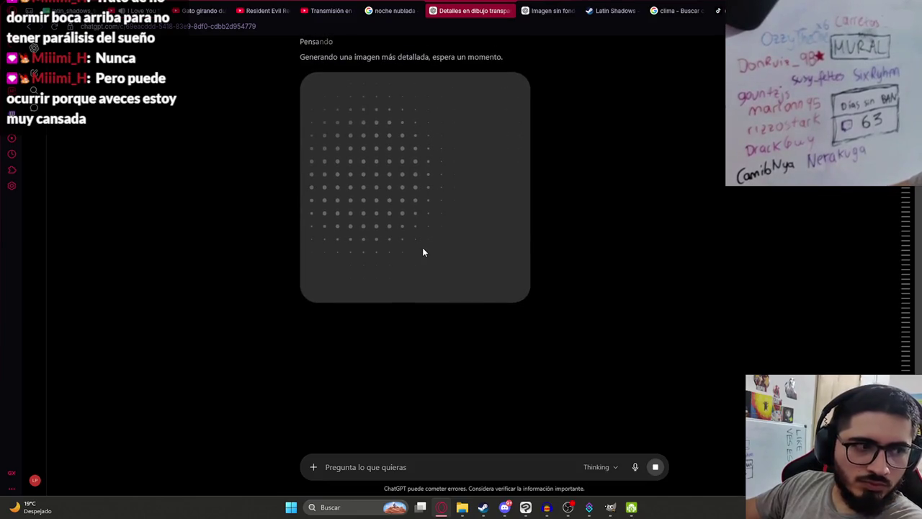
- View the detailed hunter-deflecting-Malavision images full size, then close the viewer
{"action": "scroll", "coordinate": [384, 250], "scroll_direction": "up", "scroll_amount": 1}
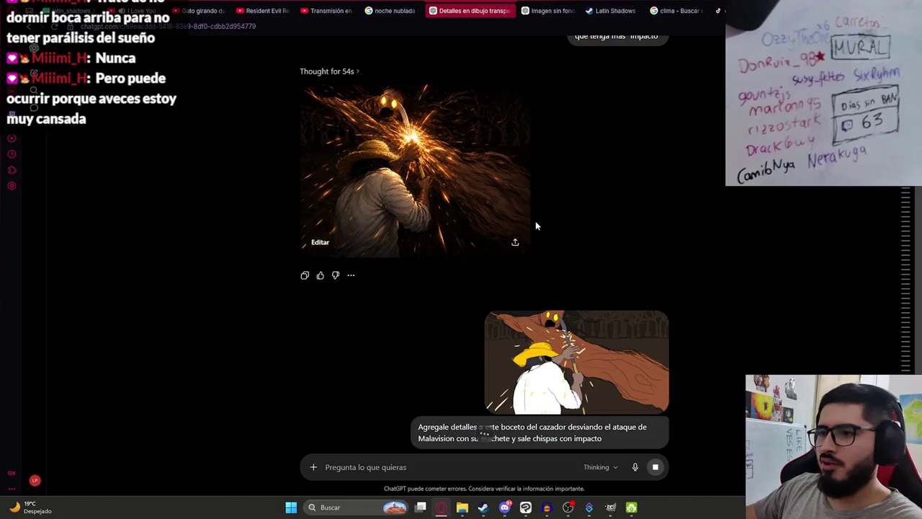
{"action": "left_click", "coordinate": [413, 201]}
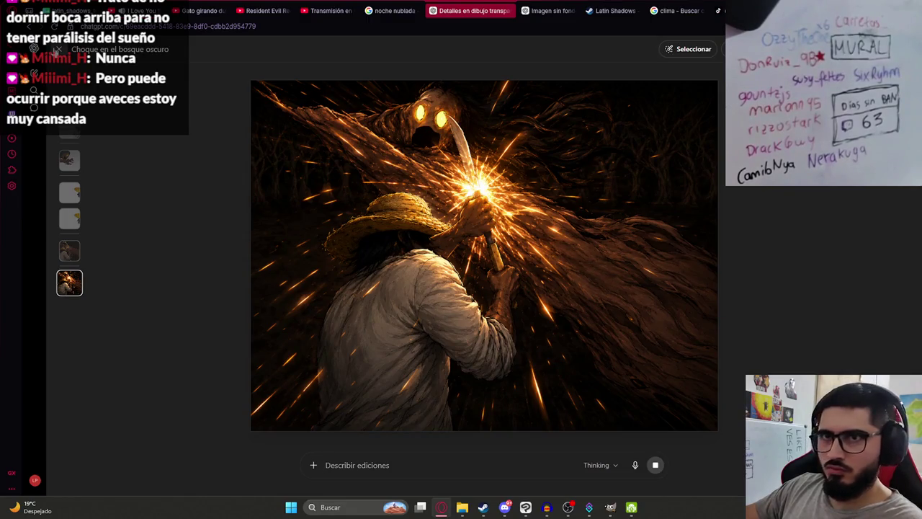
{"action": "left_click", "coordinate": [58, 49]}
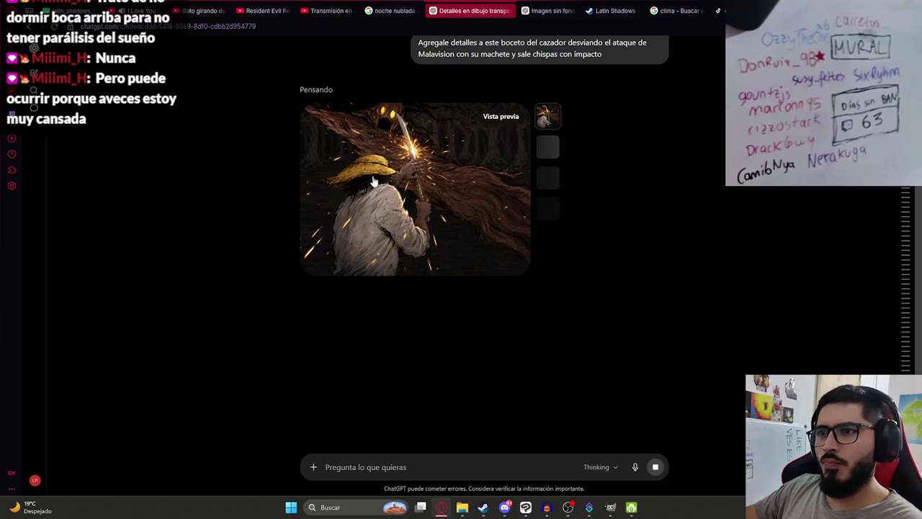
{"action": "left_click", "coordinate": [440, 223]}
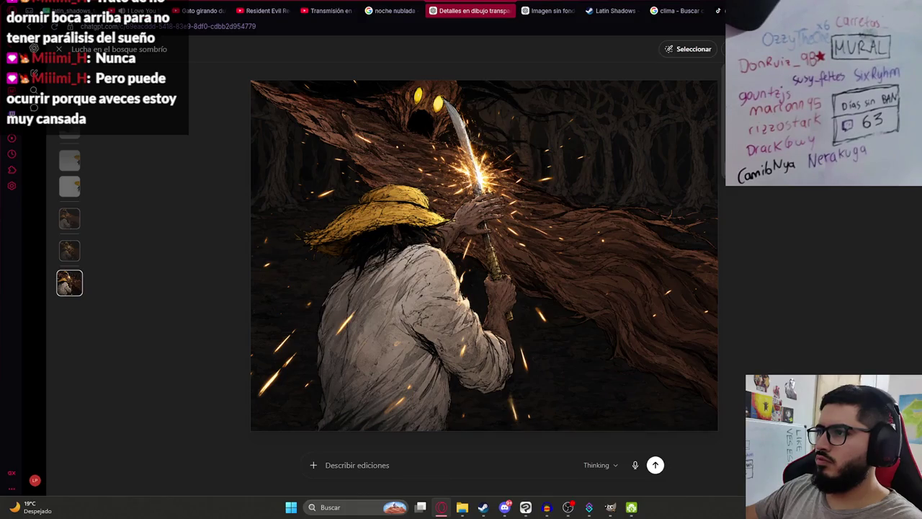
{"action": "key", "text": "Escape"}
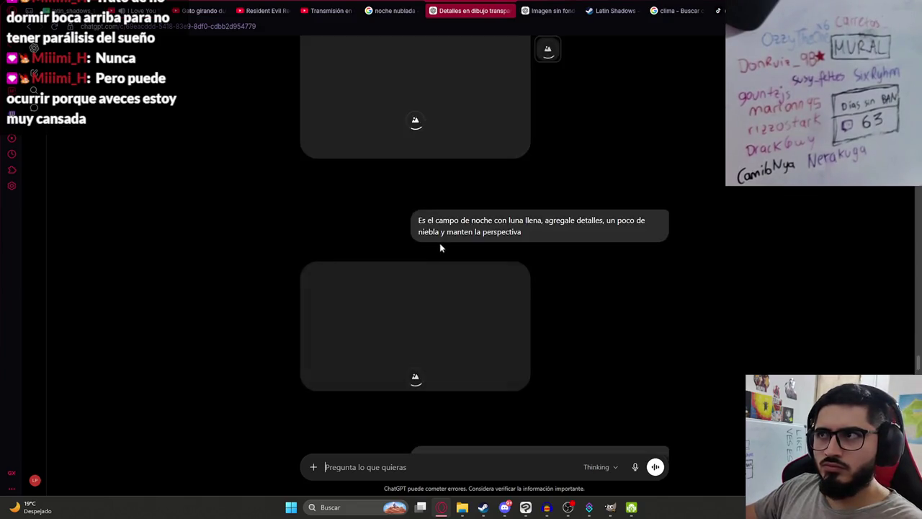
- Scroll to the generated hunter image and inspect it at full size
{"action": "scroll", "coordinate": [440, 247], "scroll_direction": "down", "scroll_amount": 5}
{"action": "scroll", "coordinate": [519, 309], "scroll_direction": "down", "scroll_amount": 5}
{"action": "scroll", "coordinate": [577, 180], "scroll_direction": "down", "scroll_amount": 5}
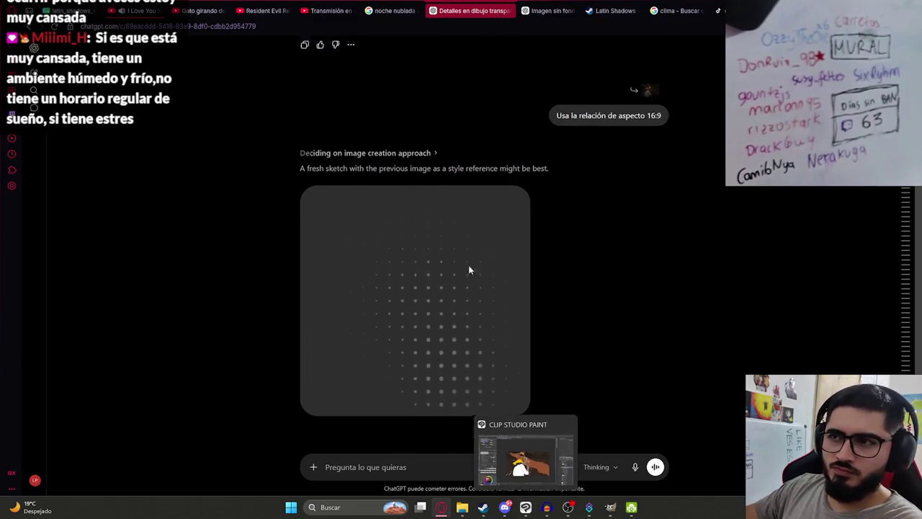
{"action": "scroll", "coordinate": [432, 231], "scroll_direction": "up", "scroll_amount": 3}
{"action": "left_click", "coordinate": [415, 209]}
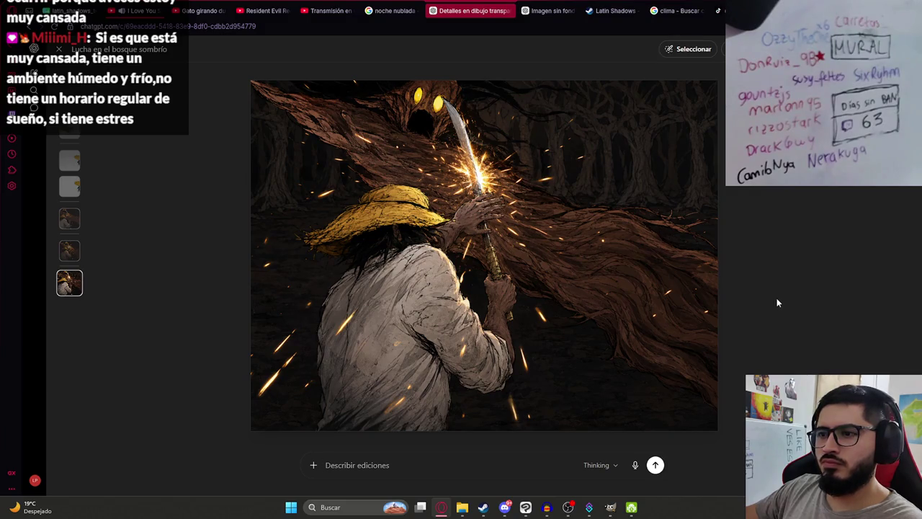
{"action": "left_click", "coordinate": [59, 49]}
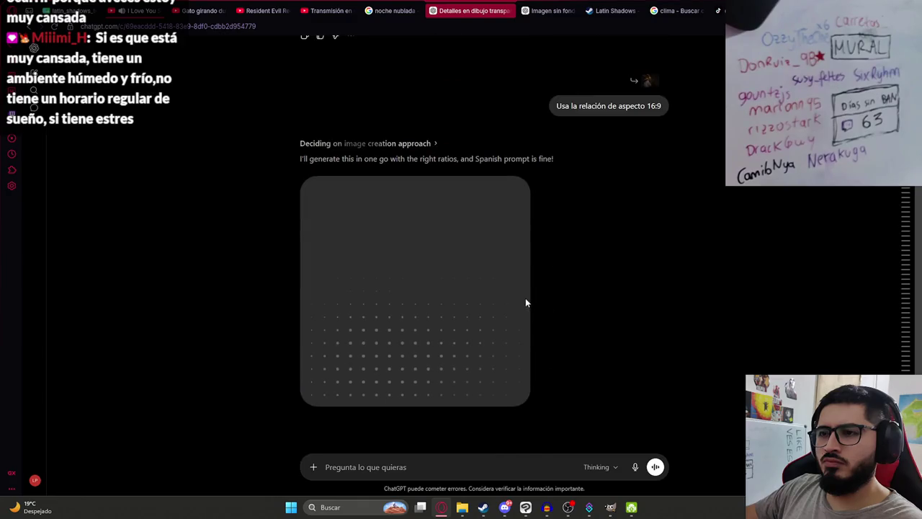
- Compare the Clip Studio Paint drawing with ChatGPT while the 16:9 version generates
{"action": "left_click", "coordinate": [525, 507]}
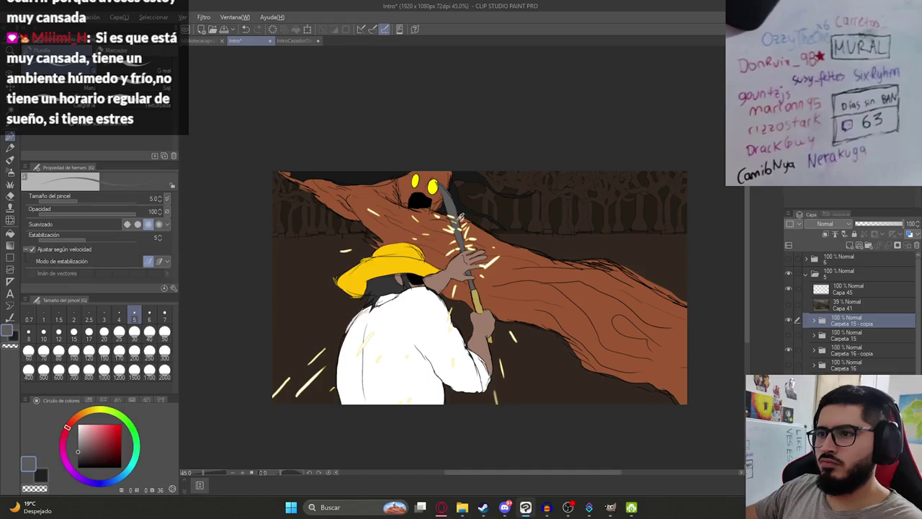
{"action": "key", "text": "alt+Tab"}
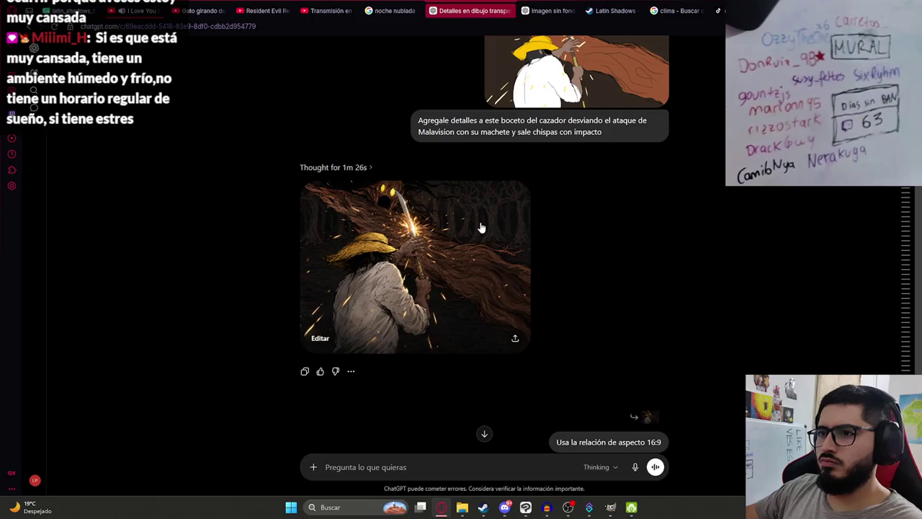
{"action": "key", "text": "alt+Tab"}
{"action": "left_click", "coordinate": [441, 507]}
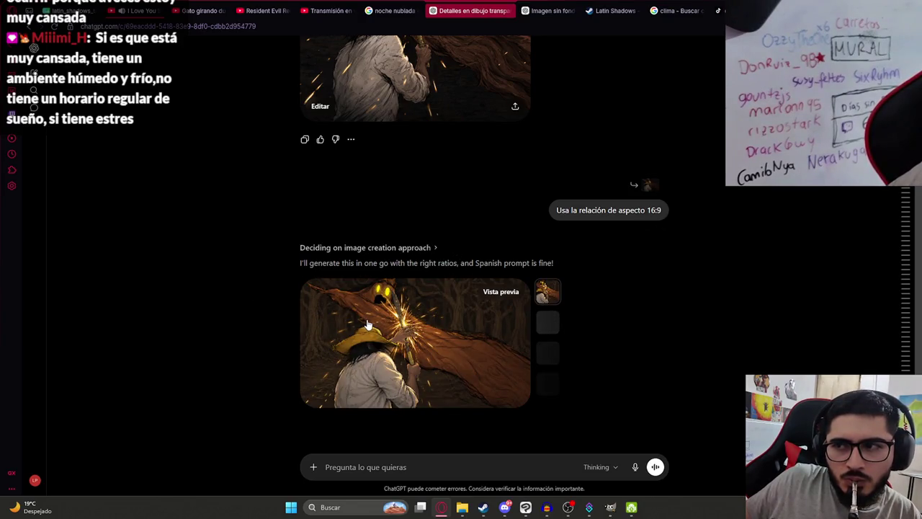
- Open the new 16:9 hunter illustration full size and copy the image
{"action": "left_click", "coordinate": [367, 324]}
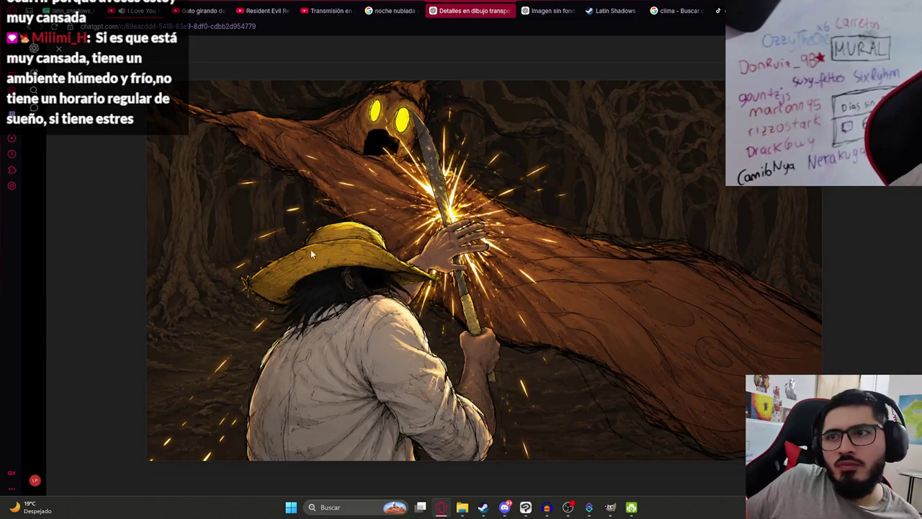
{"action": "left_click", "coordinate": [522, 509]}
{"action": "left_click", "coordinate": [522, 509]}
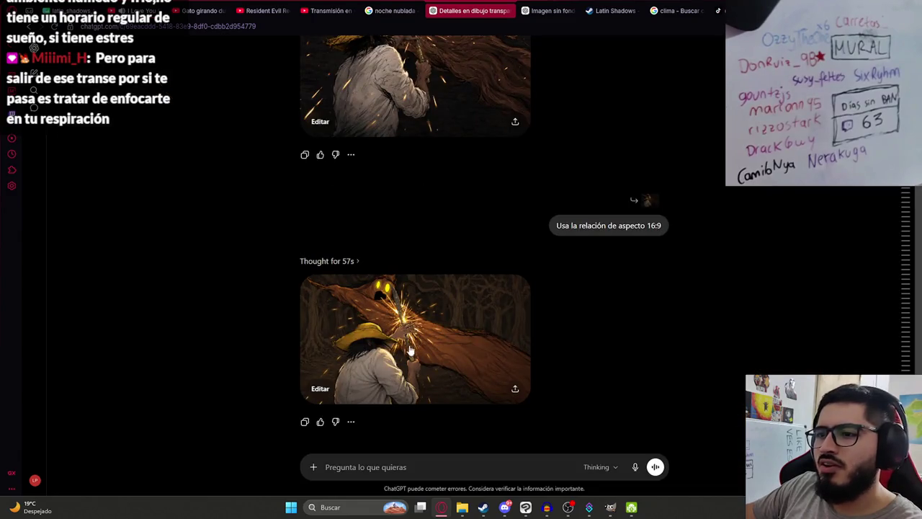
{"action": "left_click", "coordinate": [398, 303]}
{"action": "right_click", "coordinate": [386, 220]}
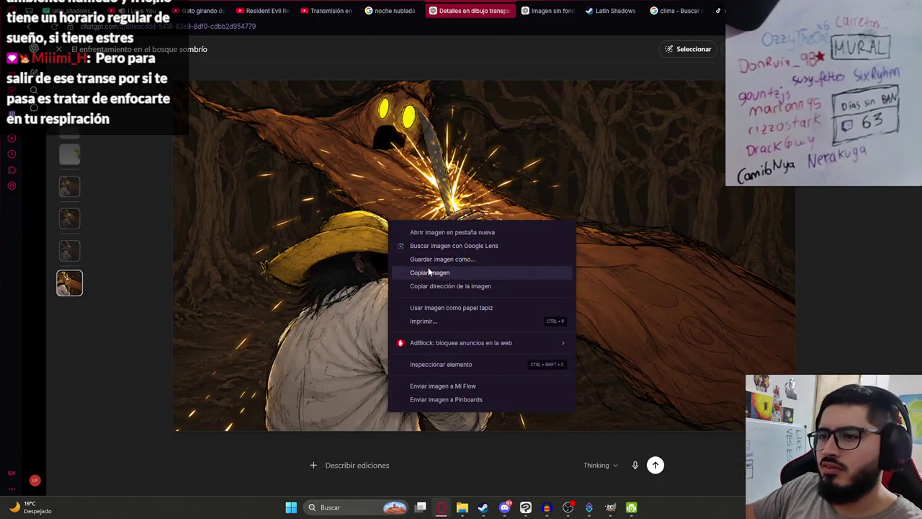
{"action": "left_click", "coordinate": [411, 272]}
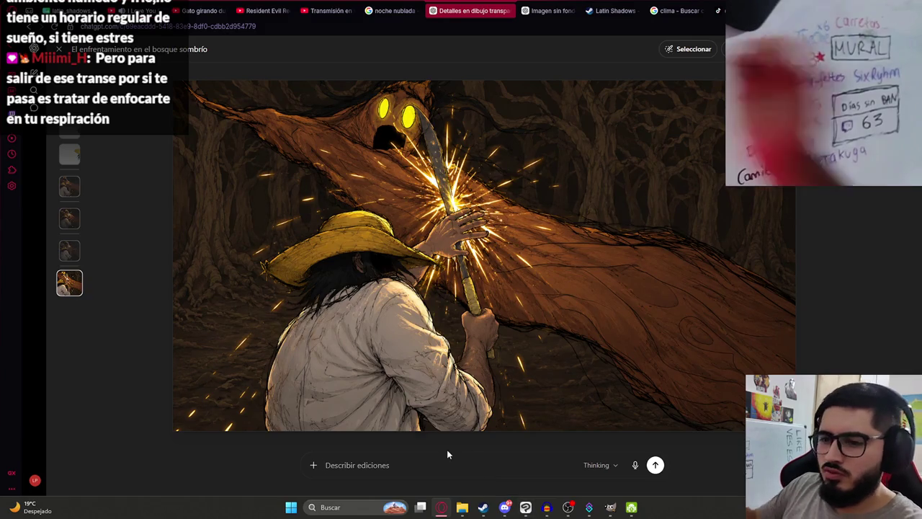
- Request 'le falta mas cabello a malavision' and paste the copied image above Capa 45
{"action": "type", "text": "le falta mas cabello a malavision"}
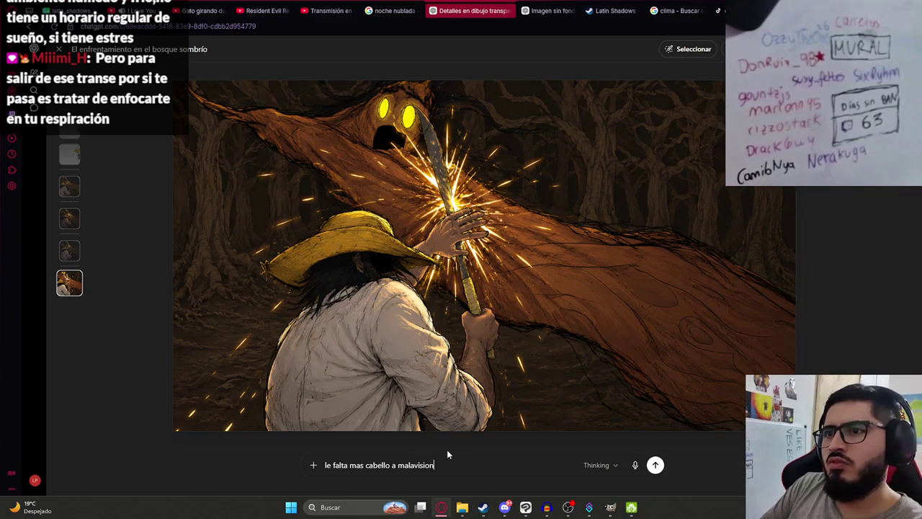
{"action": "key", "text": "Return"}
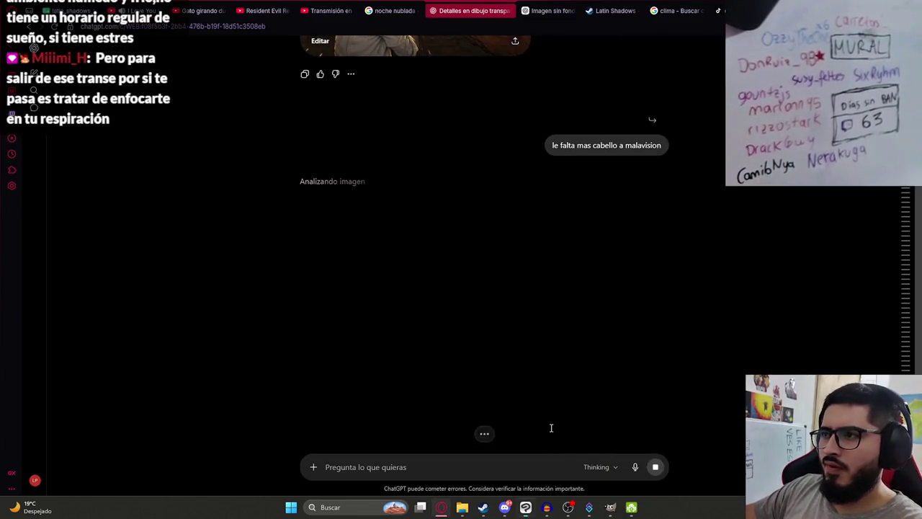
{"action": "key", "text": "alt+Tab"}
{"action": "left_click", "coordinate": [849, 292]}
{"action": "key", "text": "ctrl+v"}
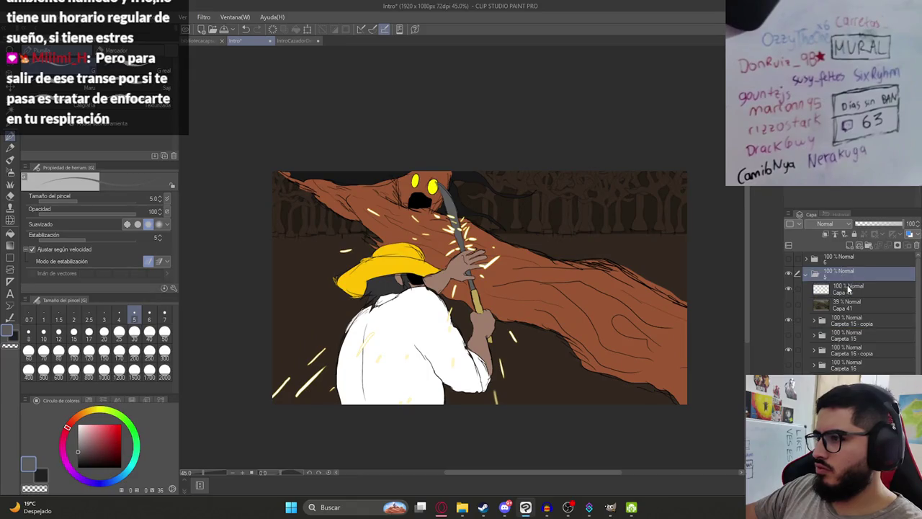
- Scale the pasted 16:9 illustration to fill the canvas and commit the transform
{"action": "left_click_drag", "start_coordinate": [634, 373], "coordinate": [688, 407]}
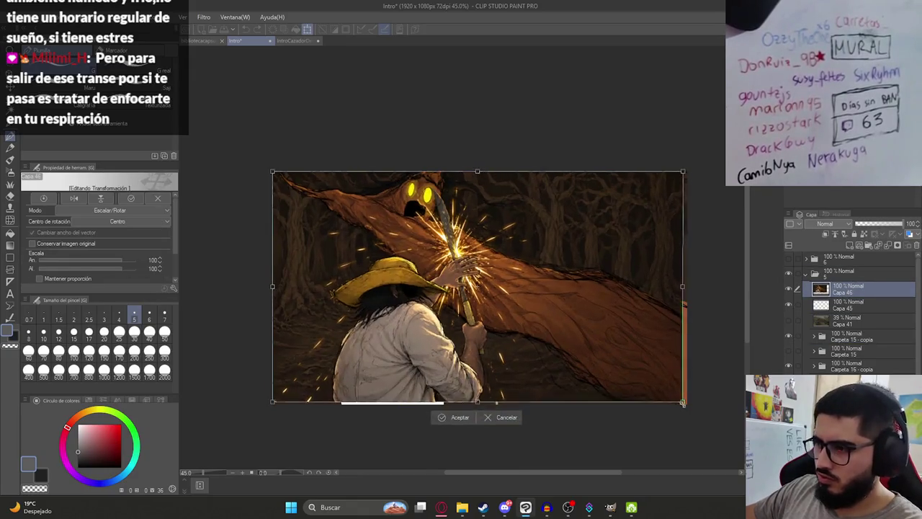
{"action": "key", "text": "Return"}
{"action": "scroll", "coordinate": [375, 192], "scroll_direction": "up", "scroll_amount": 3}
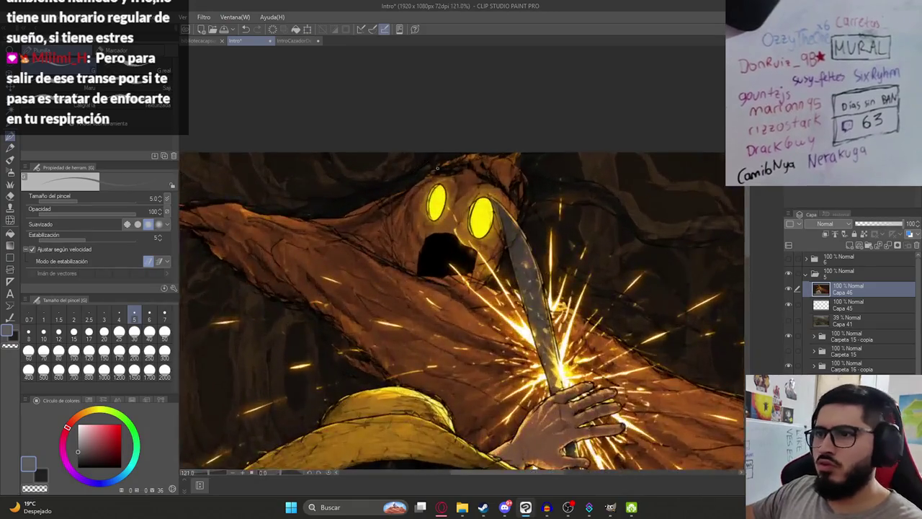
{"action": "scroll", "coordinate": [375, 192], "scroll_direction": "up", "scroll_amount": 2}
{"action": "scroll", "coordinate": [373, 193], "scroll_direction": "down", "scroll_amount": 2}
{"action": "scroll", "coordinate": [373, 193], "scroll_direction": "up", "scroll_amount": 2}
{"action": "scroll", "coordinate": [408, 251], "scroll_direction": "down", "scroll_amount": 2}
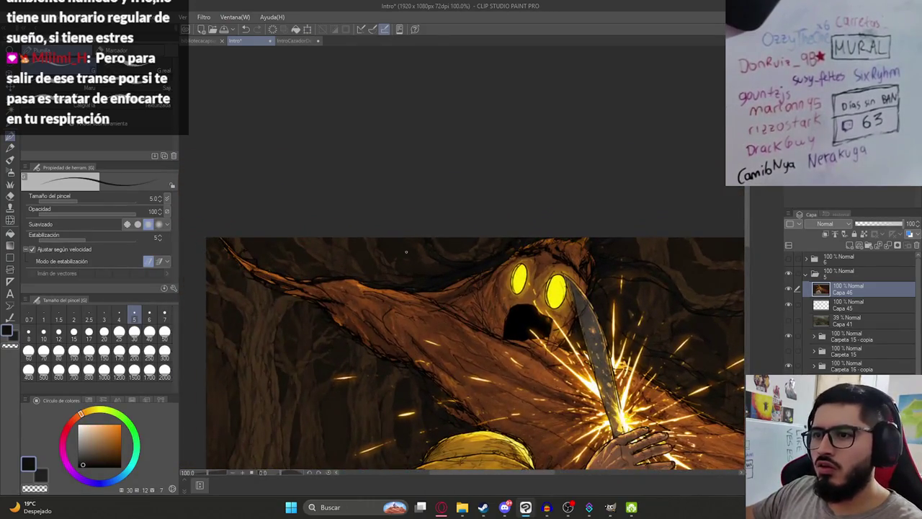
- Set the inking pen's brush size to 25 and save the Intro illustration
{"action": "key", "text": "p"}
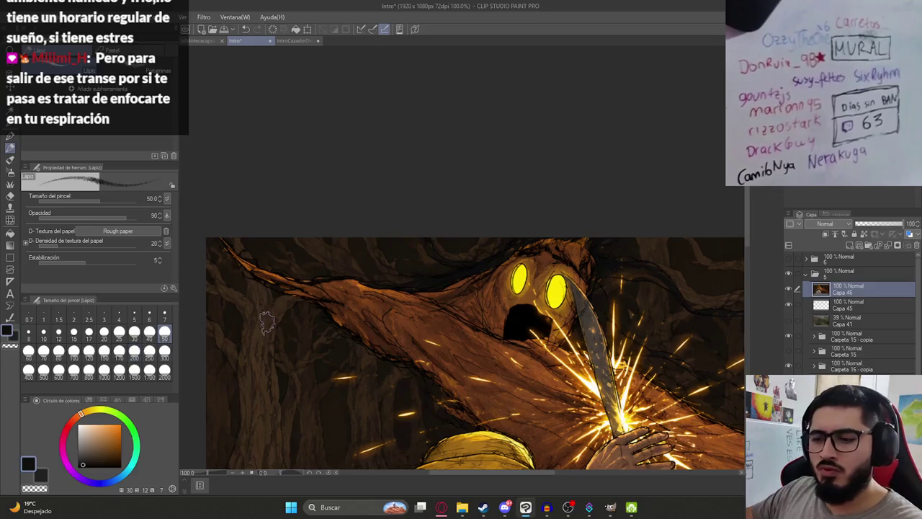
{"action": "key", "text": "p"}
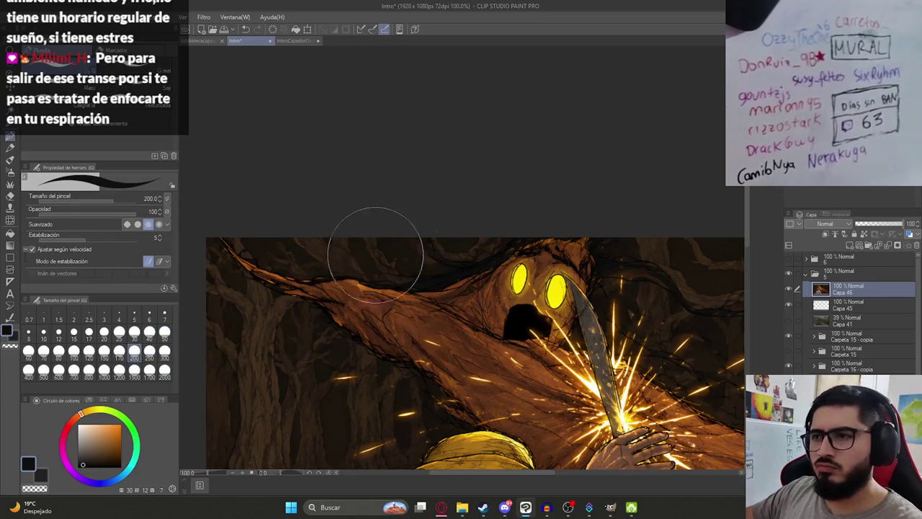
{"action": "left_click", "coordinate": [104, 351]}
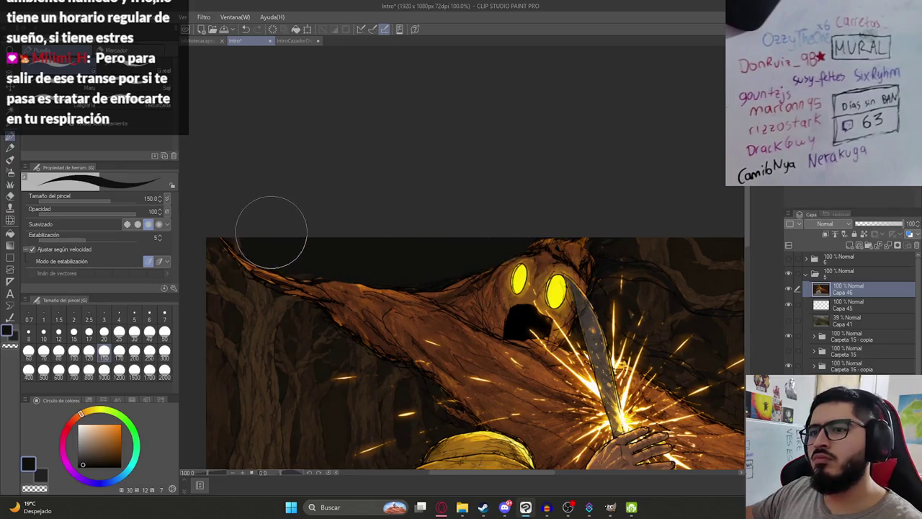
{"action": "scroll", "coordinate": [496, 230], "scroll_direction": "down", "scroll_amount": 4}
{"action": "scroll", "coordinate": [497, 231], "scroll_direction": "up", "scroll_amount": 5}
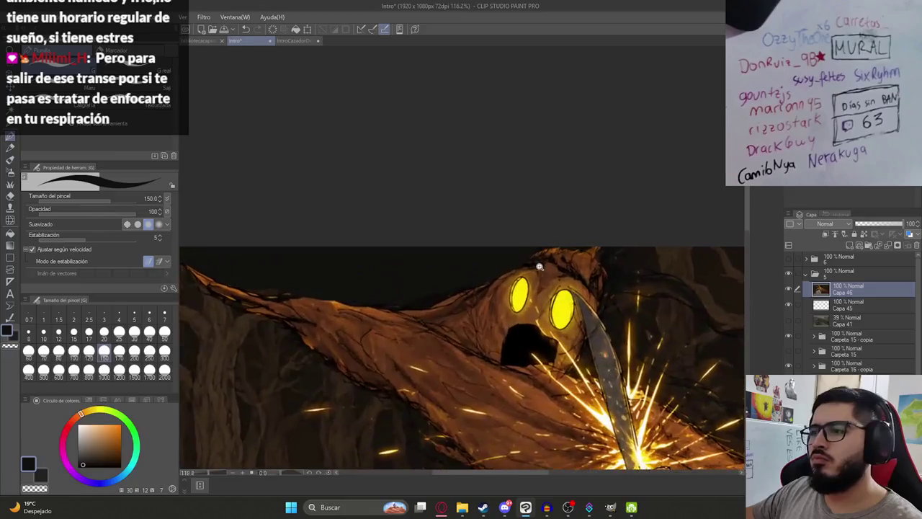
{"action": "left_click", "coordinate": [119, 332]}
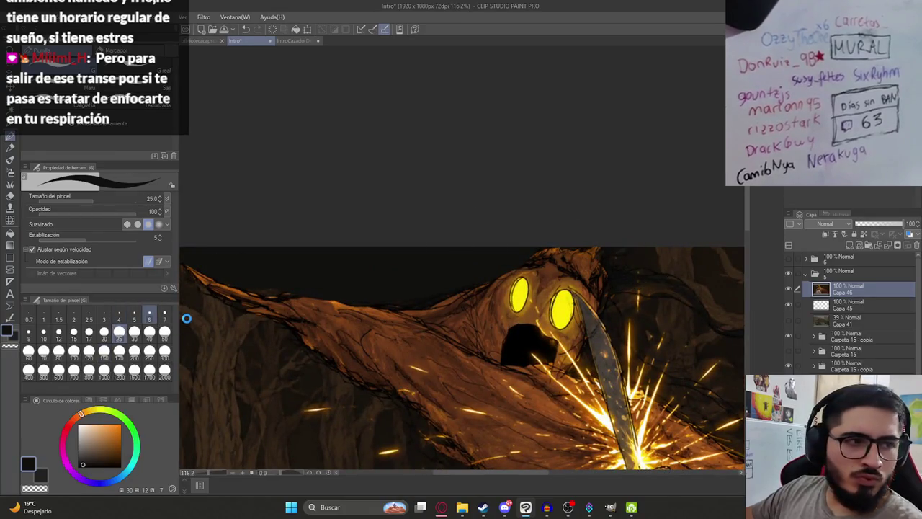
{"action": "key", "text": "ctrl+s"}
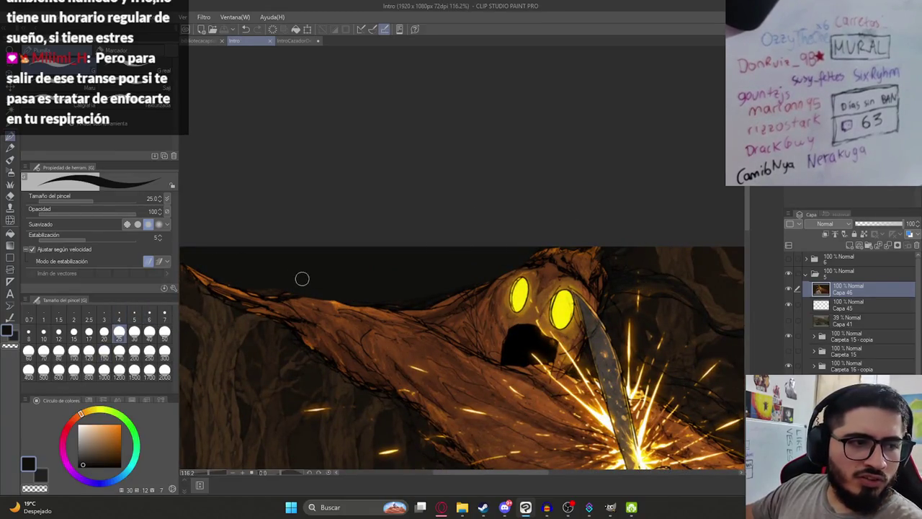
- Paint a dark stroke across the top of the creature's head
{"action": "scroll", "coordinate": [588, 278], "scroll_direction": "up", "scroll_amount": 2}
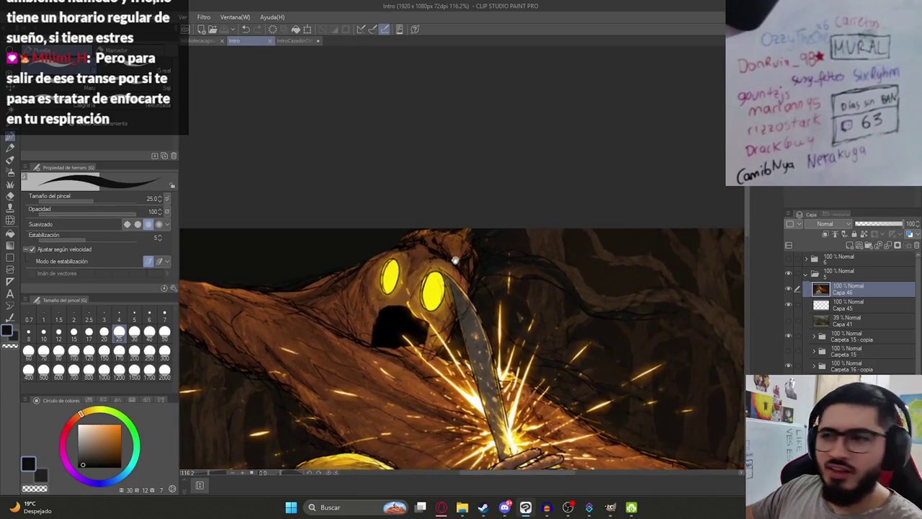
{"action": "scroll", "coordinate": [482, 245], "scroll_direction": "up", "scroll_amount": 1}
{"action": "mouse_move", "coordinate": [433, 240]}
{"action": "left_mouse_down"}
{"action": "mouse_move", "coordinate": [448, 231]}
{"action": "mouse_move", "coordinate": [440, 257]}
{"action": "mouse_move", "coordinate": [469, 226]}
{"action": "mouse_move", "coordinate": [452, 251]}
{"action": "mouse_move", "coordinate": [481, 245]}
{"action": "left_mouse_up"}
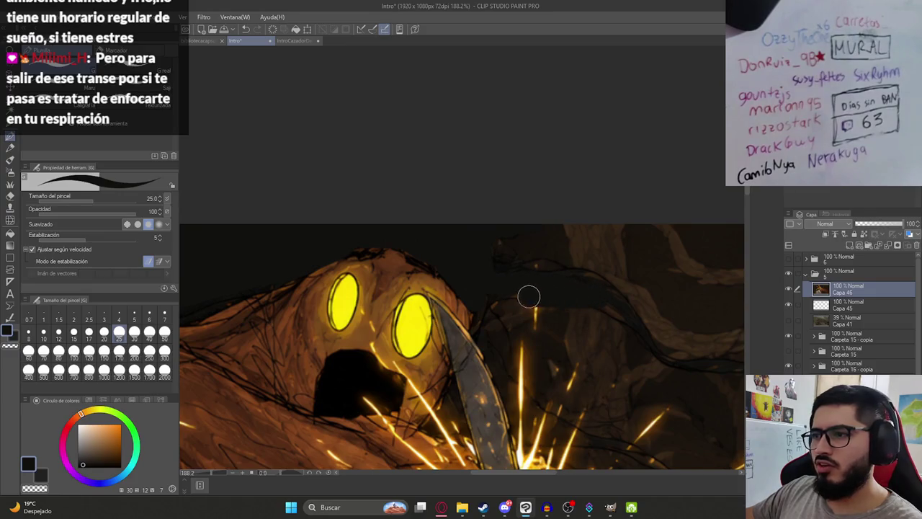
- Briefly check ChatGPT's generation, then recentre the canvas on the illustration
{"action": "scroll", "coordinate": [598, 296], "scroll_direction": "down", "scroll_amount": 5}
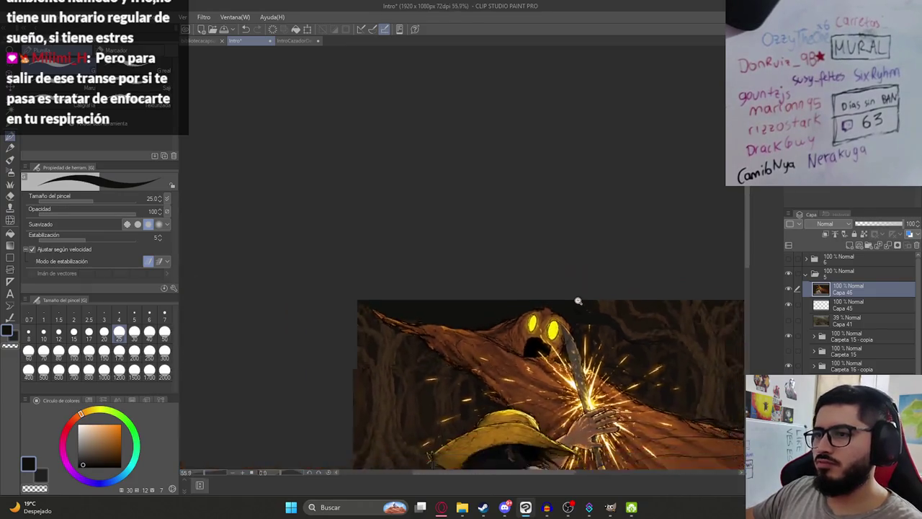
{"action": "scroll", "coordinate": [442, 433], "scroll_direction": "up", "scroll_amount": 2}
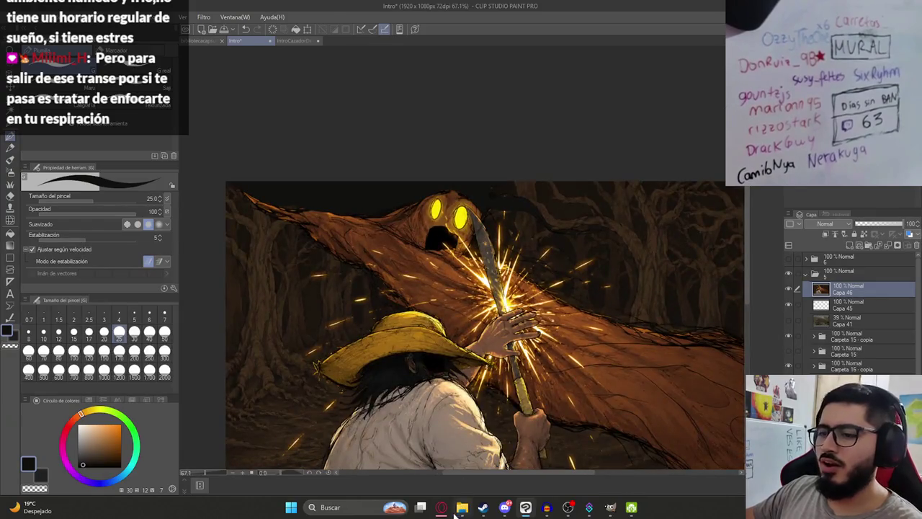
{"action": "left_click", "coordinate": [444, 508]}
{"action": "left_click", "coordinate": [443, 508]}
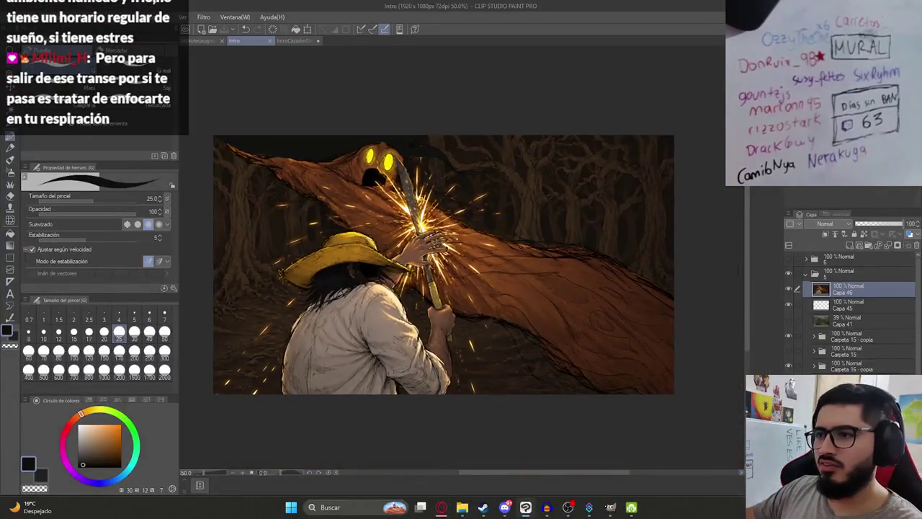
{"action": "left_click_drag", "start_coordinate": [353, 138], "coordinate": [403, 223]}
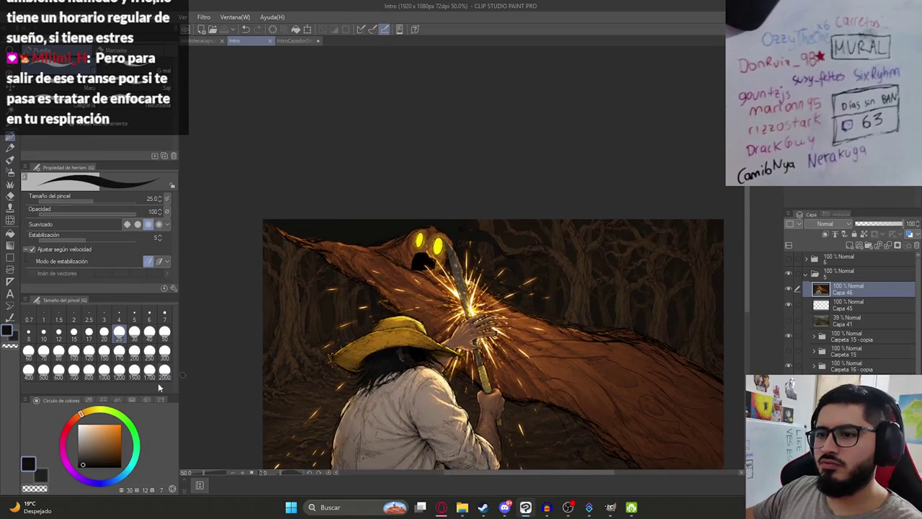
{"action": "left_click_drag", "start_coordinate": [493, 344], "coordinate": [430, 286]}
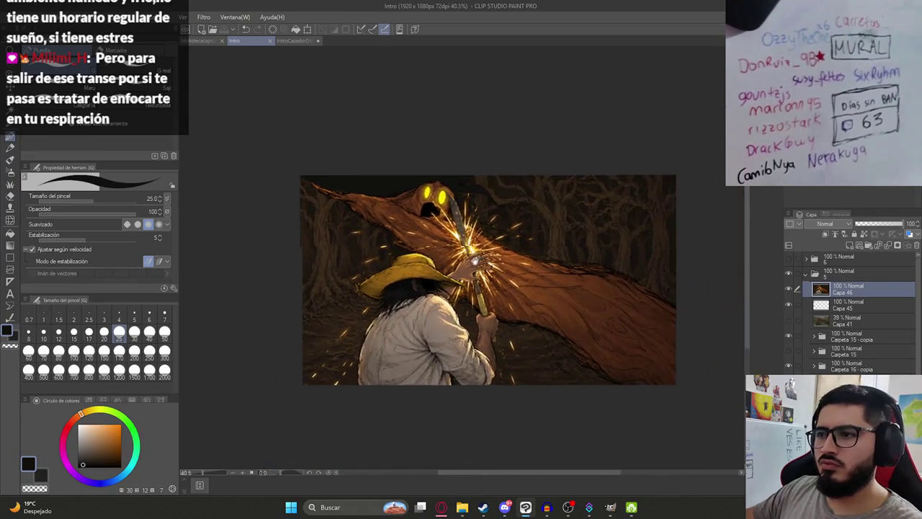
{"action": "scroll", "coordinate": [373, 325], "scroll_direction": "up", "scroll_amount": 1}
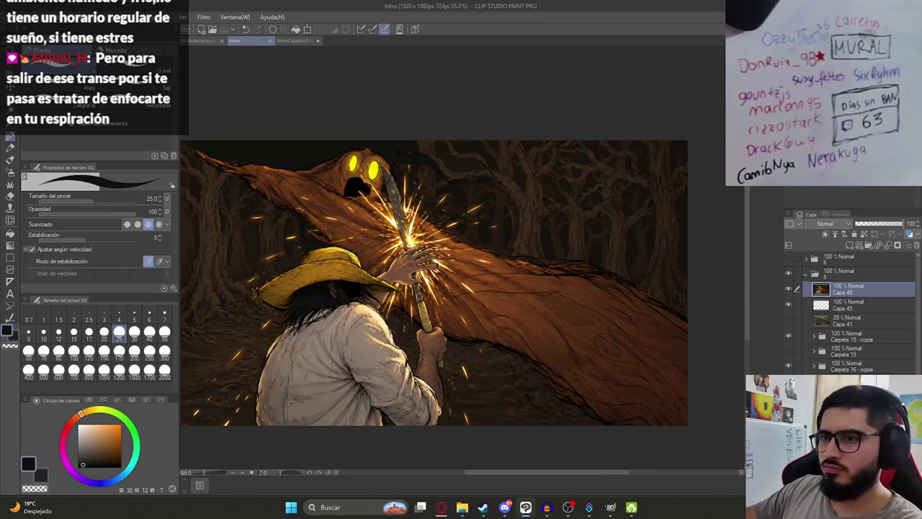
- Hide folder 5 and show the older farmer (Capa 38) and monster (Capa 37) layers
{"action": "left_click", "coordinate": [811, 276]}
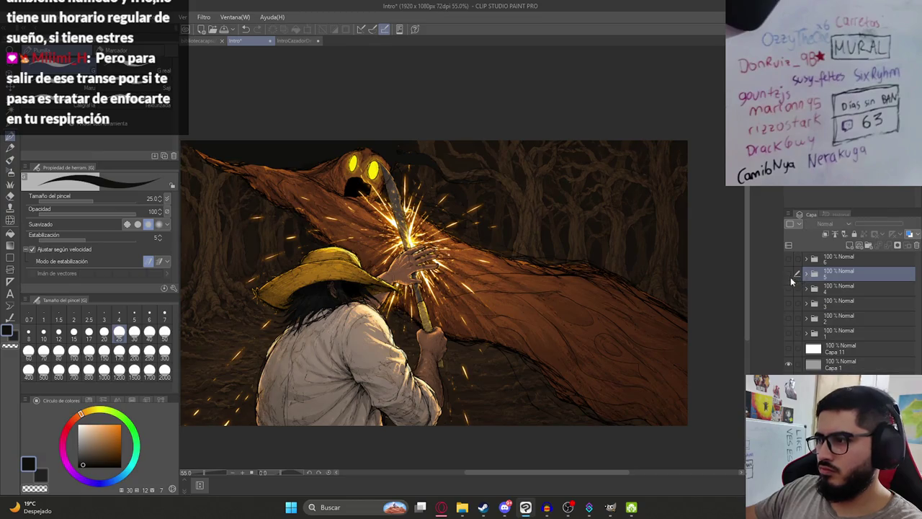
{"action": "left_click", "coordinate": [788, 274]}
{"action": "left_click", "coordinate": [788, 319]}
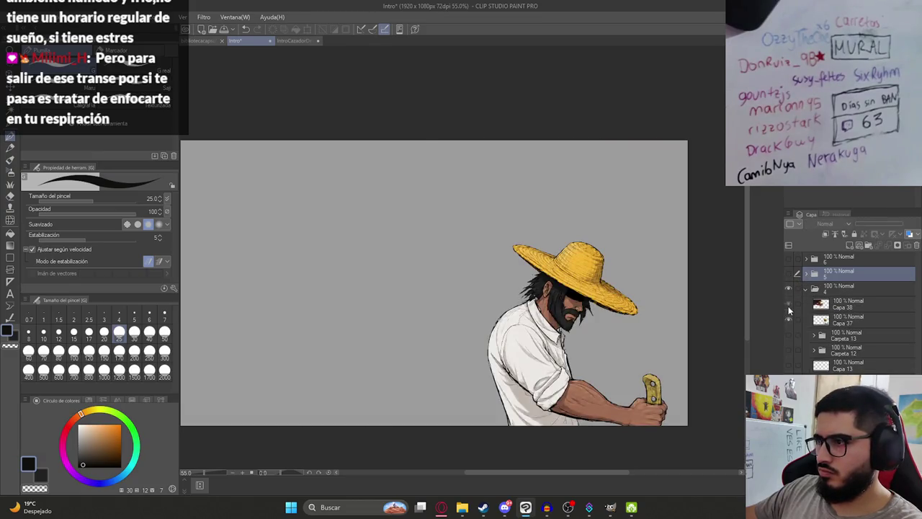
{"action": "left_click", "coordinate": [788, 304]}
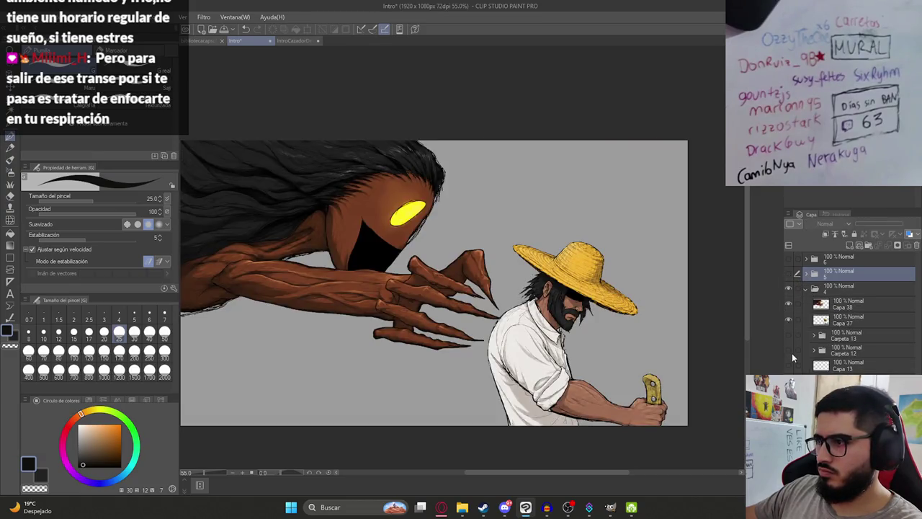
{"action": "left_click", "coordinate": [806, 289]}
- Toggle folder 5 on and off to compare the new scene with the older version
{"action": "left_click", "coordinate": [788, 274]}
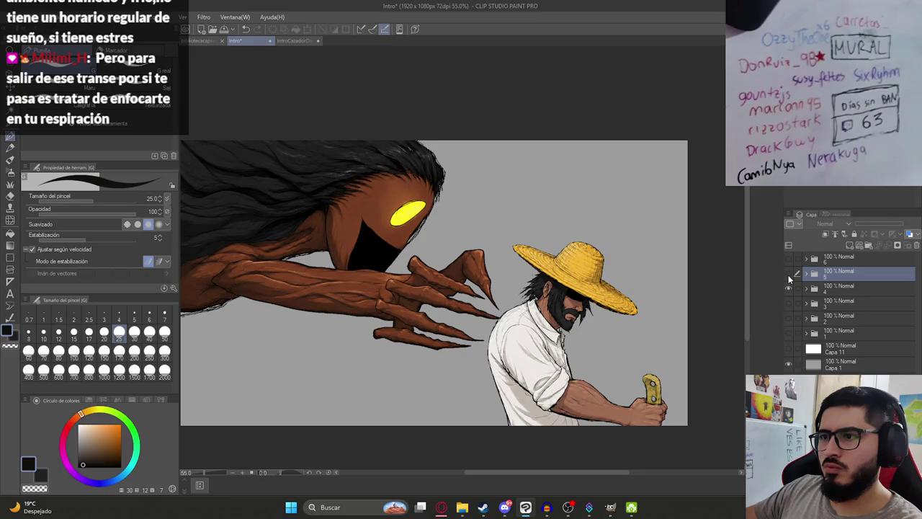
{"action": "left_click", "coordinate": [788, 275]}
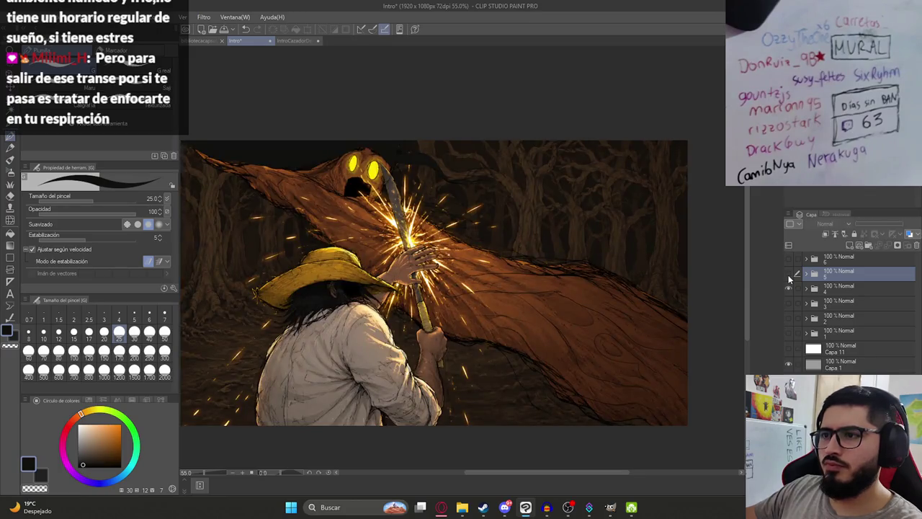
{"action": "left_click", "coordinate": [788, 275]}
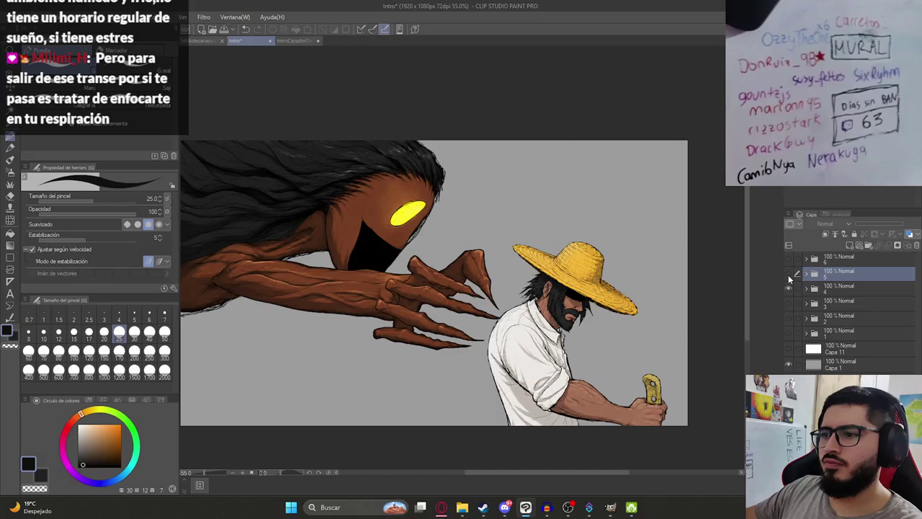
{"action": "left_click", "coordinate": [789, 275]}
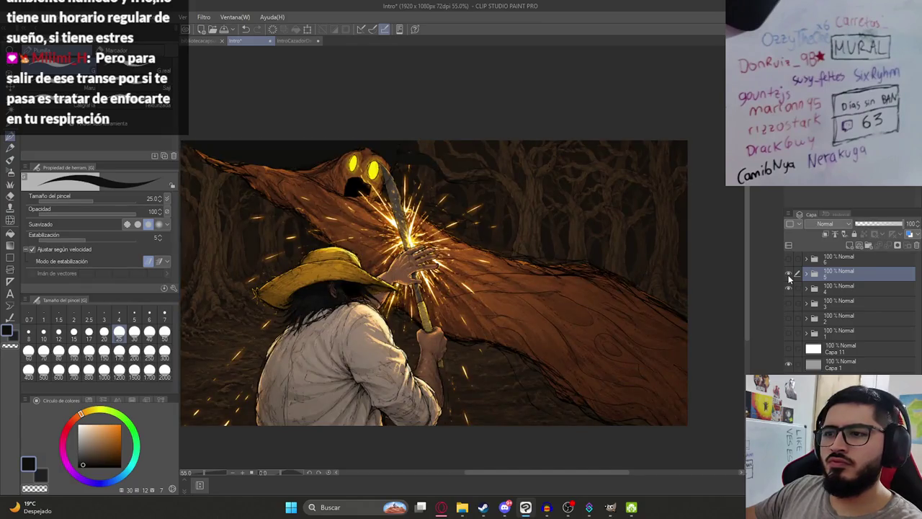
{"action": "left_click", "coordinate": [441, 507]}
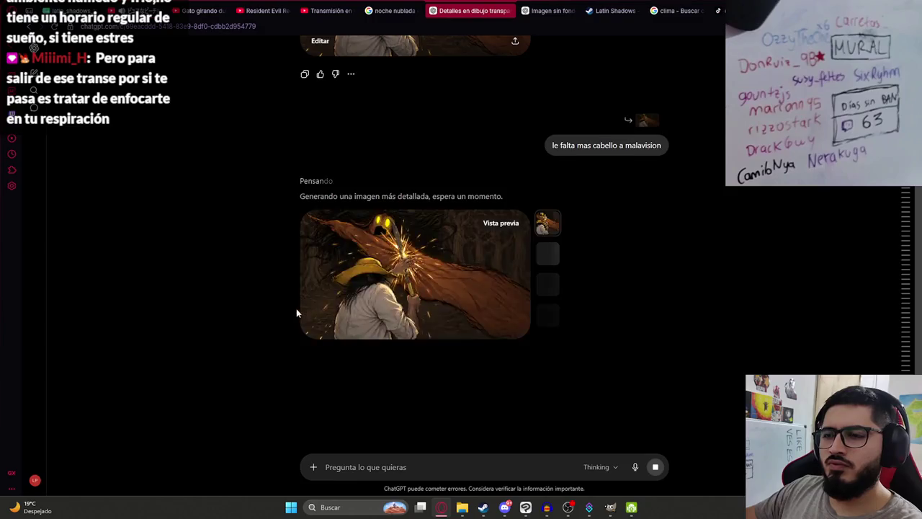
- Enlarge ChatGPT's longer-haired Malavision image, copy it, and return to Clip Studio Paint
{"action": "scroll", "coordinate": [319, 330], "scroll_direction": "up", "scroll_amount": 2}
{"action": "left_click", "coordinate": [374, 311]}
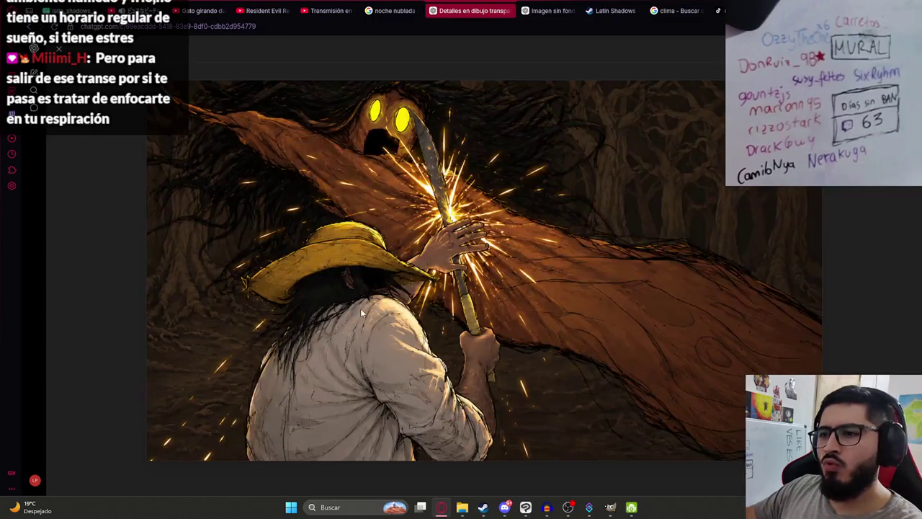
{"action": "right_click", "coordinate": [425, 173]}
{"action": "left_click", "coordinate": [604, 256]}
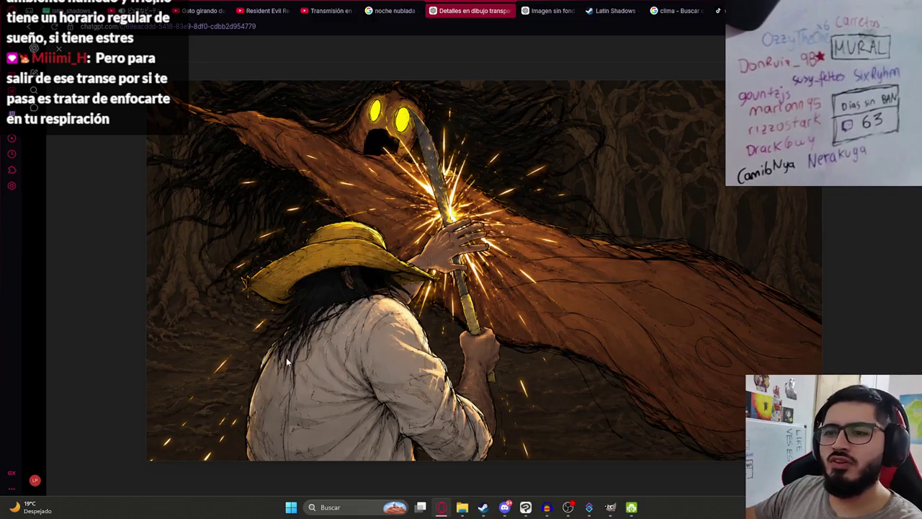
{"action": "key", "text": "alt+Tab"}
{"action": "left_click", "coordinate": [807, 275]}
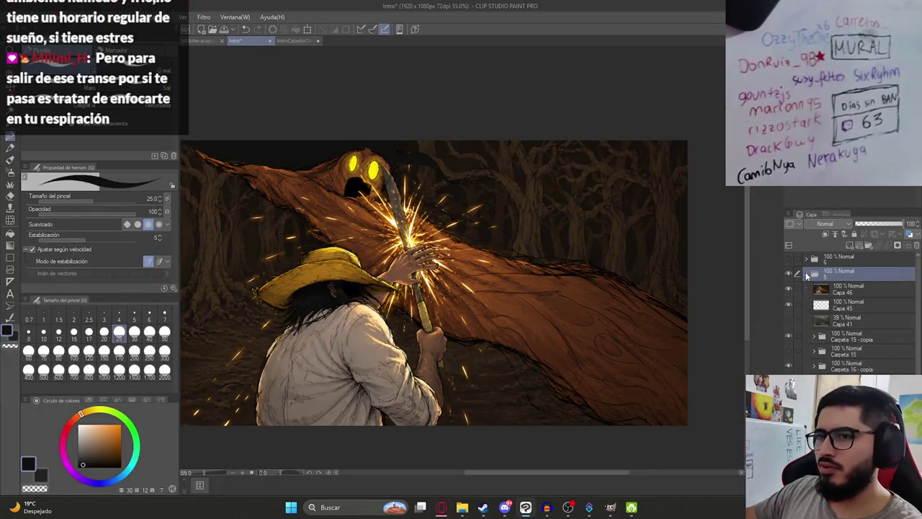
- Paste the longer-haired Malavision image as a new layer and enlarge it to fill the canvas
{"action": "left_click", "coordinate": [845, 291]}
{"action": "key", "text": "ctrl+v"}
{"action": "key", "text": "ctrl+t"}
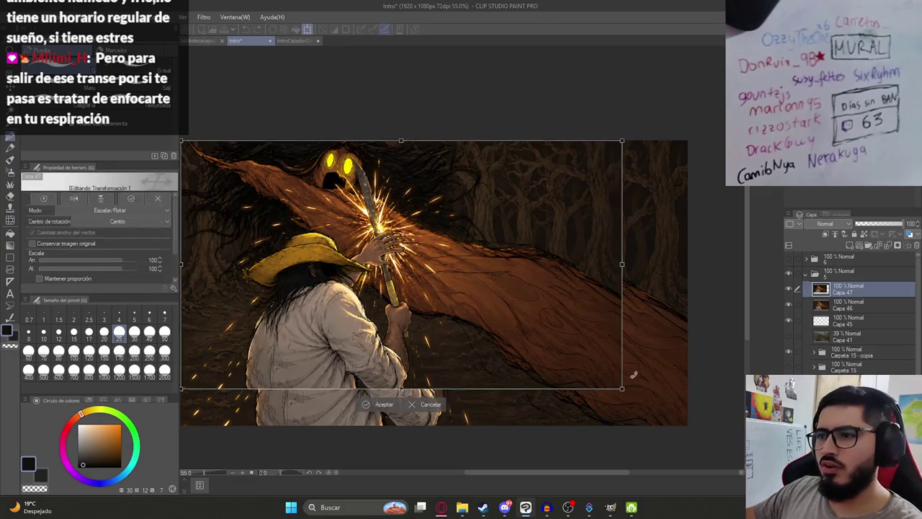
{"action": "left_click_drag", "start_coordinate": [624, 386], "coordinate": [689, 426]}
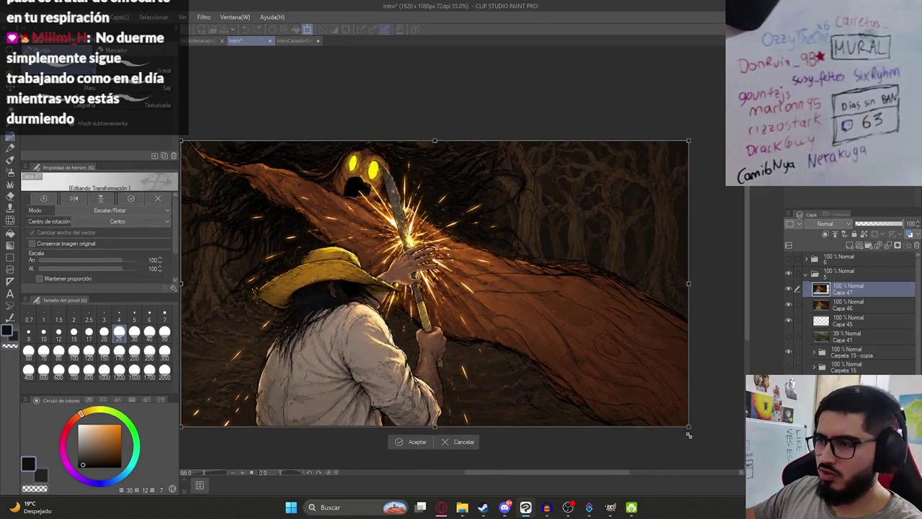
{"action": "key", "text": "Return"}
- Compare the pasted painting against the latest ChatGPT image in the browser
{"action": "key", "text": "alt+Tab"}
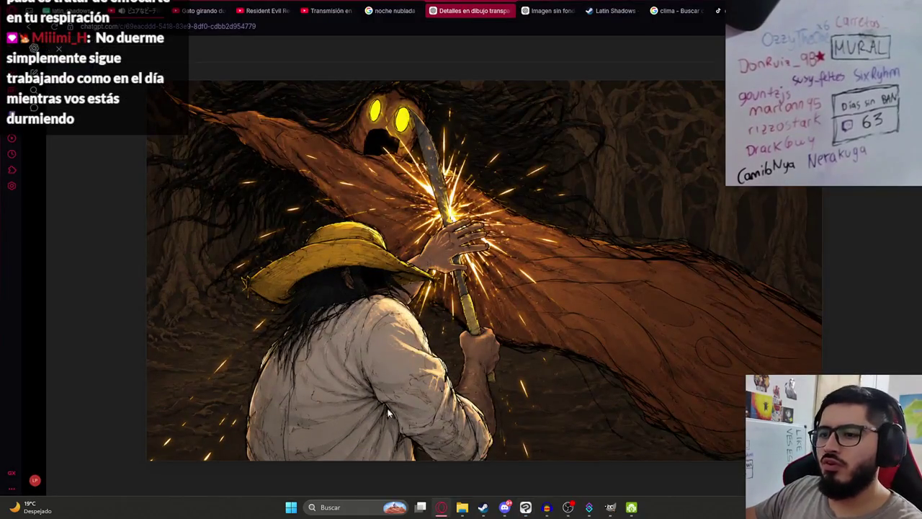
{"action": "left_click", "coordinate": [94, 186]}
{"action": "left_click", "coordinate": [426, 326]}
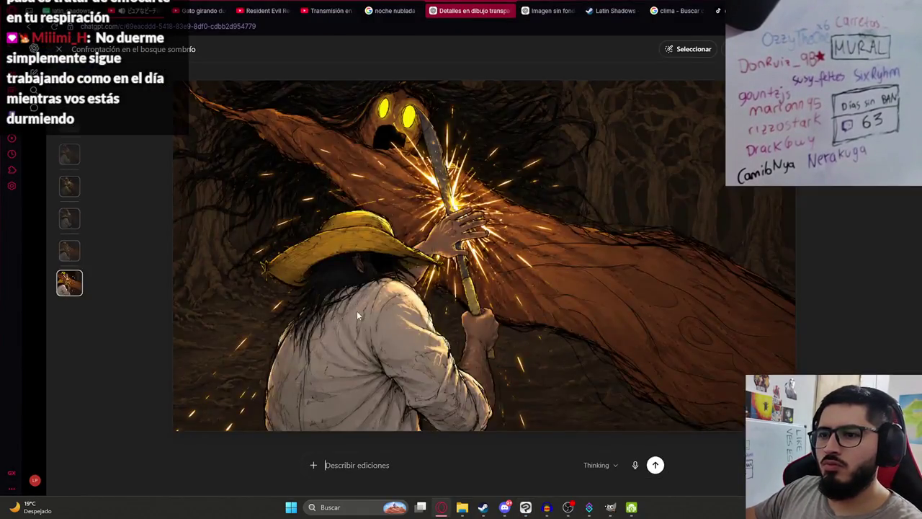
{"action": "key", "text": "alt+Tab"}
{"action": "scroll", "coordinate": [257, 369], "scroll_direction": "up", "scroll_amount": 3}
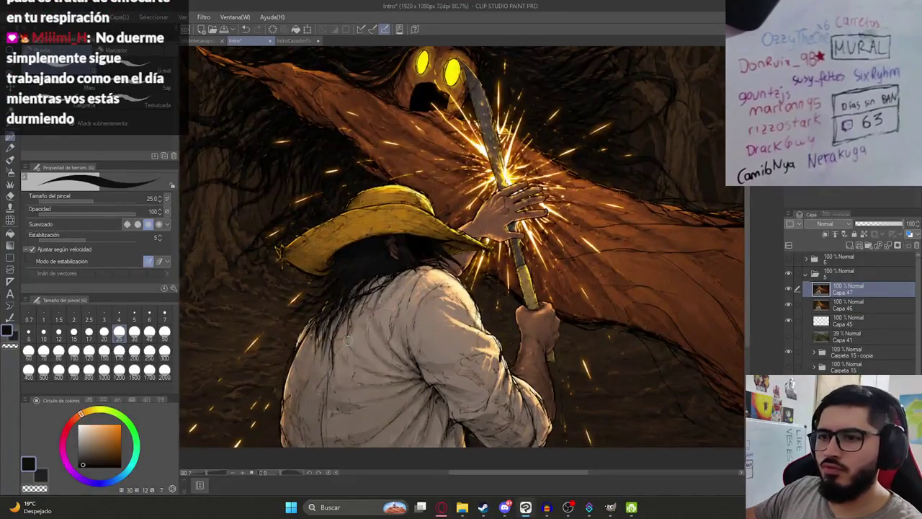
{"action": "scroll", "coordinate": [385, 346], "scroll_direction": "down", "scroll_amount": 4}
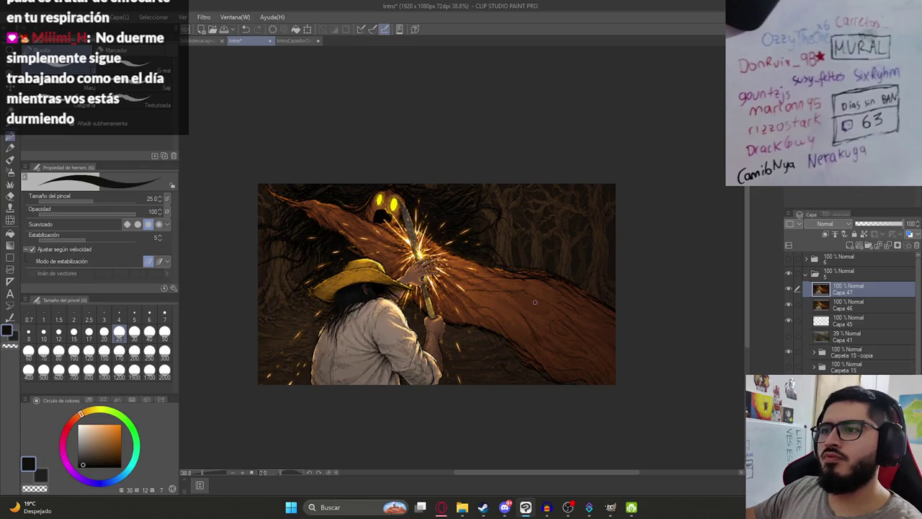
{"action": "scroll", "coordinate": [339, 258], "scroll_direction": "up", "scroll_amount": 2}
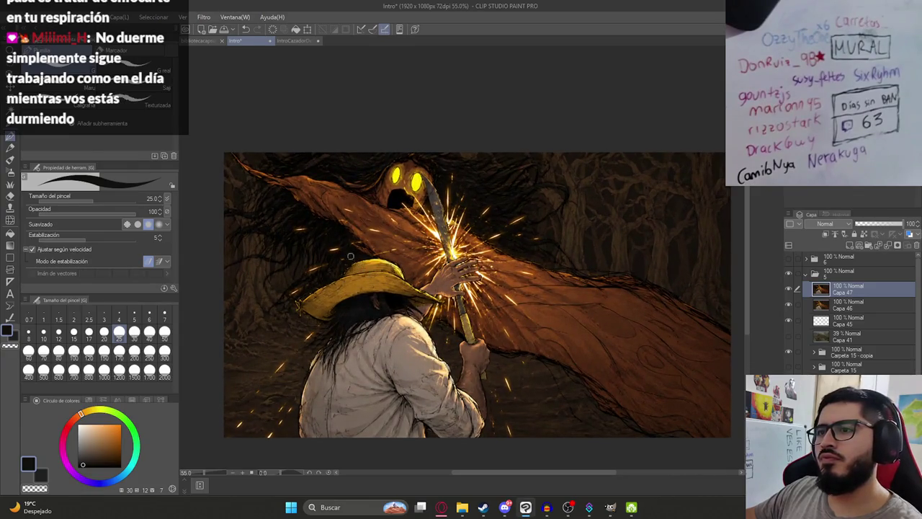
{"action": "scroll", "coordinate": [356, 232], "scroll_direction": "down", "scroll_amount": 2}
- Rescale and shift the painting down, then undo that resize and re-commit
{"action": "key", "text": "ctrl+t"}
{"action": "left_click_drag", "start_coordinate": [276, 183], "coordinate": [248, 171]}
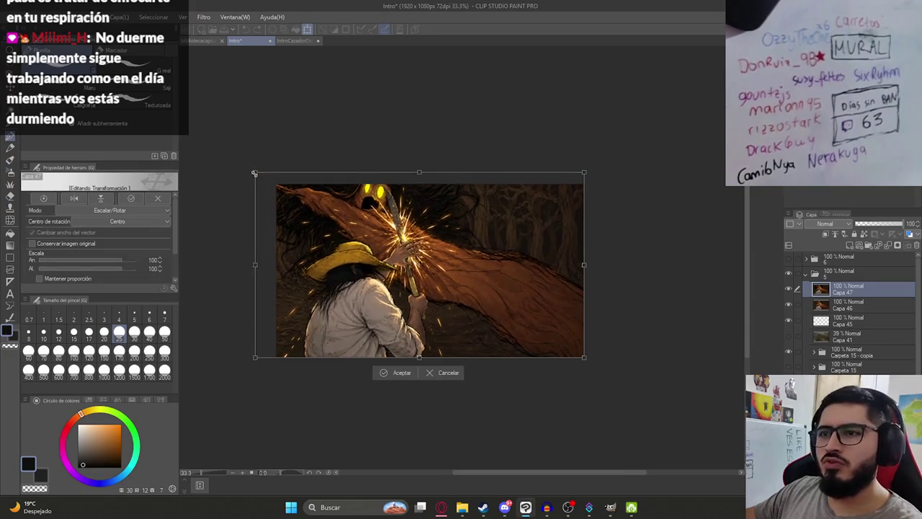
{"action": "mouse_move", "coordinate": [356, 229]}
{"action": "left_mouse_down"}
{"action": "mouse_move", "coordinate": [353, 237]}
{"action": "mouse_move", "coordinate": [369, 221]}
{"action": "mouse_move", "coordinate": [344, 240]}
{"action": "mouse_move", "coordinate": [382, 248]}
{"action": "left_mouse_up"}
{"action": "key", "text": "Return"}
{"action": "scroll", "coordinate": [383, 248], "scroll_direction": "up", "scroll_amount": 2}
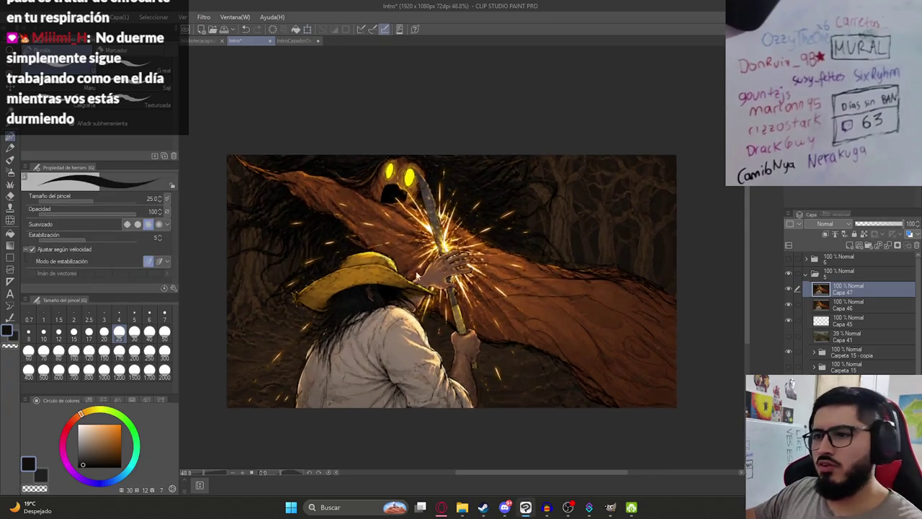
{"action": "key", "text": "ctrl+z"}
{"action": "key", "text": "ctrl+t"}
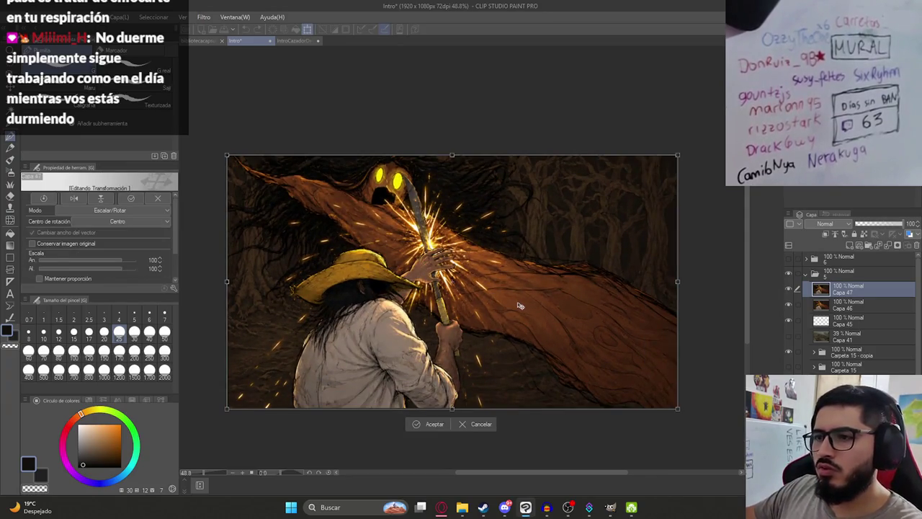
{"action": "key", "text": "Return"}
- Shift the painting right across the canvas with the Move Layer tool (K)
{"action": "scroll", "coordinate": [444, 287], "scroll_direction": "down", "scroll_amount": 1}
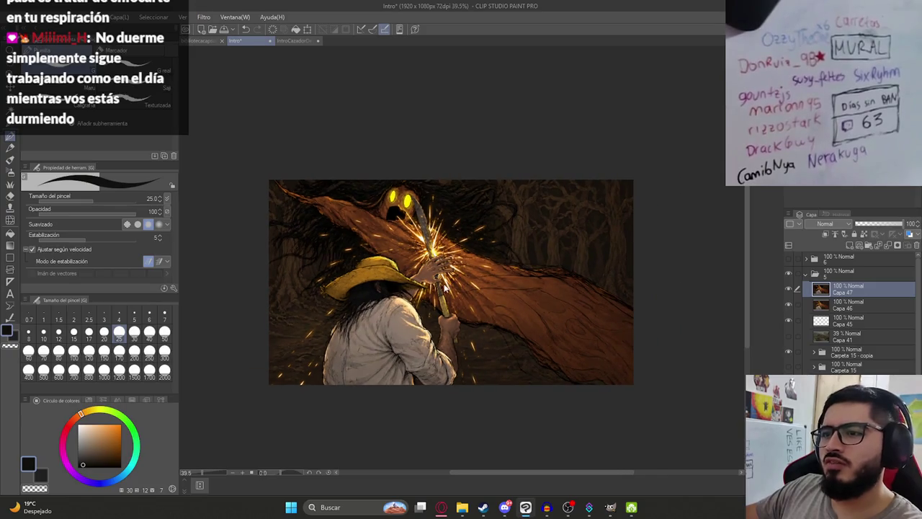
{"action": "key", "text": "k"}
{"action": "left_click_drag", "start_coordinate": [435, 303], "coordinate": [475, 308]}
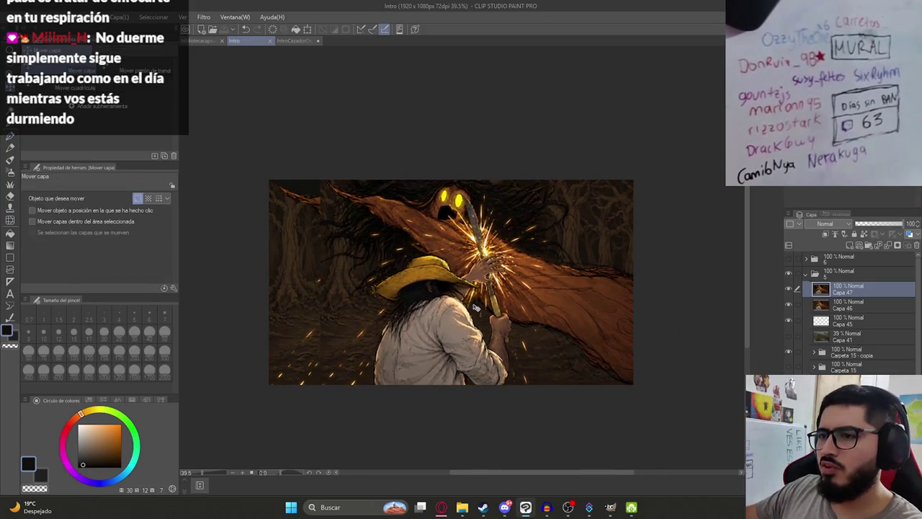
{"action": "scroll", "coordinate": [428, 250], "scroll_direction": "up", "scroll_amount": 2}
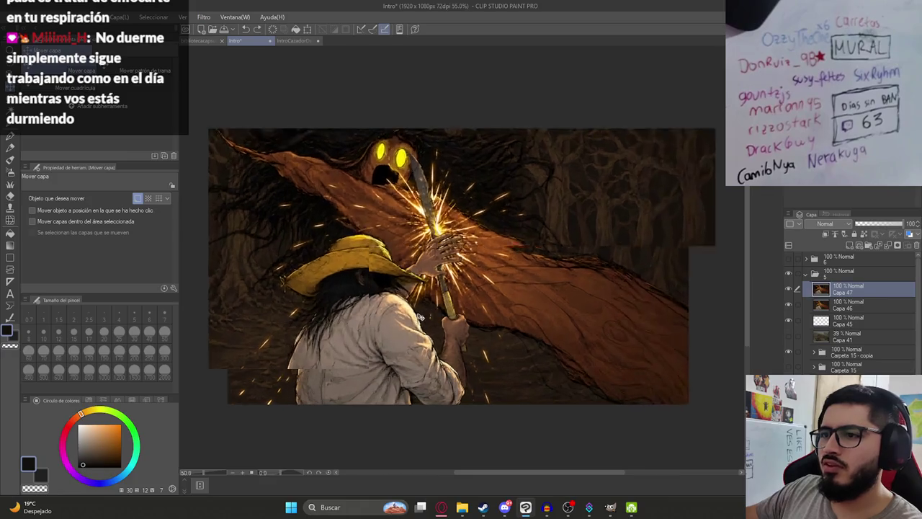
{"action": "left_click", "coordinate": [15, 16]}
{"action": "mouse_move", "coordinate": [87, 141]}
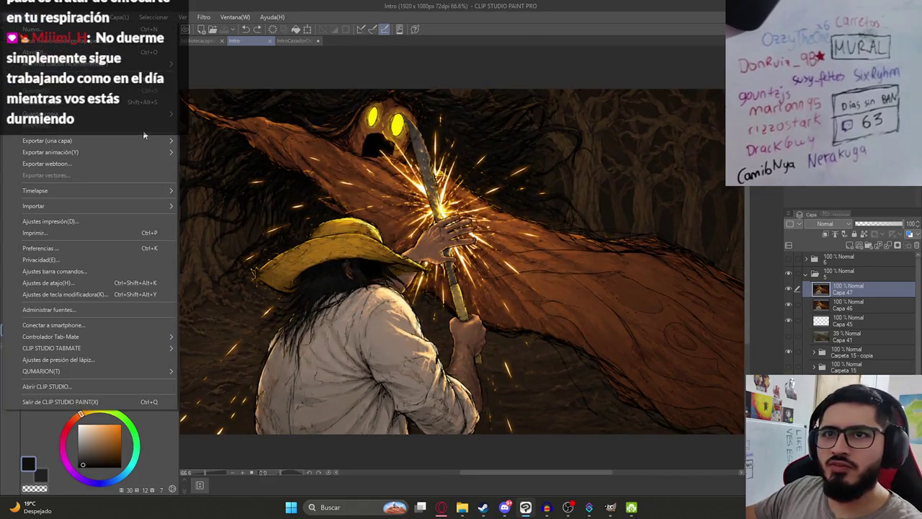
- Export the painting as PNG Ilustracion10.png in the Malavision folder
{"action": "left_click", "coordinate": [209, 168]}
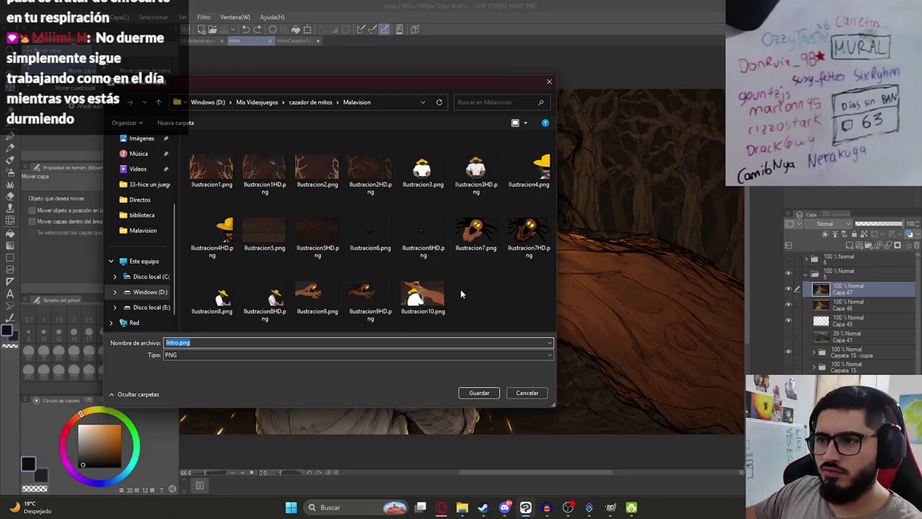
{"action": "left_click", "coordinate": [423, 292]}
{"action": "left_click", "coordinate": [201, 343]}
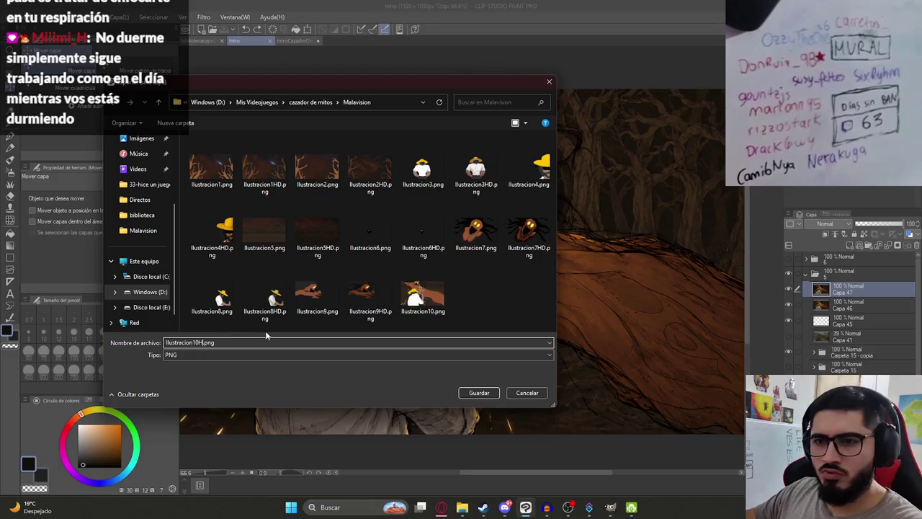
{"action": "left_click", "coordinate": [475, 392]}
{"action": "key", "text": "Return"}
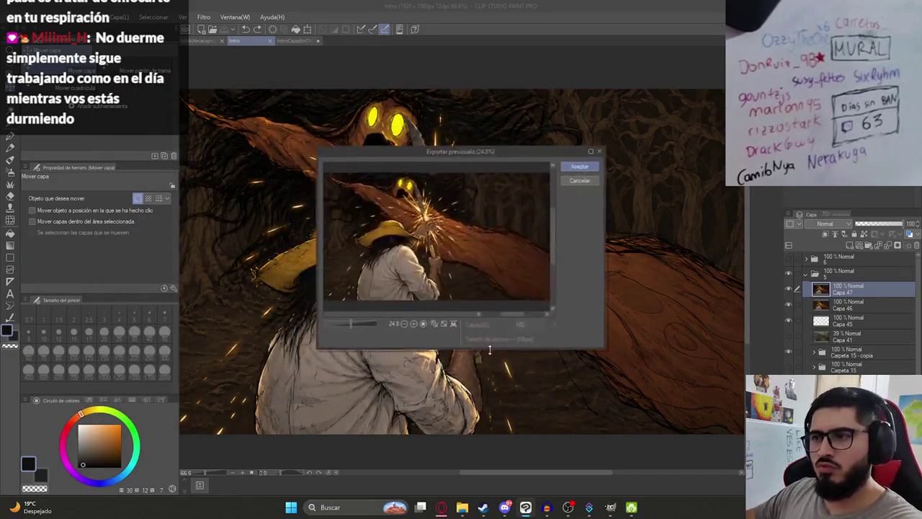
{"action": "key", "text": "Return"}
- Zoom in and out on the canvas to review the longer-haired Malavision painting
{"action": "scroll", "coordinate": [458, 315], "scroll_direction": "down", "scroll_amount": 1}
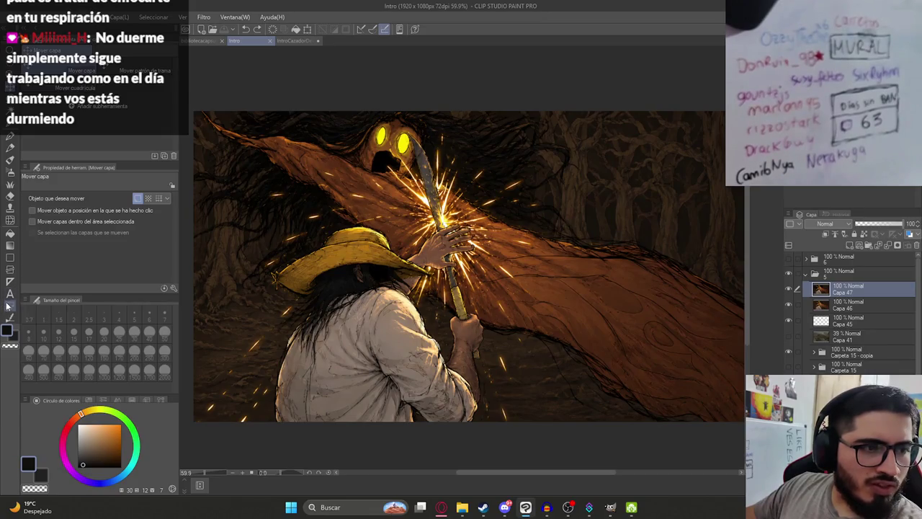
{"action": "scroll", "coordinate": [447, 274], "scroll_direction": "down", "scroll_amount": 2}
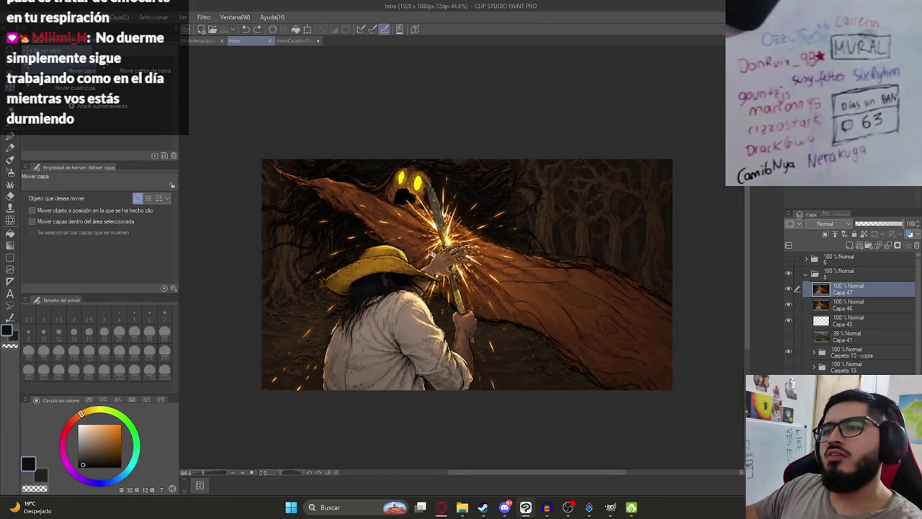
{"action": "scroll", "coordinate": [427, 240], "scroll_direction": "up", "scroll_amount": 3}
{"action": "scroll", "coordinate": [403, 256], "scroll_direction": "down", "scroll_amount": 2}
{"action": "scroll", "coordinate": [425, 266], "scroll_direction": "up", "scroll_amount": 2}
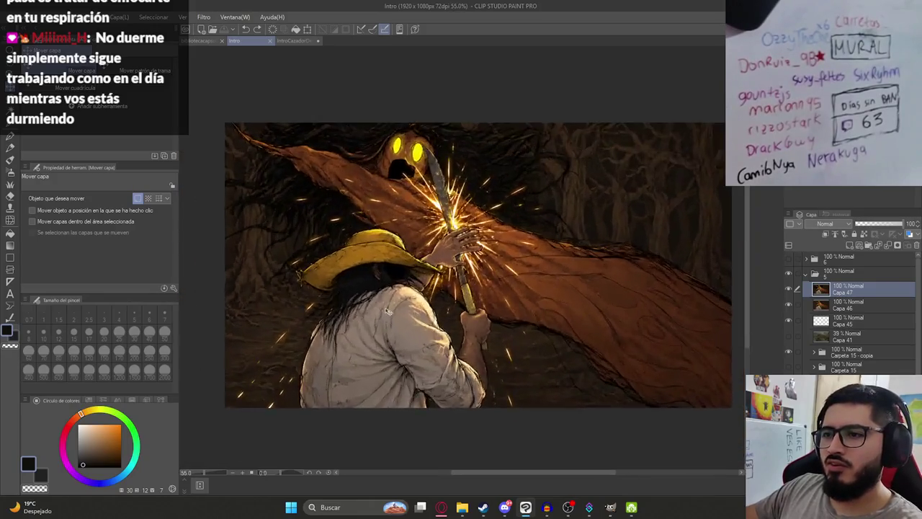
{"action": "scroll", "coordinate": [432, 270], "scroll_direction": "up", "scroll_amount": 2}
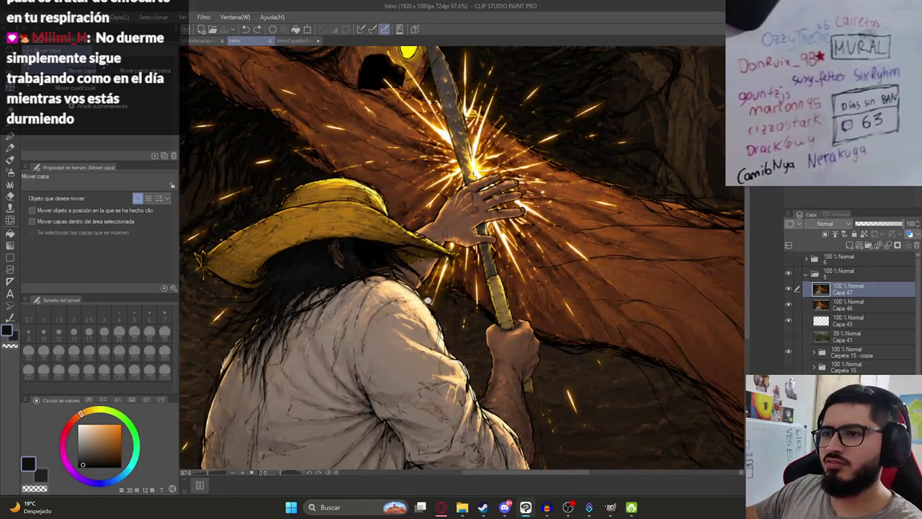
{"action": "scroll", "coordinate": [441, 281], "scroll_direction": "down", "scroll_amount": 3}
{"action": "scroll", "coordinate": [438, 285], "scroll_direction": "down", "scroll_amount": 1}
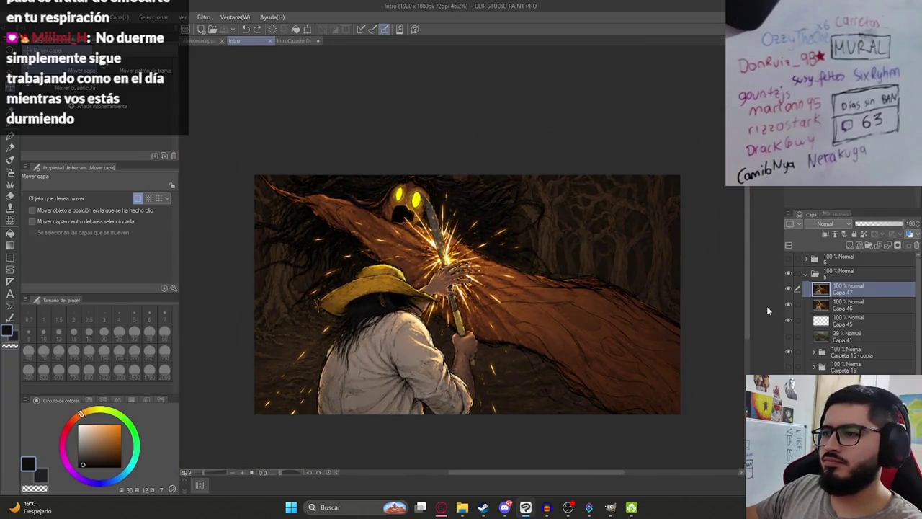
- Hide the finished painting and folder 4, and show and expand folder 6 with the tree creature
{"action": "left_click", "coordinate": [806, 274]}
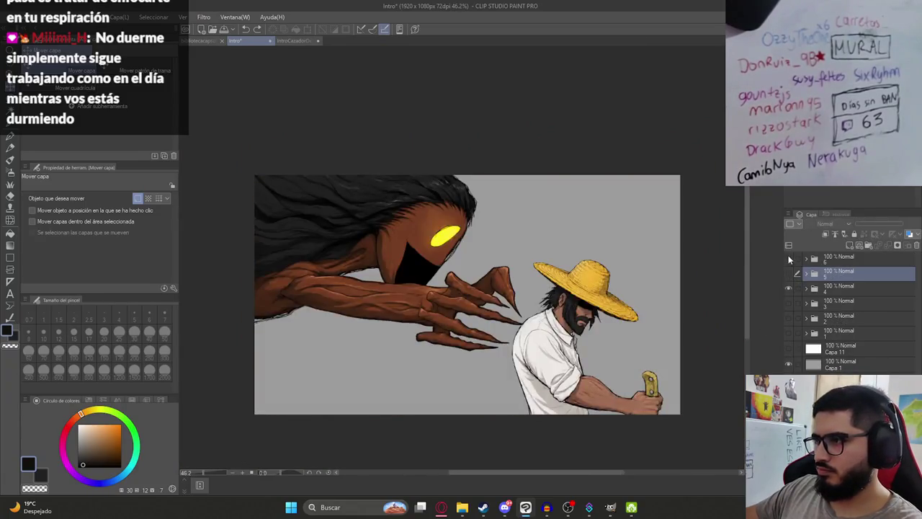
{"action": "left_click", "coordinate": [789, 288]}
{"action": "left_click", "coordinate": [789, 261]}
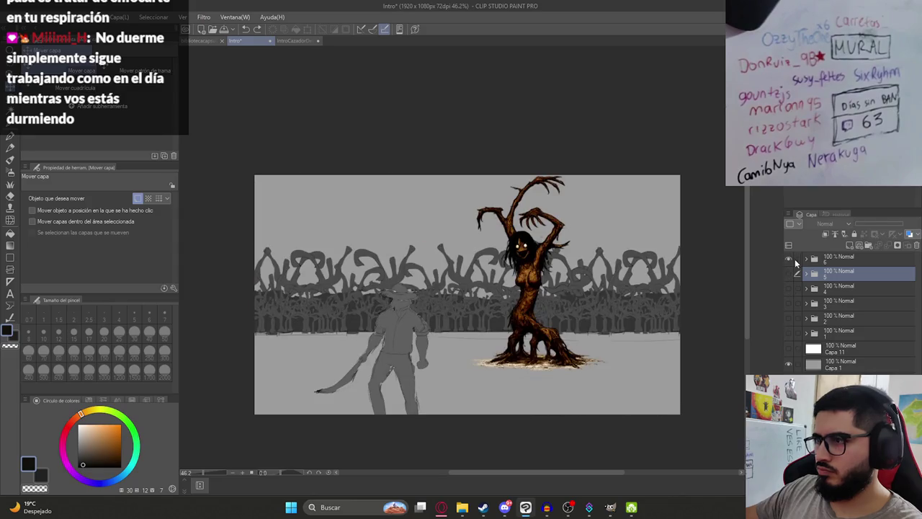
{"action": "left_click", "coordinate": [805, 258]}
{"action": "left_click", "coordinate": [822, 274]}
{"action": "left_click", "coordinate": [789, 274]}
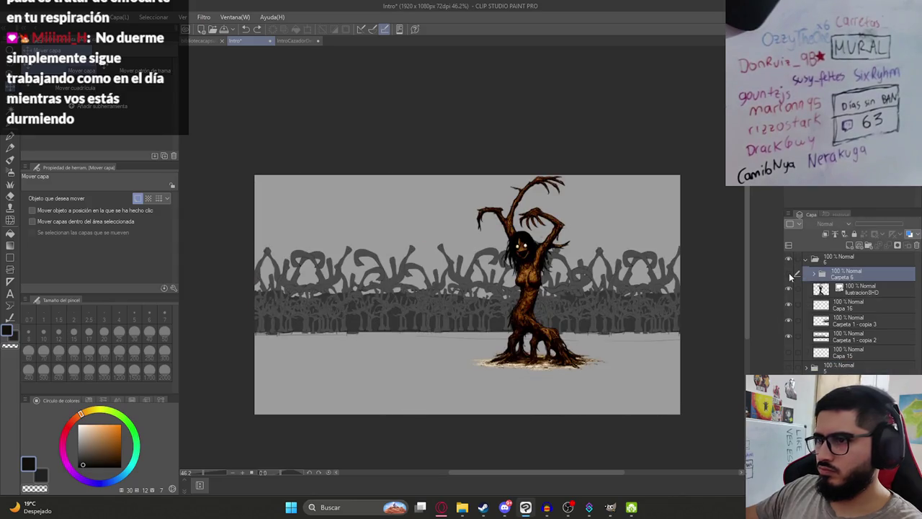
{"action": "left_click", "coordinate": [789, 274]}
- Select the Carpeta 6 - copia folder holding the man figure and collapse it
{"action": "left_click", "coordinate": [858, 289]}
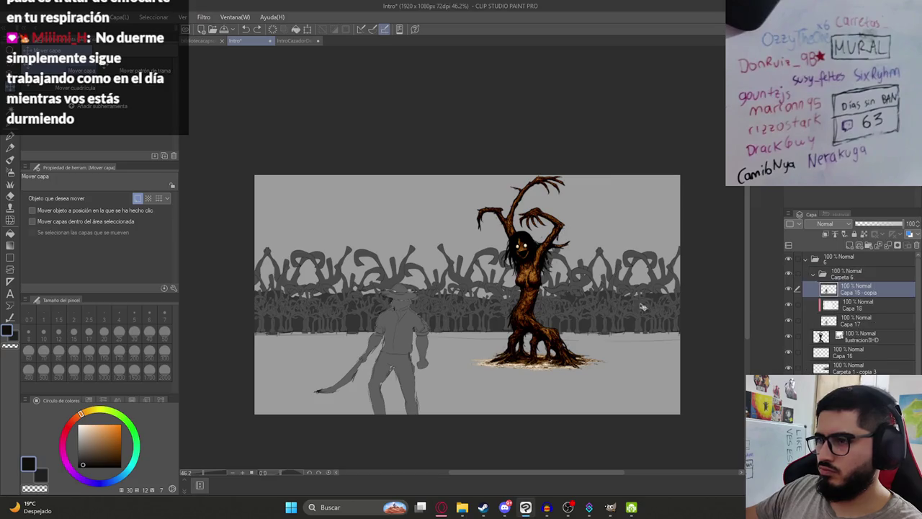
{"action": "scroll", "coordinate": [358, 358], "scroll_direction": "up", "scroll_amount": 1}
{"action": "scroll", "coordinate": [433, 356], "scroll_direction": "up", "scroll_amount": 1}
{"action": "scroll", "coordinate": [436, 343], "scroll_direction": "up", "scroll_amount": 2}
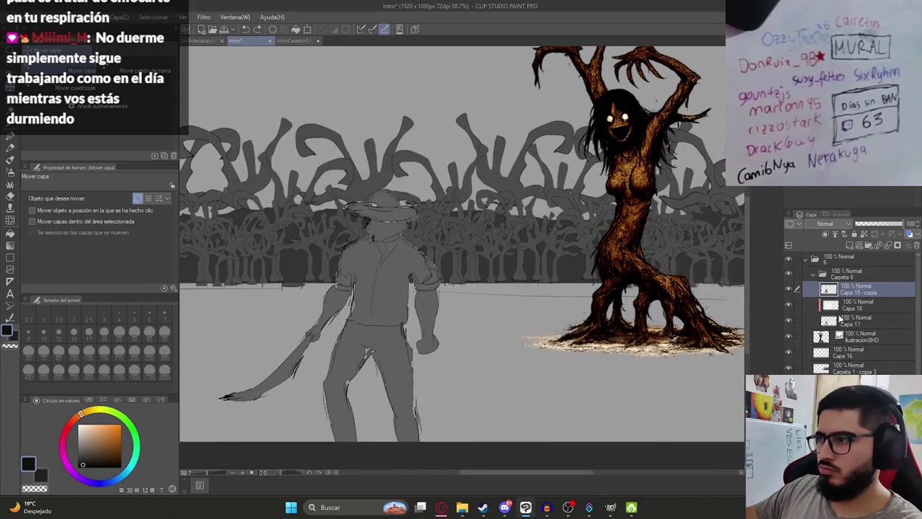
{"action": "left_click", "coordinate": [849, 277]}
{"action": "left_click", "coordinate": [813, 274]}
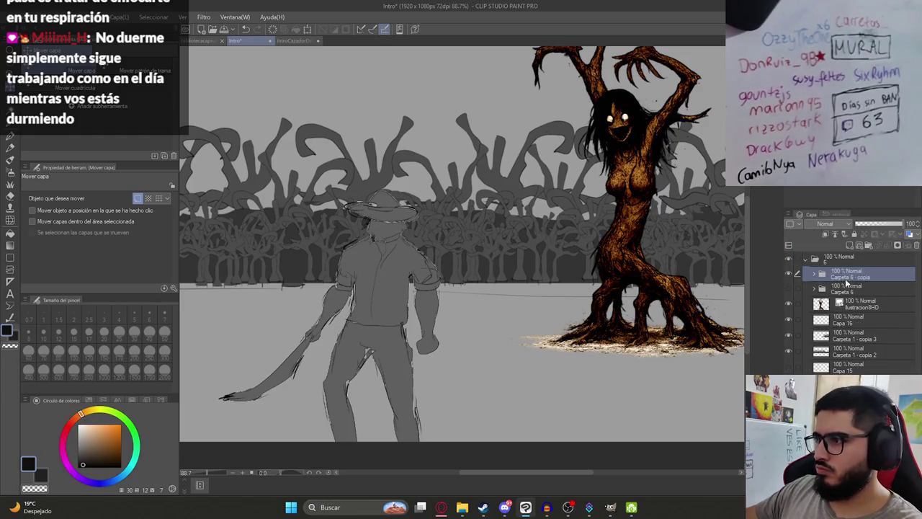
- Flip the Carpeta 6 - copia man figure horizontally with Free Transform
{"action": "key", "text": "ctrl+t"}
{"action": "left_click", "coordinate": [74, 198]}
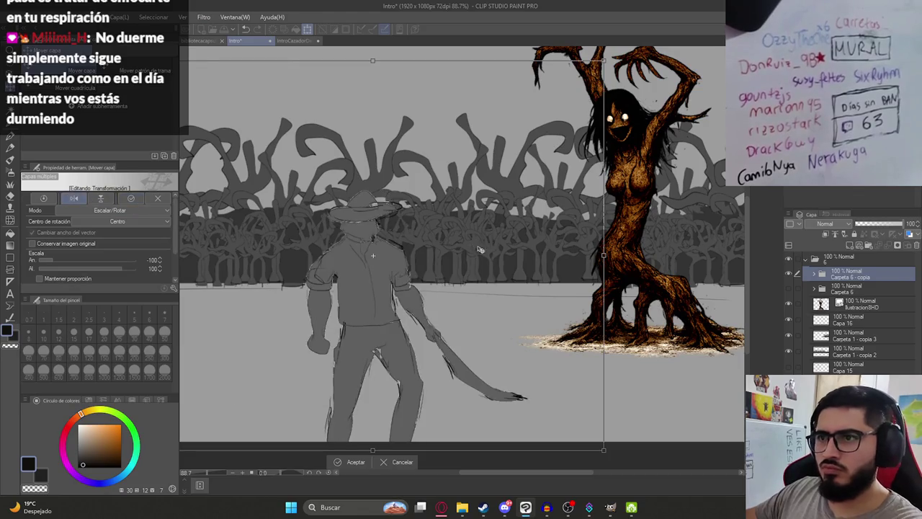
{"action": "key", "text": "Return"}
{"action": "scroll", "coordinate": [408, 333], "scroll_direction": "down", "scroll_amount": 1}
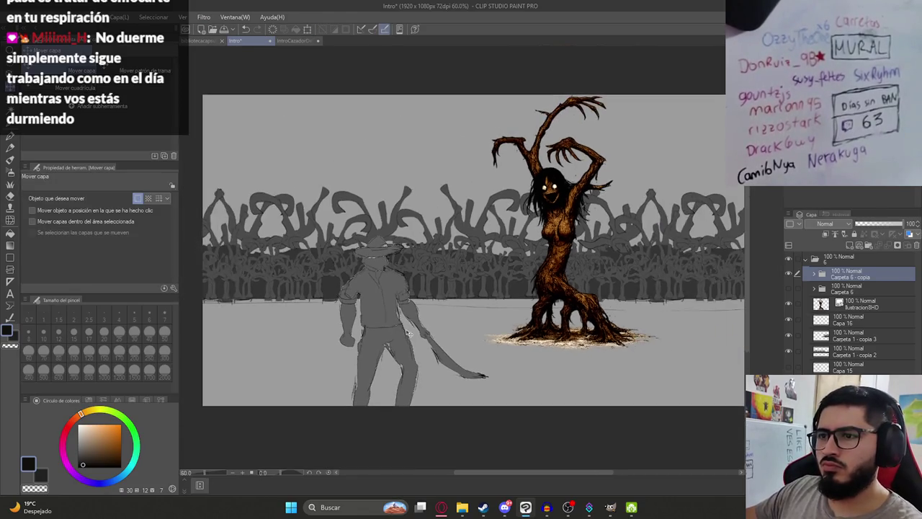
{"action": "scroll", "coordinate": [370, 296], "scroll_direction": "up", "scroll_amount": 1}
{"action": "scroll", "coordinate": [398, 320], "scroll_direction": "up", "scroll_amount": 1}
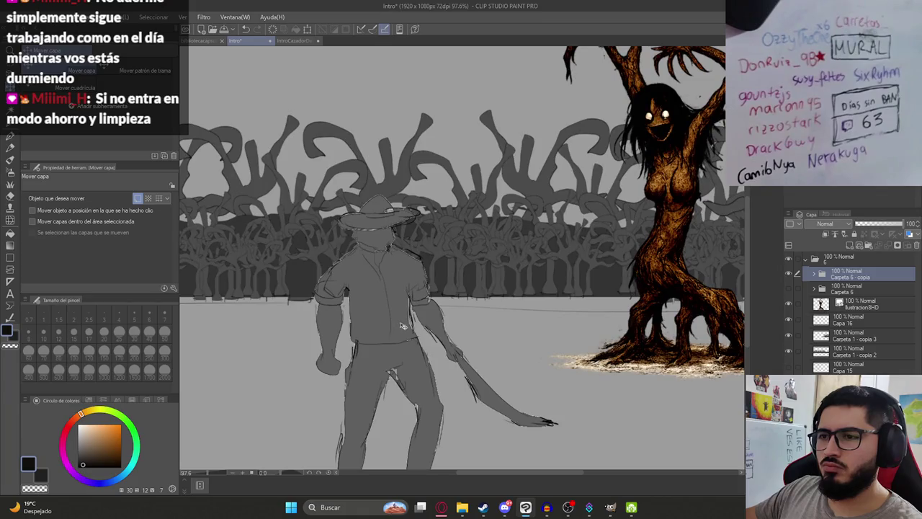
{"action": "scroll", "coordinate": [410, 345], "scroll_direction": "down", "scroll_amount": 1}
{"action": "scroll", "coordinate": [409, 345], "scroll_direction": "down", "scroll_amount": 1}
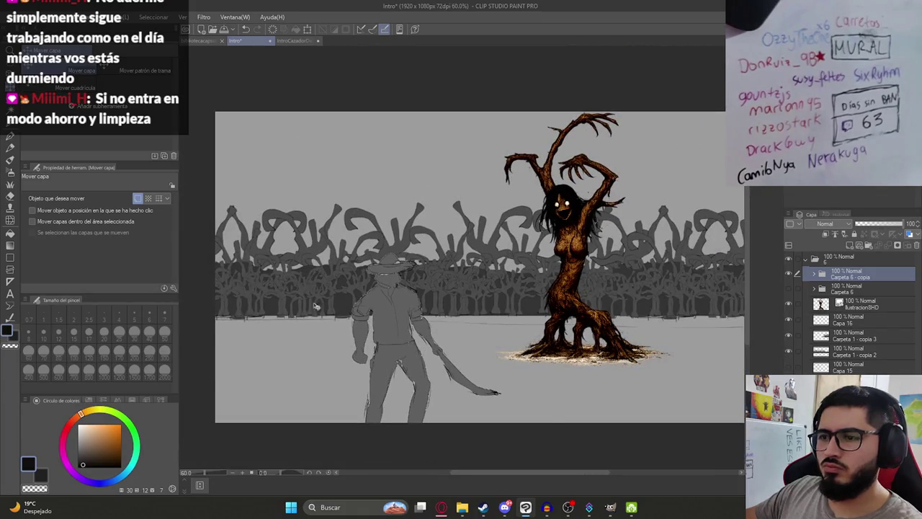
- Flip the hunter sketch horizontally once more, then select its Capa 15 - copia 2 layer
{"action": "key", "text": "ctrl+t"}
{"action": "left_click", "coordinate": [74, 199]}
{"action": "key", "text": "Return"}
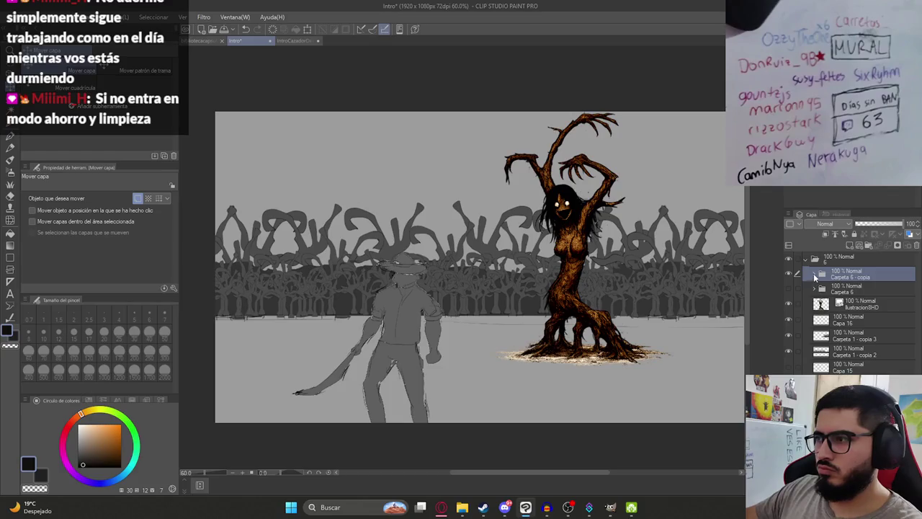
{"action": "left_click", "coordinate": [815, 278]}
{"action": "left_click", "coordinate": [822, 292]}
- Restore the hunter's grey sketch and set the pen to size 5 after an undone test stroke
{"action": "left_click", "coordinate": [794, 290]}
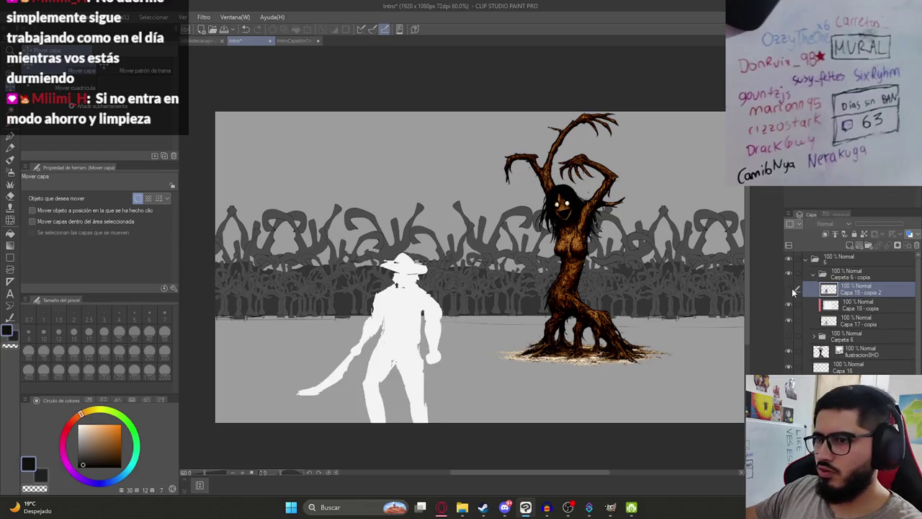
{"action": "left_click", "coordinate": [794, 290]}
{"action": "scroll", "coordinate": [382, 353], "scroll_direction": "up", "scroll_amount": 3}
{"action": "key", "text": "p"}
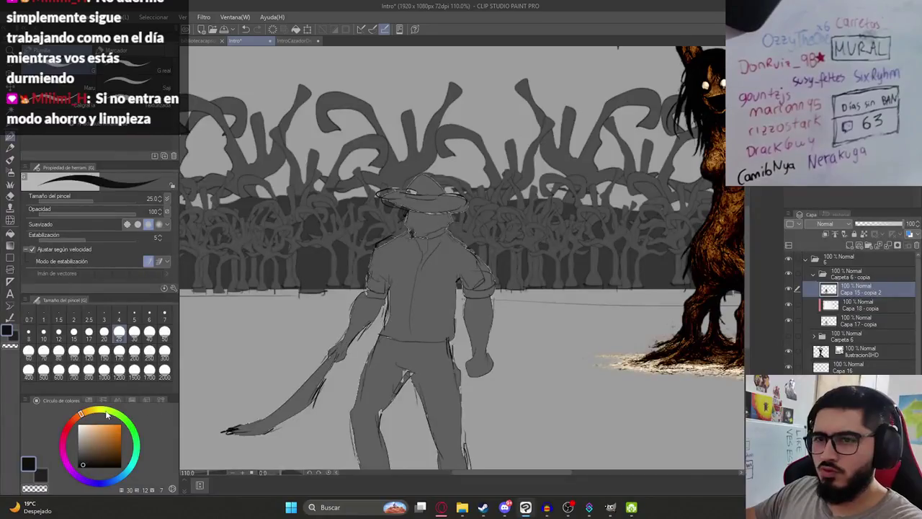
{"action": "left_click", "coordinate": [118, 317]}
{"action": "left_click_drag", "start_coordinate": [421, 277], "coordinate": [287, 317]}
{"action": "key", "text": "ctrl+z"}
{"action": "left_click", "coordinate": [134, 317]}
{"action": "scroll", "coordinate": [550, 365], "scroll_direction": "down", "scroll_amount": 2}
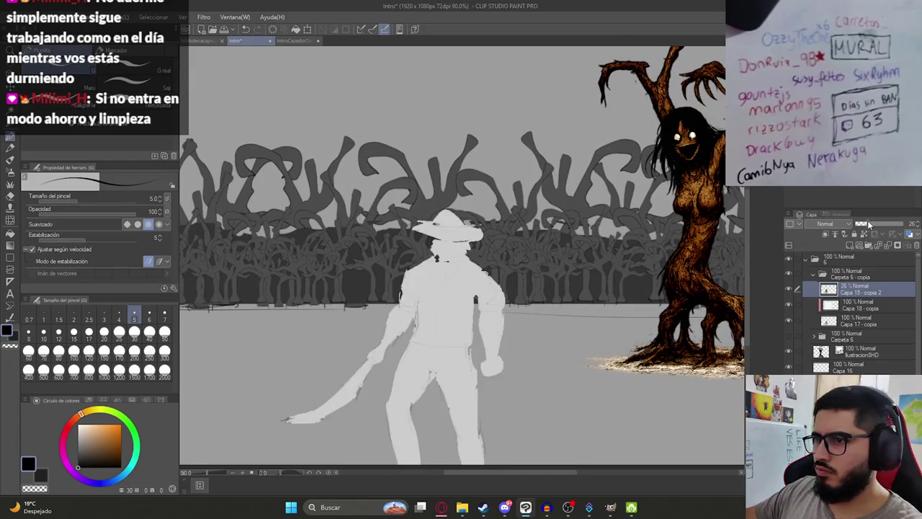
- Fade the copied hunter folder to 23%, hide the tree silhouettes, and add new layer Capa 48
{"action": "left_click", "coordinate": [814, 275]}
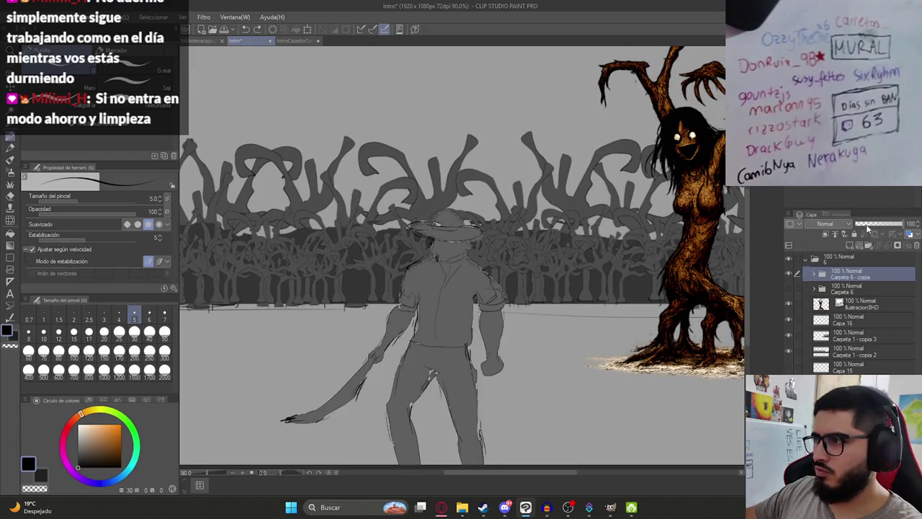
{"action": "left_click", "coordinate": [866, 224]}
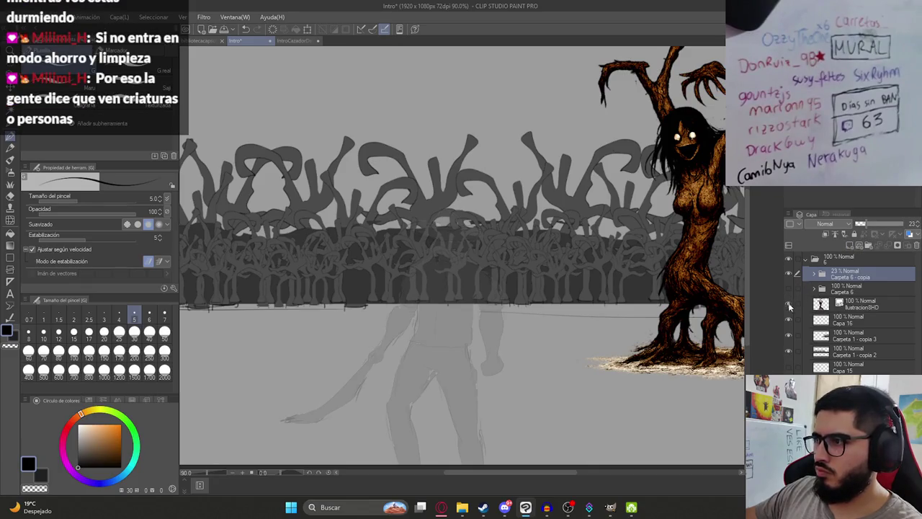
{"action": "left_click", "coordinate": [788, 351]}
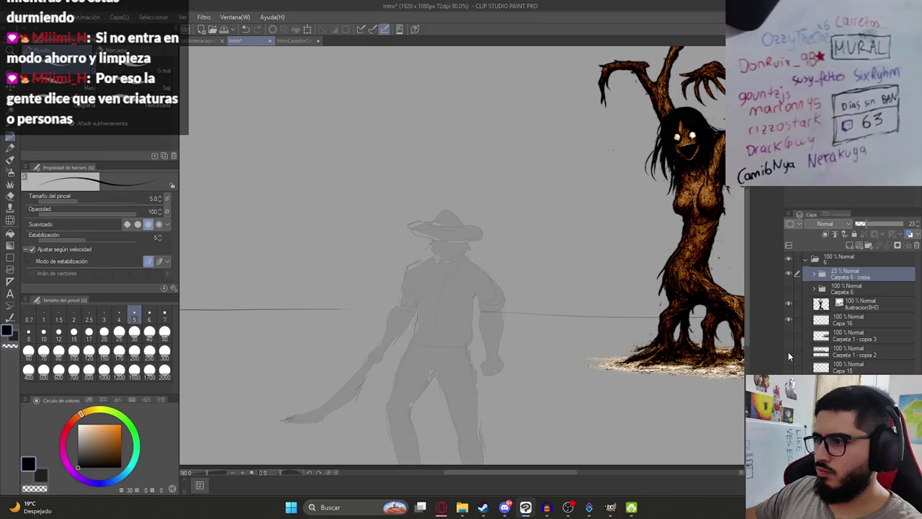
{"action": "left_click", "coordinate": [851, 248]}
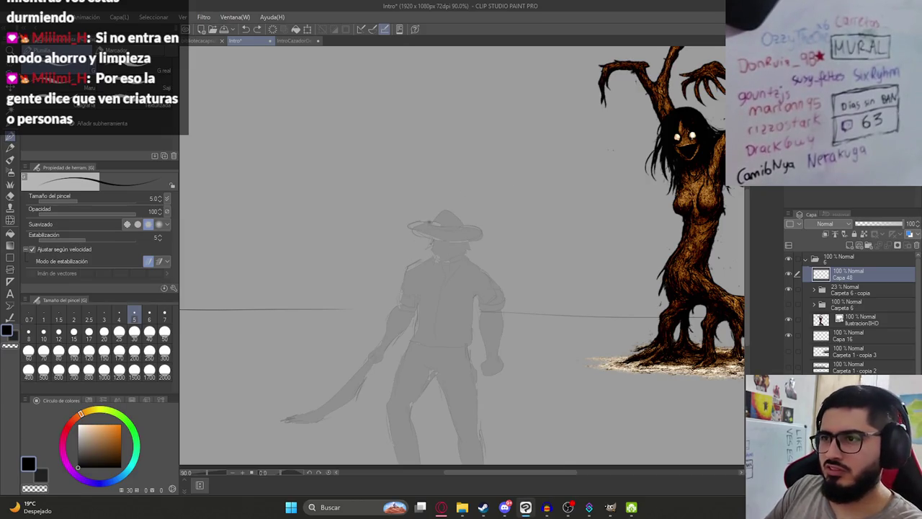
- Ink the hair strands under the hat, undoing stray strokes
{"action": "scroll", "coordinate": [444, 254], "scroll_direction": "up", "scroll_amount": 1}
{"action": "scroll", "coordinate": [426, 232], "scroll_direction": "up", "scroll_amount": 1}
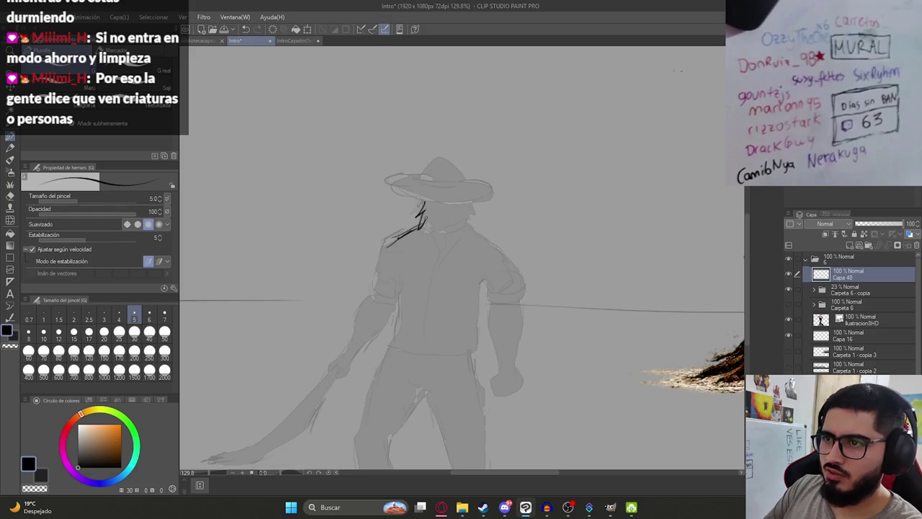
{"action": "key", "text": "ctrl+z"}
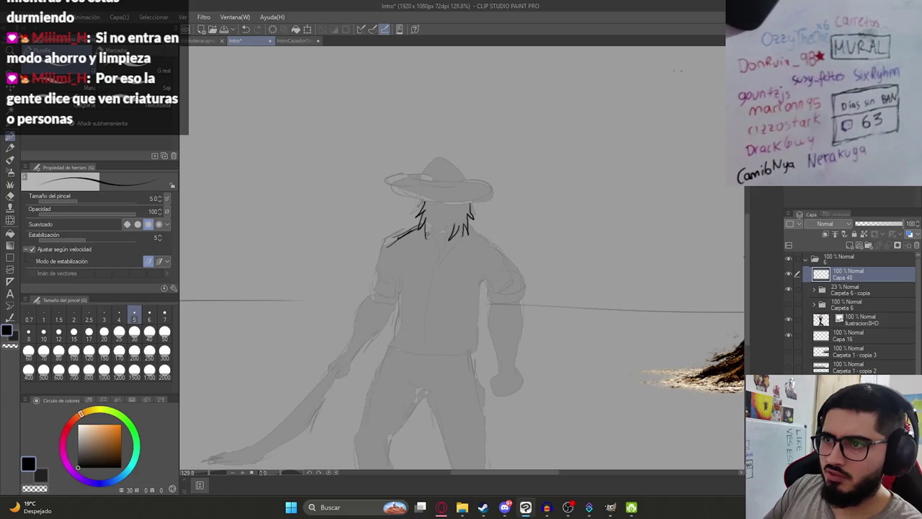
{"action": "mouse_move", "coordinate": [438, 225]}
{"action": "left_mouse_down"}
{"action": "mouse_move", "coordinate": [446, 239]}
{"action": "mouse_move", "coordinate": [454, 236]}
{"action": "mouse_move", "coordinate": [417, 197]}
{"action": "mouse_move", "coordinate": [393, 225]}
{"action": "left_mouse_up"}
{"action": "key", "text": "e"}
{"action": "key", "text": "p"}
{"action": "key", "text": "ctrl+z"}
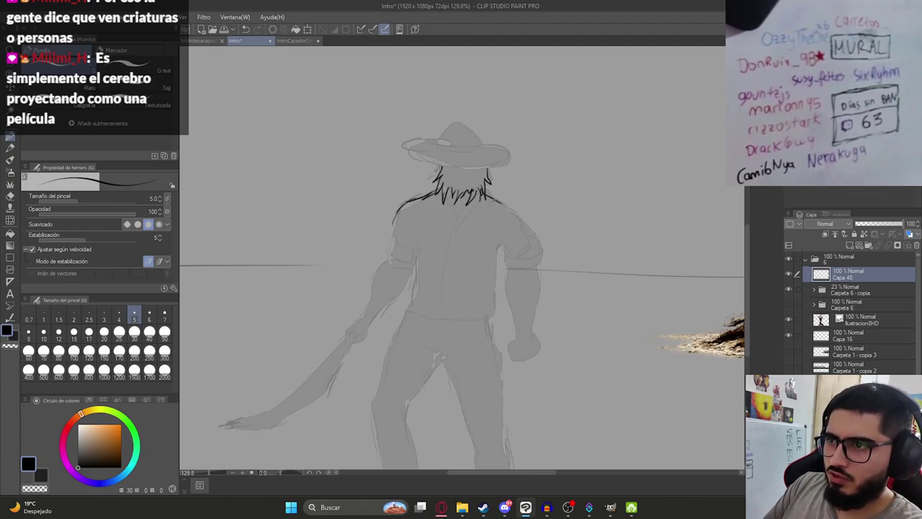
- Ink both shoulder outlines, the left side of the back and the left sleeve curve
{"action": "left_click_drag", "start_coordinate": [522, 210], "coordinate": [532, 230]}
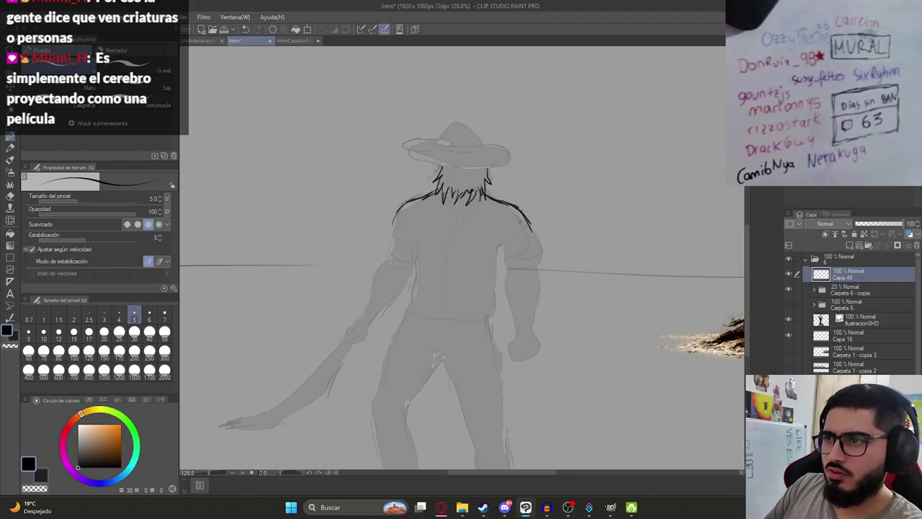
{"action": "left_click_drag", "start_coordinate": [395, 221], "coordinate": [389, 239]}
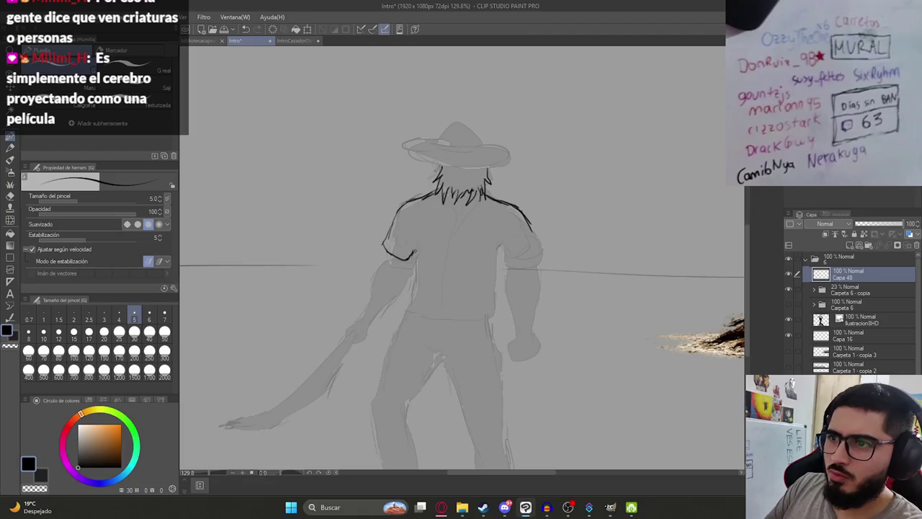
{"action": "key", "text": "ctrl+z"}
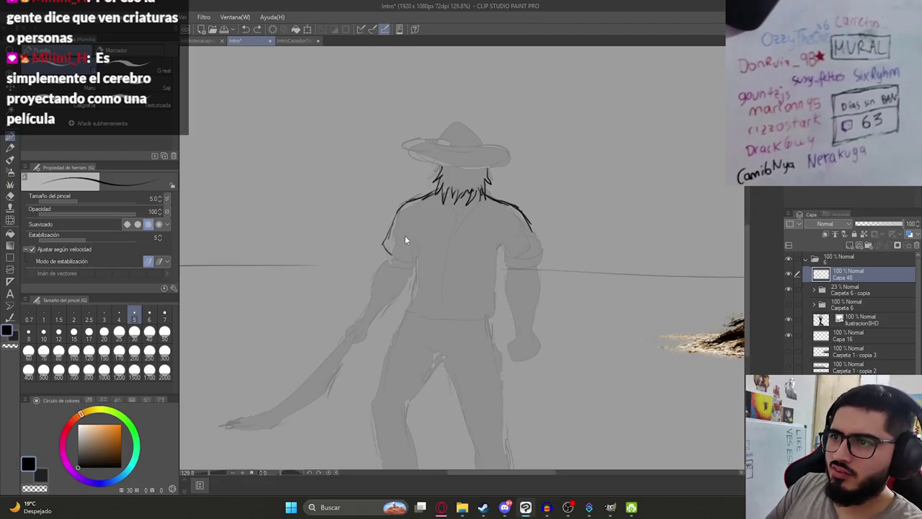
{"action": "mouse_move", "coordinate": [408, 239]}
{"action": "left_mouse_down"}
{"action": "mouse_move", "coordinate": [417, 291]}
{"action": "mouse_move", "coordinate": [491, 314]}
{"action": "mouse_move", "coordinate": [490, 295]}
{"action": "left_mouse_up"}
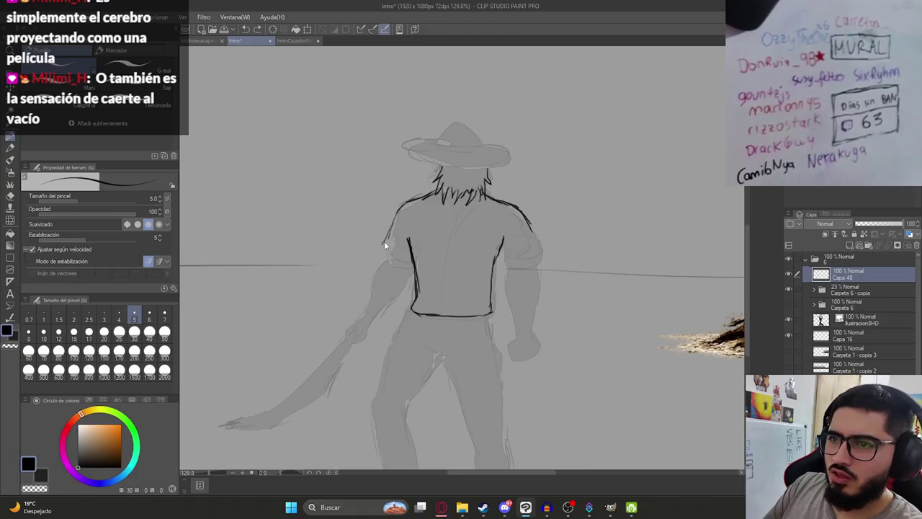
{"action": "left_click_drag", "start_coordinate": [383, 239], "coordinate": [412, 256]}
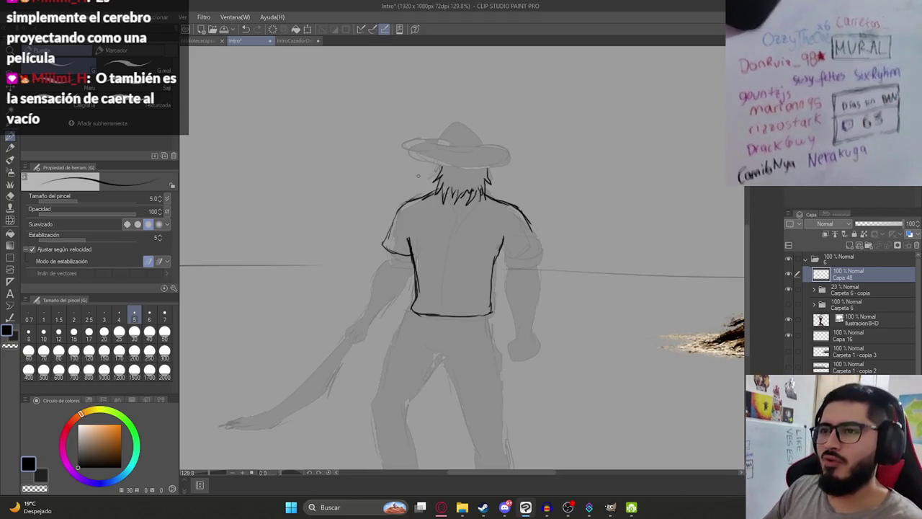
- Ink the left shoulder edge and sleeve cuff, save, and redraw a short back contour
{"action": "scroll", "coordinate": [368, 248], "scroll_direction": "up", "scroll_amount": 4}
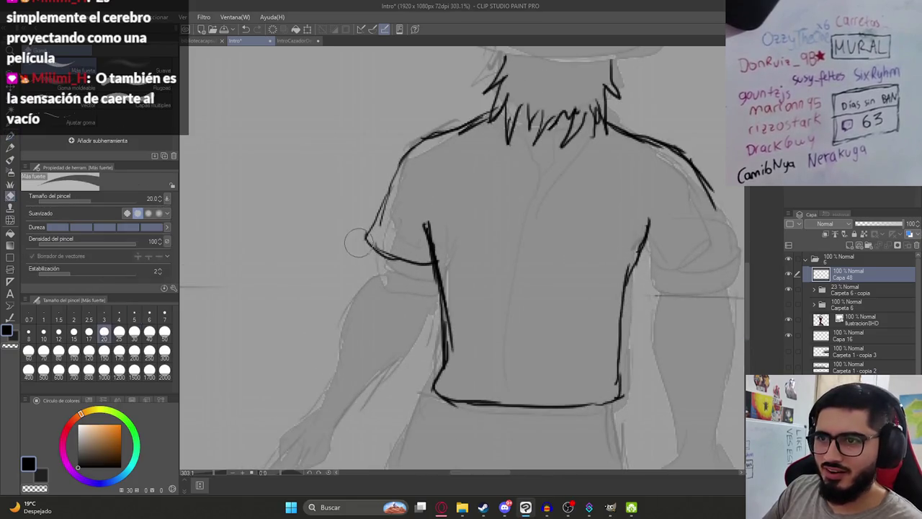
{"action": "mouse_move", "coordinate": [368, 248]}
{"action": "left_mouse_down"}
{"action": "mouse_move", "coordinate": [369, 222]}
{"action": "mouse_move", "coordinate": [372, 249]}
{"action": "left_mouse_up"}
{"action": "key", "text": "ctrl+s"}
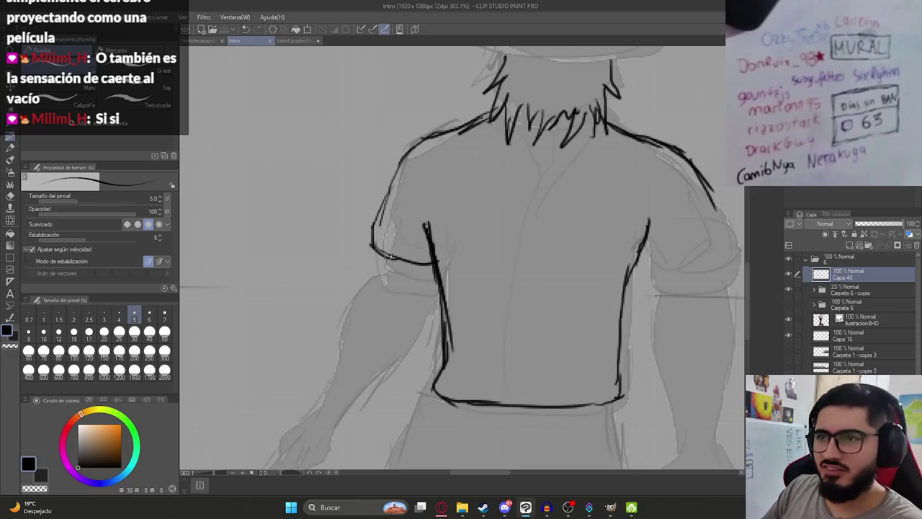
{"action": "mouse_move", "coordinate": [373, 245]}
{"action": "left_mouse_down"}
{"action": "mouse_move", "coordinate": [364, 278]}
{"action": "mouse_move", "coordinate": [398, 287]}
{"action": "mouse_move", "coordinate": [439, 282]}
{"action": "left_mouse_up"}
{"action": "left_click_drag", "start_coordinate": [433, 230], "coordinate": [422, 192]}
{"action": "key", "text": "ctrl+z"}
{"action": "left_click_drag", "start_coordinate": [431, 153], "coordinate": [429, 180]}
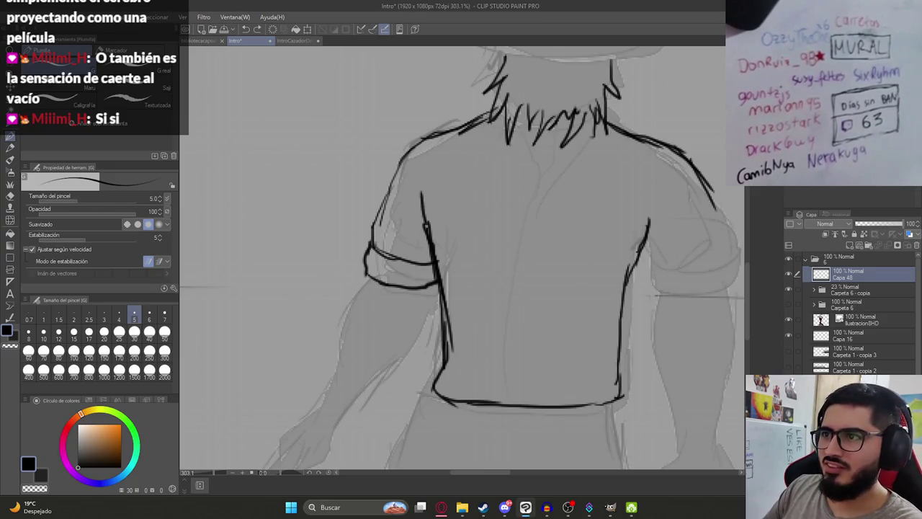
- Ink the outline along the left arm and extend the right arm contour downward
{"action": "scroll", "coordinate": [437, 231], "scroll_direction": "down", "scroll_amount": 1}
{"action": "scroll", "coordinate": [433, 180], "scroll_direction": "down", "scroll_amount": 1}
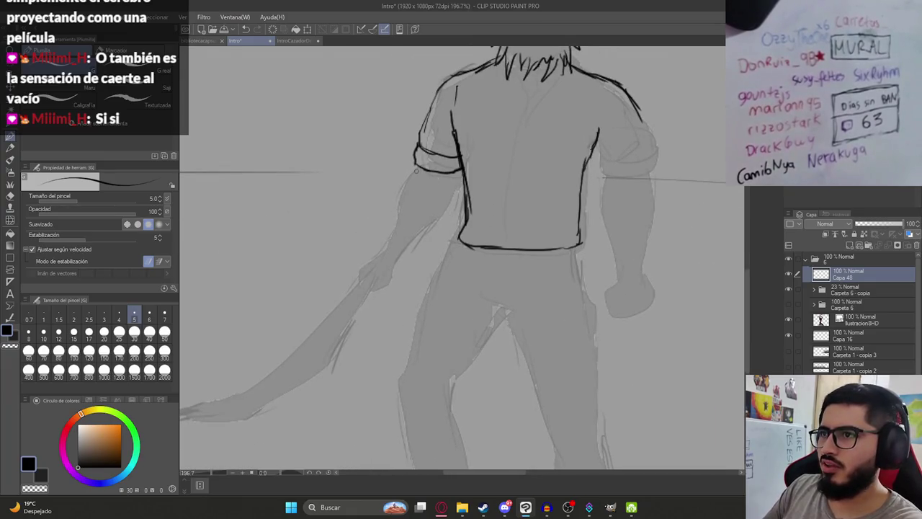
{"action": "left_click_drag", "start_coordinate": [417, 167], "coordinate": [425, 260]}
{"action": "scroll", "coordinate": [461, 220], "scroll_direction": "down", "scroll_amount": 4}
{"action": "scroll", "coordinate": [505, 194], "scroll_direction": "up", "scroll_amount": 1}
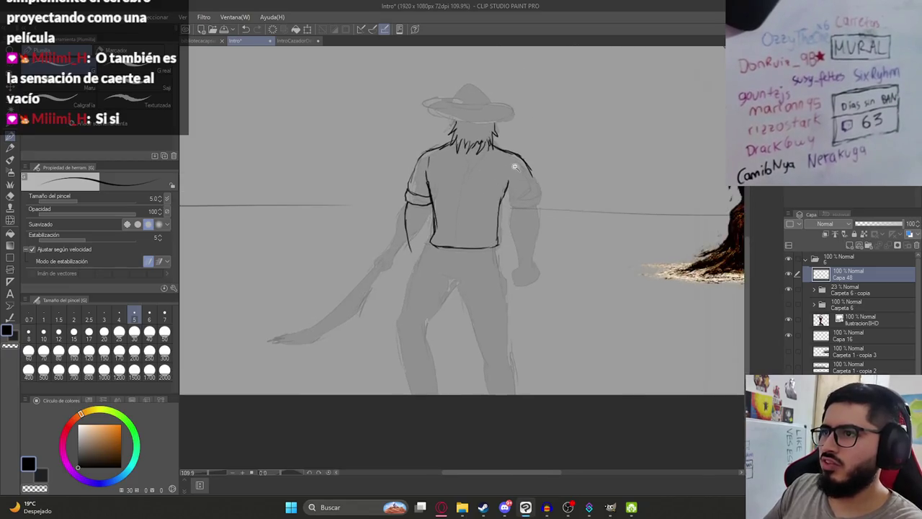
{"action": "scroll", "coordinate": [537, 177], "scroll_direction": "up", "scroll_amount": 2}
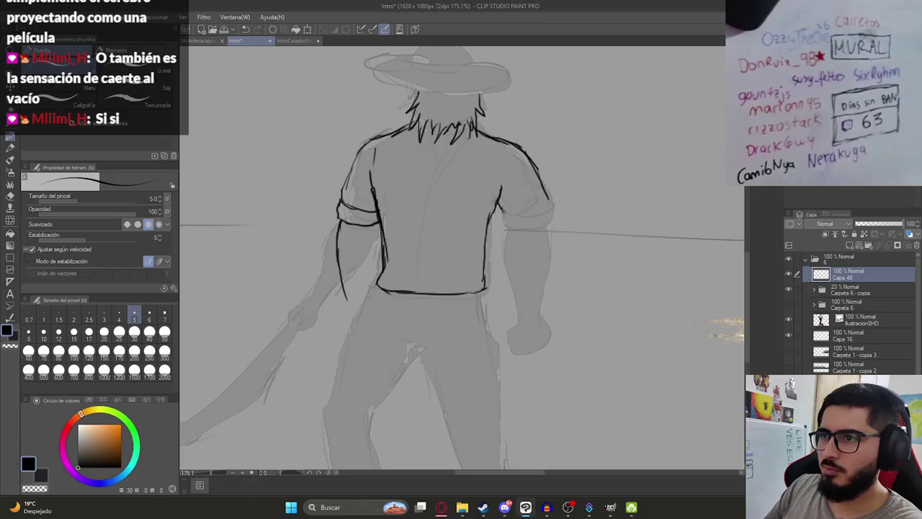
{"action": "left_click_drag", "start_coordinate": [500, 200], "coordinate": [517, 225]}
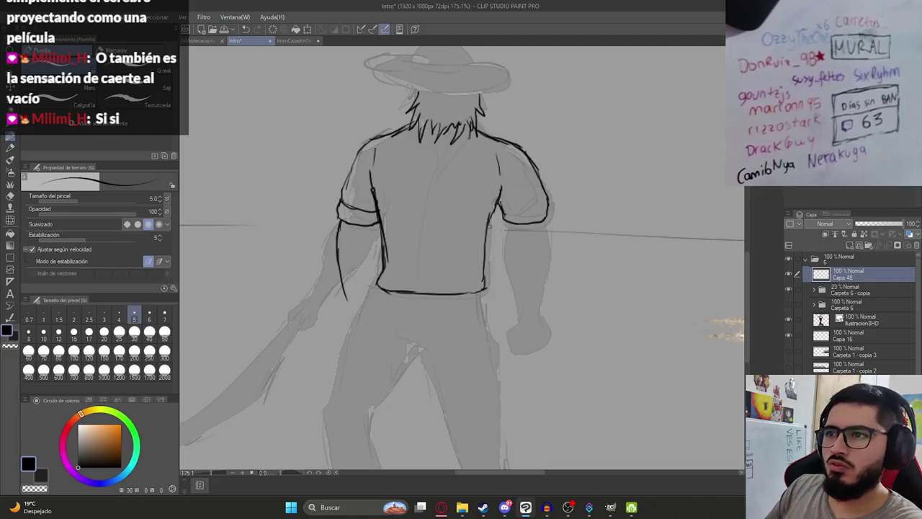
- Erase the right shirt, lower left and waist lines, then re-ink the left arm and sleeve edge
{"action": "key", "text": "e"}
{"action": "left_click_drag", "start_coordinate": [490, 217], "coordinate": [481, 295]}
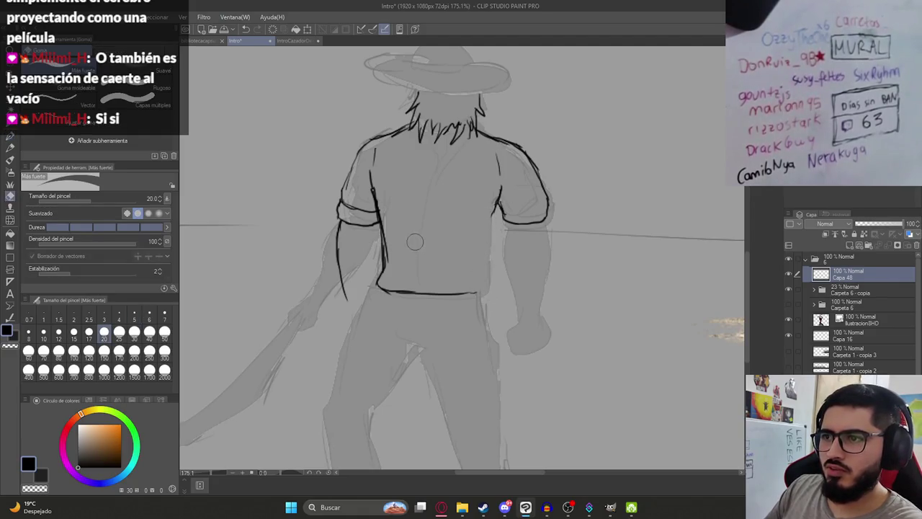
{"action": "mouse_move", "coordinate": [383, 249]}
{"action": "left_mouse_down"}
{"action": "mouse_move", "coordinate": [381, 292]}
{"action": "mouse_move", "coordinate": [476, 293]}
{"action": "left_mouse_up"}
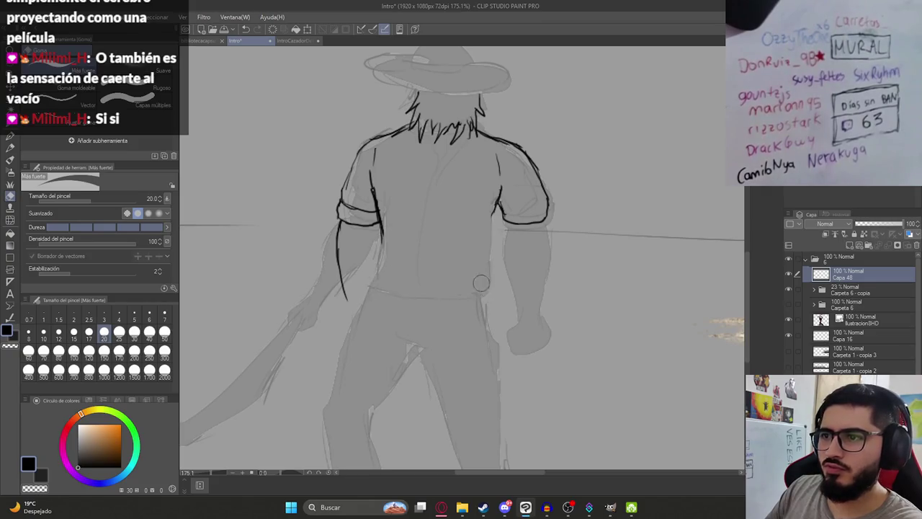
{"action": "left_click_drag", "start_coordinate": [373, 200], "coordinate": [382, 225]}
{"action": "key", "text": "p"}
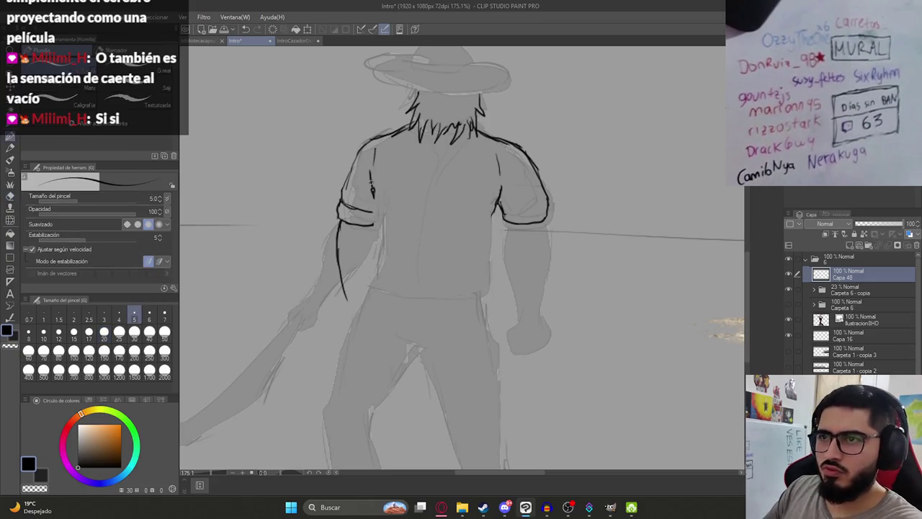
{"action": "left_click_drag", "start_coordinate": [371, 217], "coordinate": [382, 252]}
{"action": "left_click_drag", "start_coordinate": [370, 193], "coordinate": [389, 260]}
{"action": "mouse_move", "coordinate": [376, 224]}
{"action": "left_mouse_down"}
{"action": "mouse_move", "coordinate": [403, 303]}
{"action": "mouse_move", "coordinate": [477, 297]}
{"action": "left_mouse_up"}
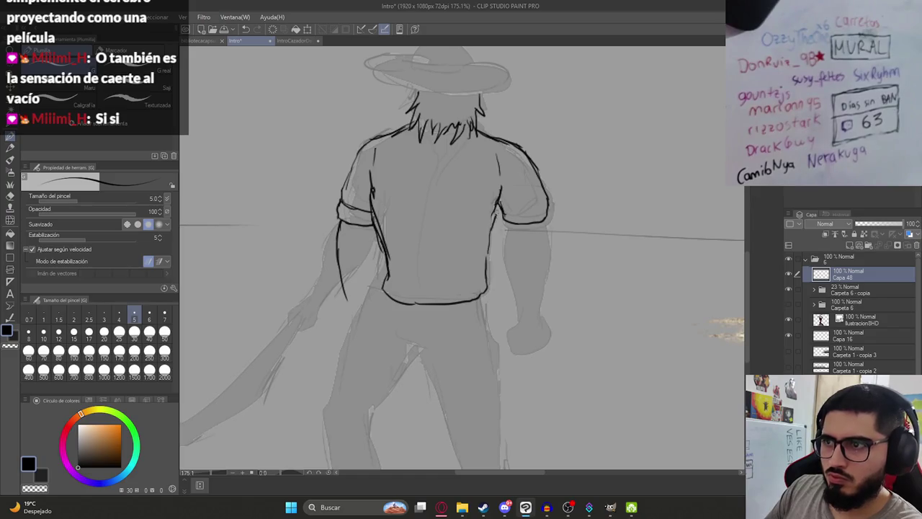
- Ink the right sleeve cuff and the inner and outer edges of the right arm
{"action": "scroll", "coordinate": [495, 214], "scroll_direction": "down", "scroll_amount": 5}
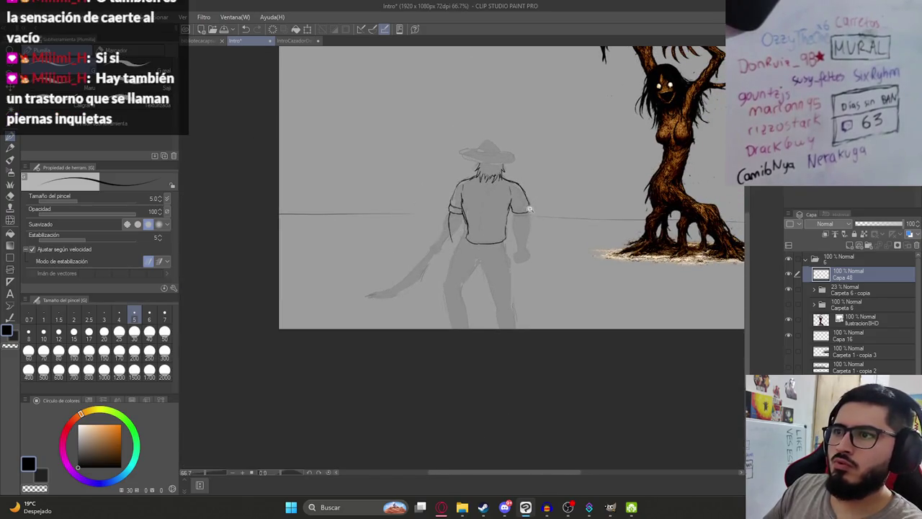
{"action": "scroll", "coordinate": [528, 209], "scroll_direction": "up", "scroll_amount": 2}
{"action": "scroll", "coordinate": [525, 205], "scroll_direction": "up", "scroll_amount": 2}
{"action": "scroll", "coordinate": [522, 200], "scroll_direction": "up", "scroll_amount": 1}
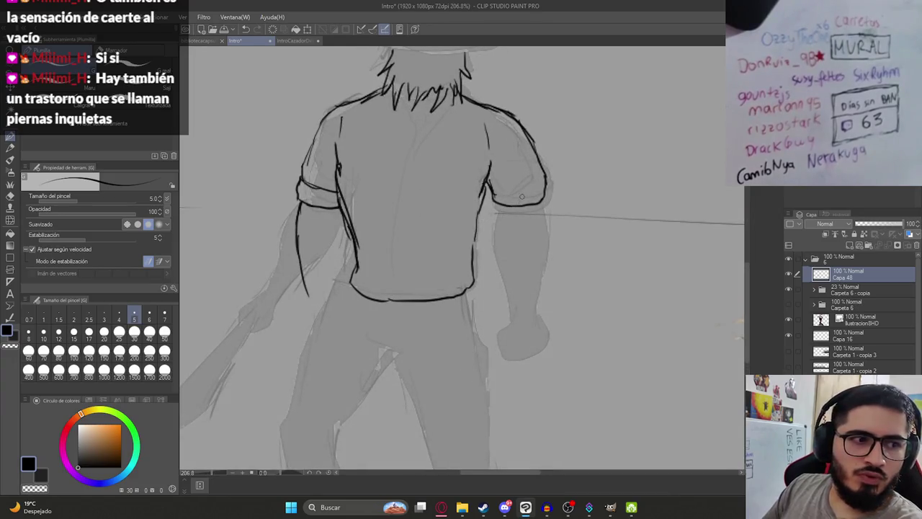
{"action": "scroll", "coordinate": [520, 198], "scroll_direction": "up", "scroll_amount": 1}
{"action": "mouse_move", "coordinate": [482, 200]}
{"action": "left_mouse_down"}
{"action": "mouse_move", "coordinate": [477, 226]}
{"action": "mouse_move", "coordinate": [535, 228]}
{"action": "left_mouse_up"}
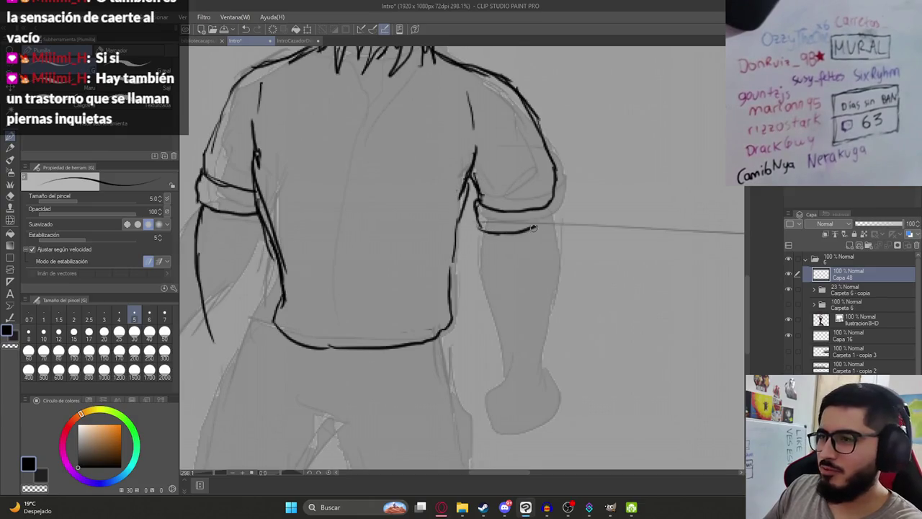
{"action": "scroll", "coordinate": [542, 224], "scroll_direction": "down", "scroll_amount": 1}
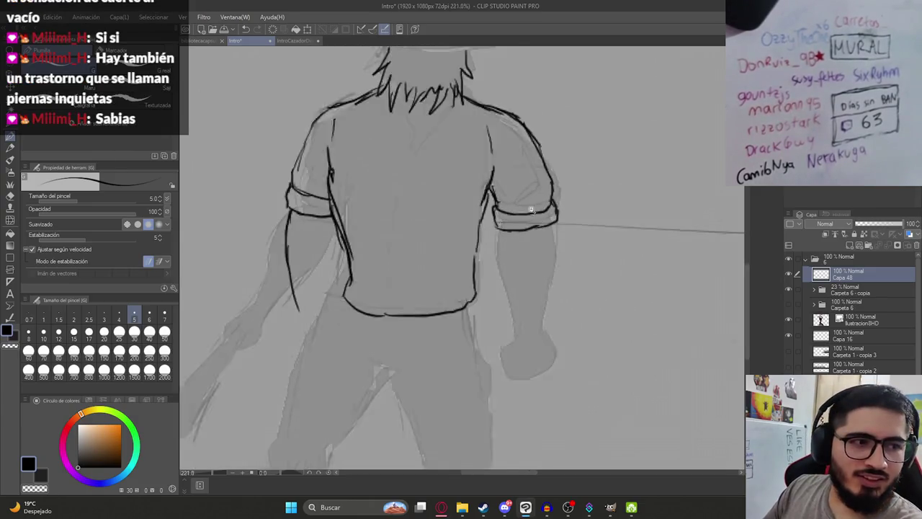
{"action": "scroll", "coordinate": [515, 177], "scroll_direction": "down", "scroll_amount": 1}
{"action": "scroll", "coordinate": [512, 191], "scroll_direction": "up", "scroll_amount": 1}
{"action": "scroll", "coordinate": [493, 187], "scroll_direction": "down", "scroll_amount": 2}
{"action": "left_click_drag", "start_coordinate": [497, 214], "coordinate": [511, 270]}
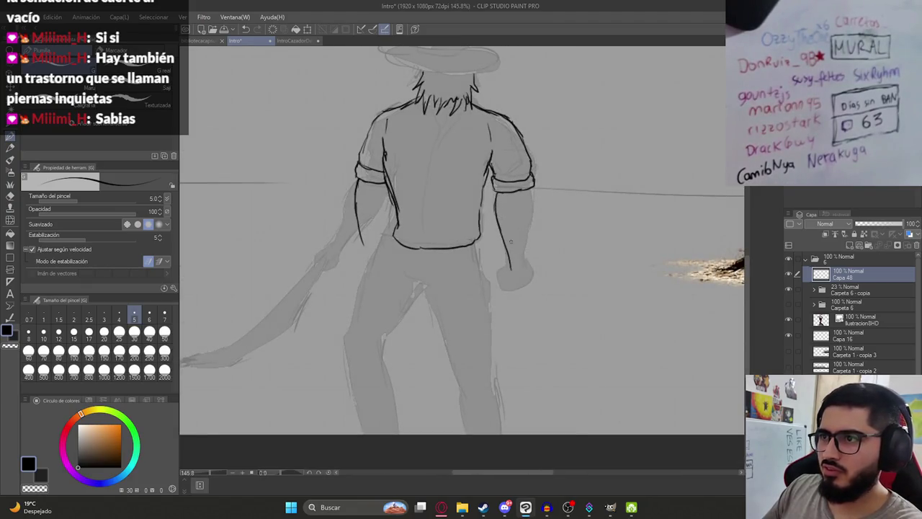
{"action": "left_click_drag", "start_coordinate": [532, 191], "coordinate": [529, 252]}
{"action": "left_click_drag", "start_coordinate": [530, 216], "coordinate": [525, 268]}
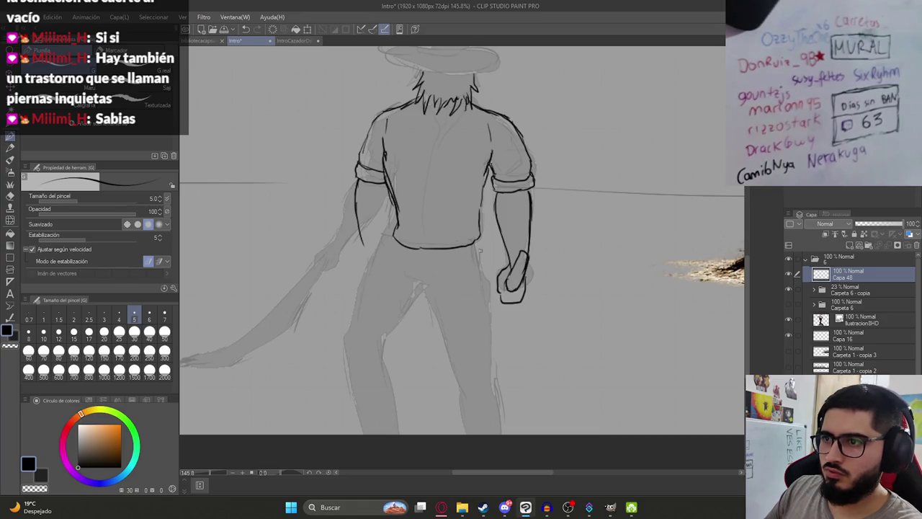
{"action": "scroll", "coordinate": [412, 262], "scroll_direction": "down", "scroll_amount": 3}
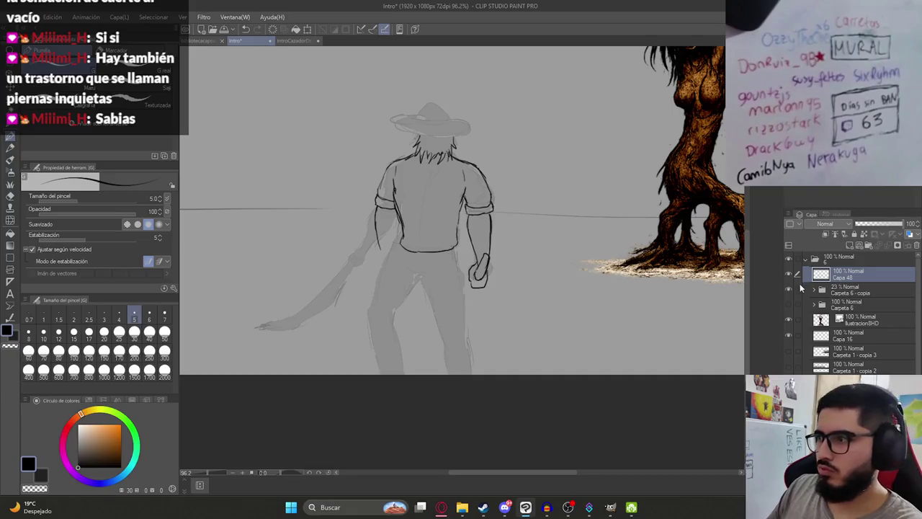
- Hide the grey sketch and ink both outer leg lines, the crotch and the left inner leg
{"action": "left_click", "coordinate": [789, 288]}
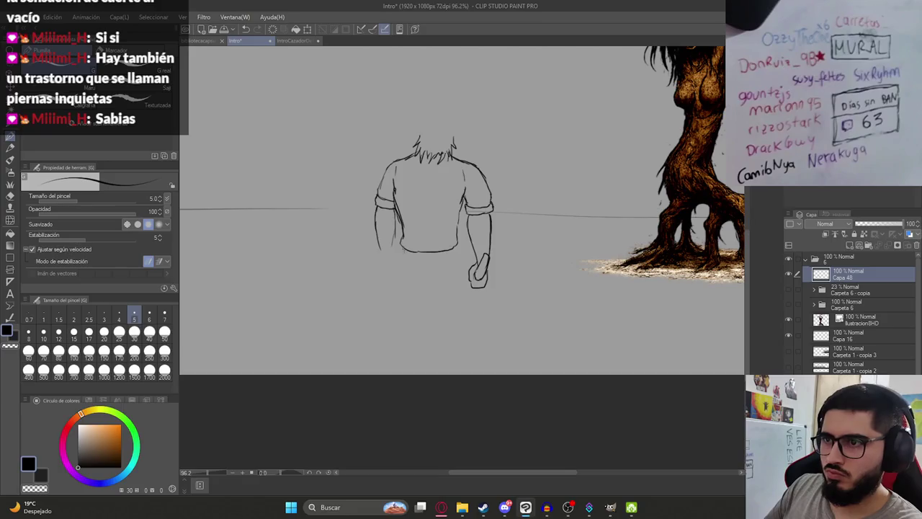
{"action": "left_click_drag", "start_coordinate": [388, 291], "coordinate": [370, 339]}
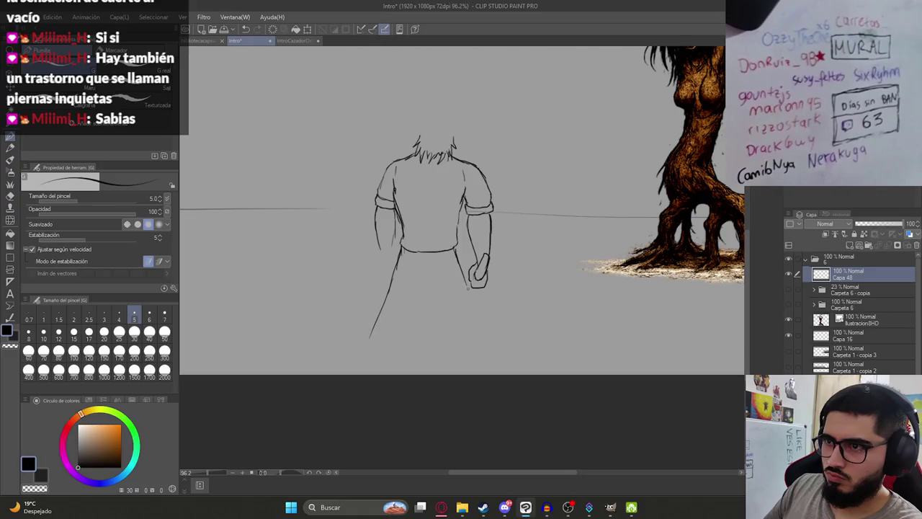
{"action": "left_click_drag", "start_coordinate": [473, 301], "coordinate": [486, 347]}
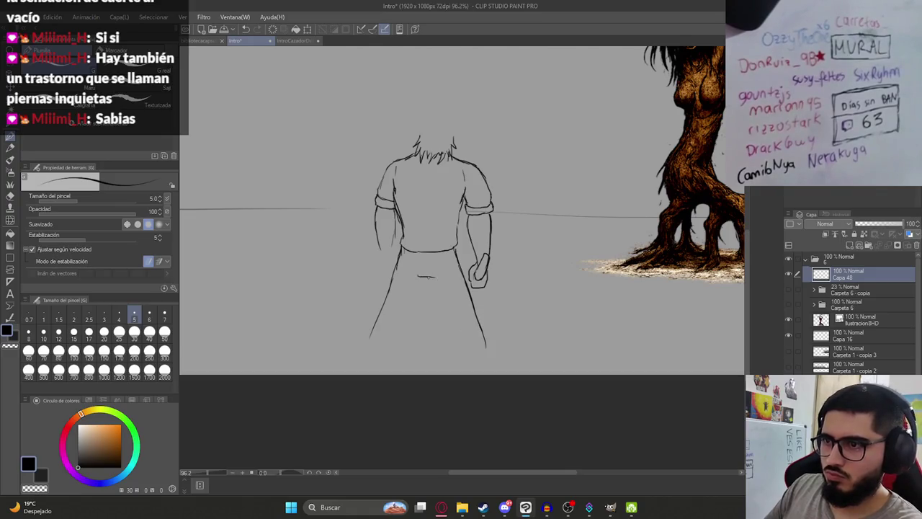
{"action": "left_click_drag", "start_coordinate": [414, 279], "coordinate": [436, 274]}
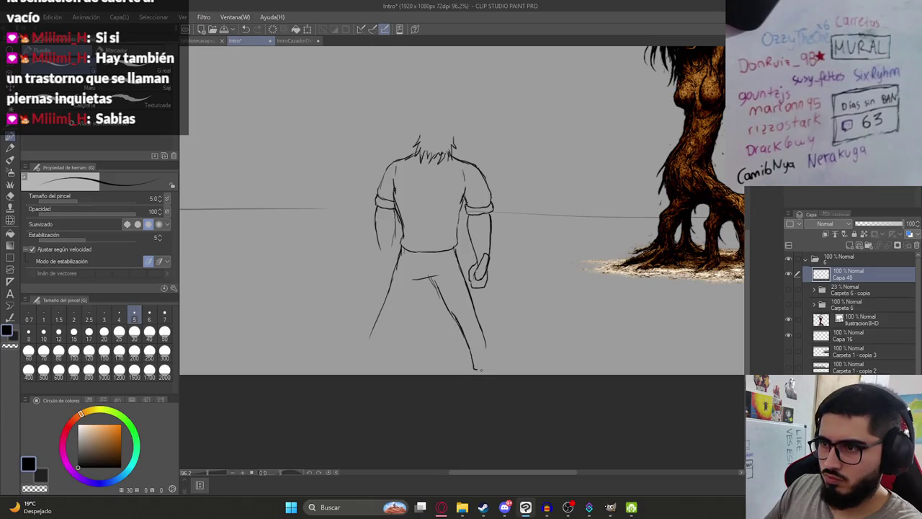
{"action": "left_click_drag", "start_coordinate": [424, 278], "coordinate": [392, 332]}
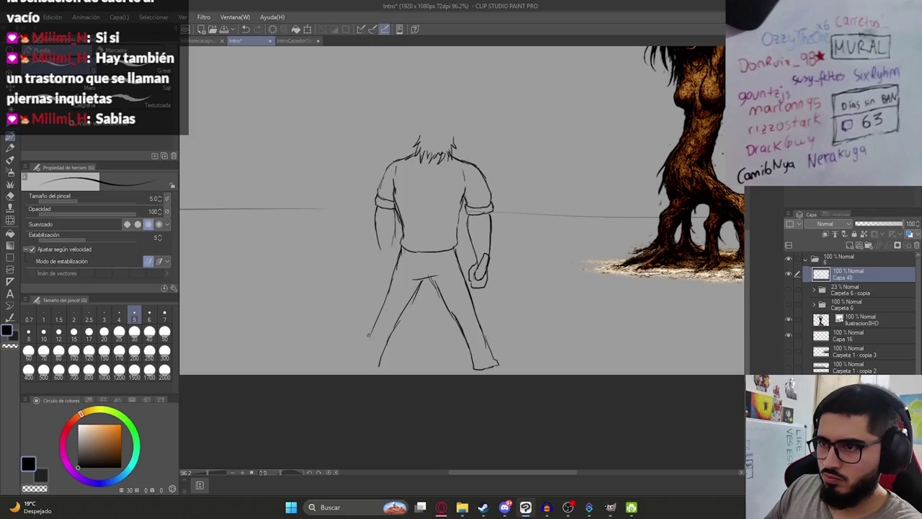
- Redraw a short crotch line and add inner contours to the lower legs and left leg
{"action": "scroll", "coordinate": [432, 324], "scroll_direction": "down", "scroll_amount": 3}
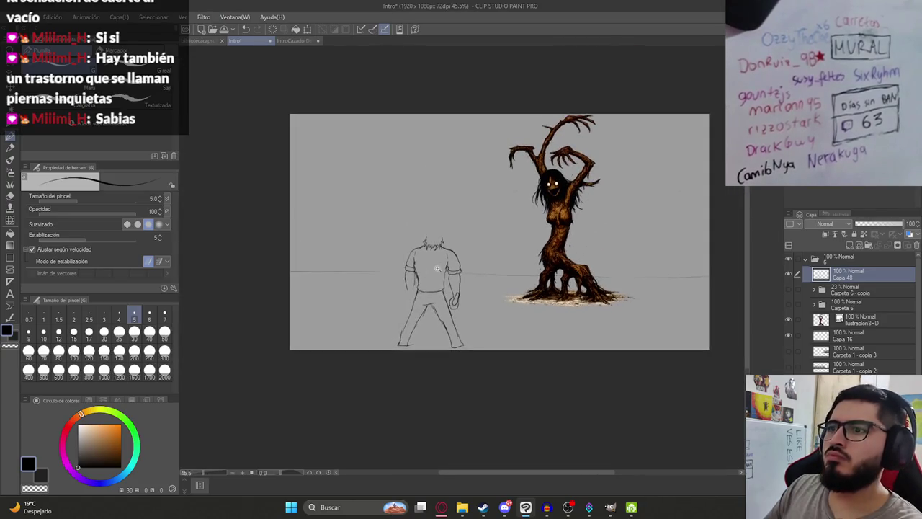
{"action": "scroll", "coordinate": [467, 310], "scroll_direction": "up", "scroll_amount": 2}
{"action": "scroll", "coordinate": [468, 310], "scroll_direction": "up", "scroll_amount": 2}
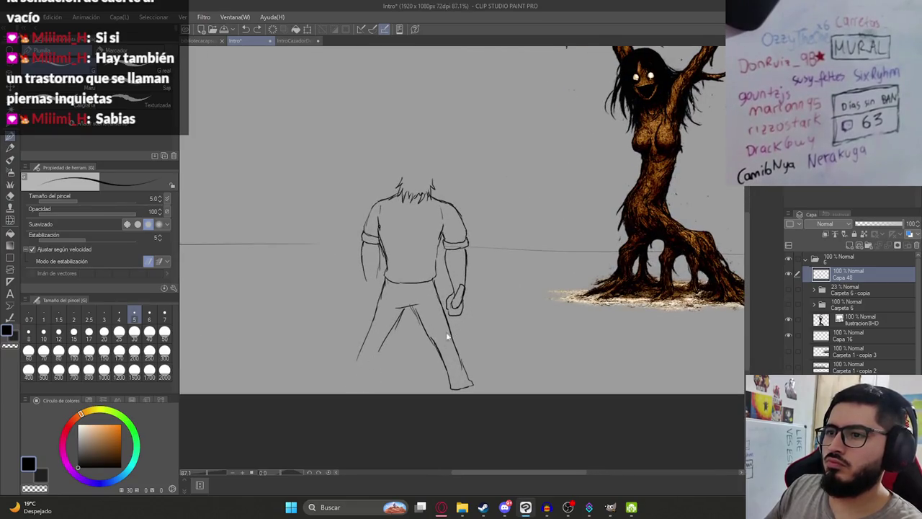
{"action": "key", "text": "ctrl+z"}
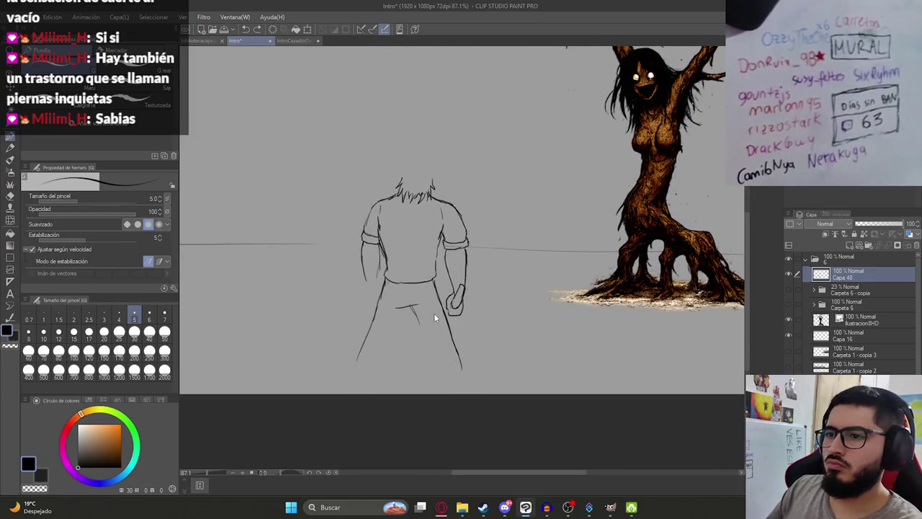
{"action": "left_click_drag", "start_coordinate": [392, 312], "coordinate": [407, 314]}
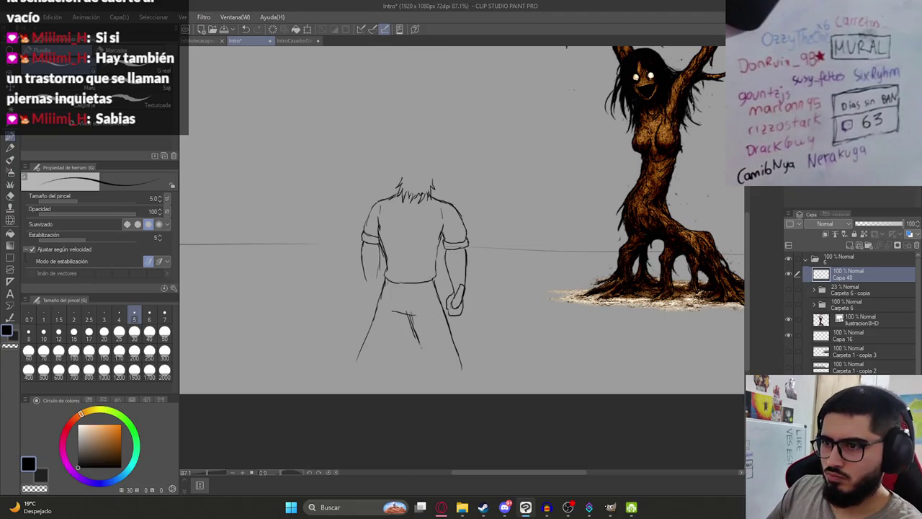
{"action": "left_click_drag", "start_coordinate": [423, 349], "coordinate": [444, 394]}
{"action": "left_click_drag", "start_coordinate": [460, 362], "coordinate": [470, 391]}
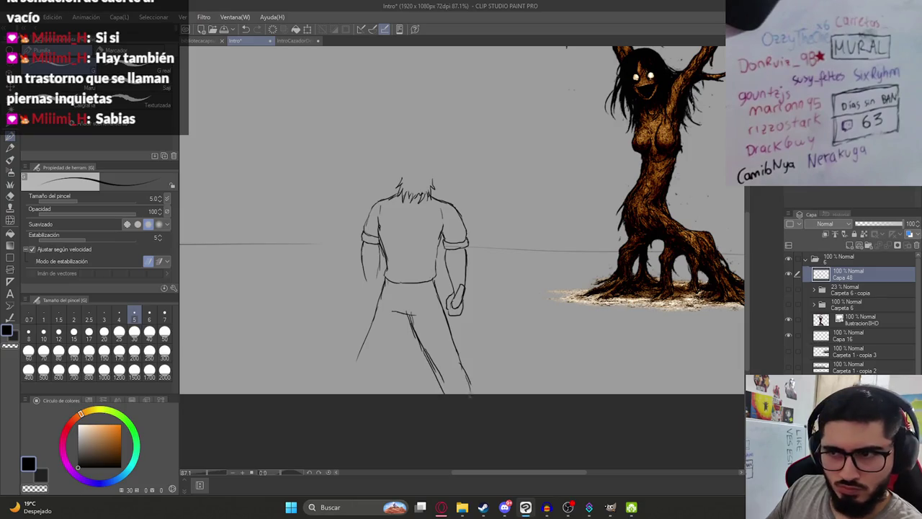
{"action": "left_click_drag", "start_coordinate": [404, 319], "coordinate": [375, 373]}
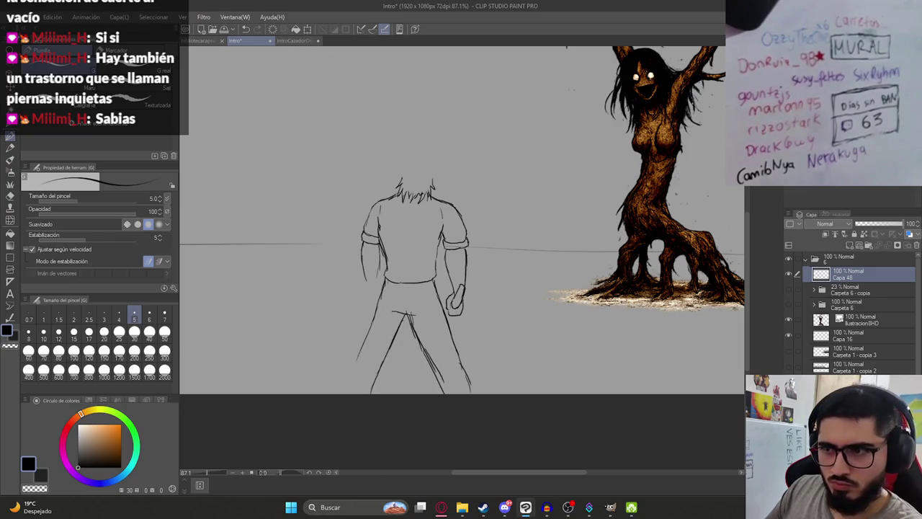
{"action": "scroll", "coordinate": [357, 263], "scroll_direction": "up", "scroll_amount": 4}
- Retrace the left forearm contour lines and save the Intro illustration
{"action": "mouse_move", "coordinate": [399, 273]}
{"action": "left_mouse_down"}
{"action": "mouse_move", "coordinate": [402, 304]}
{"action": "mouse_move", "coordinate": [382, 346]}
{"action": "left_mouse_up"}
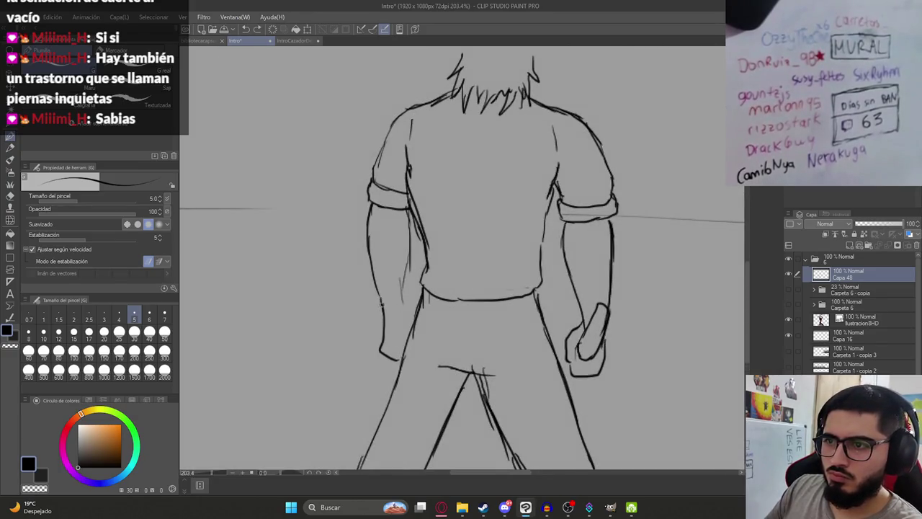
{"action": "left_click_drag", "start_coordinate": [382, 303], "coordinate": [392, 353]}
{"action": "scroll", "coordinate": [416, 308], "scroll_direction": "down", "scroll_amount": 3}
{"action": "scroll", "coordinate": [416, 308], "scroll_direction": "down", "scroll_amount": 3}
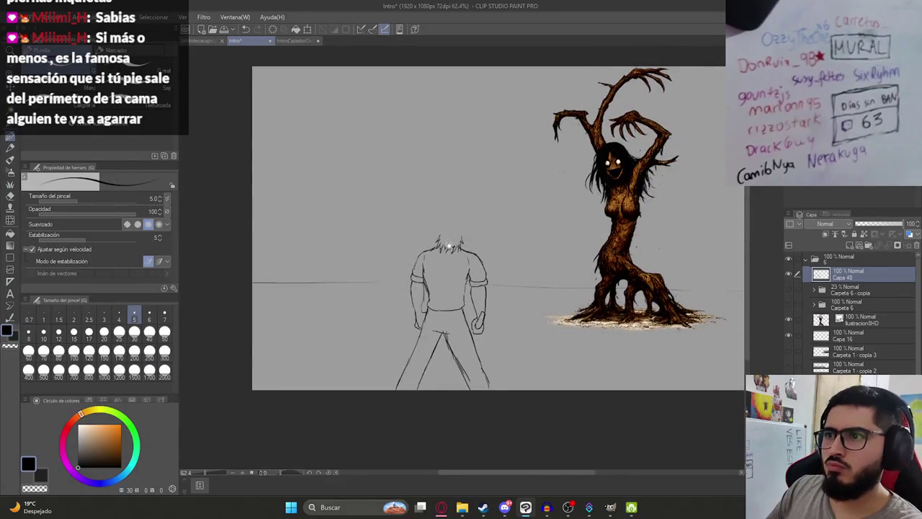
{"action": "key", "text": "ctrl+s"}
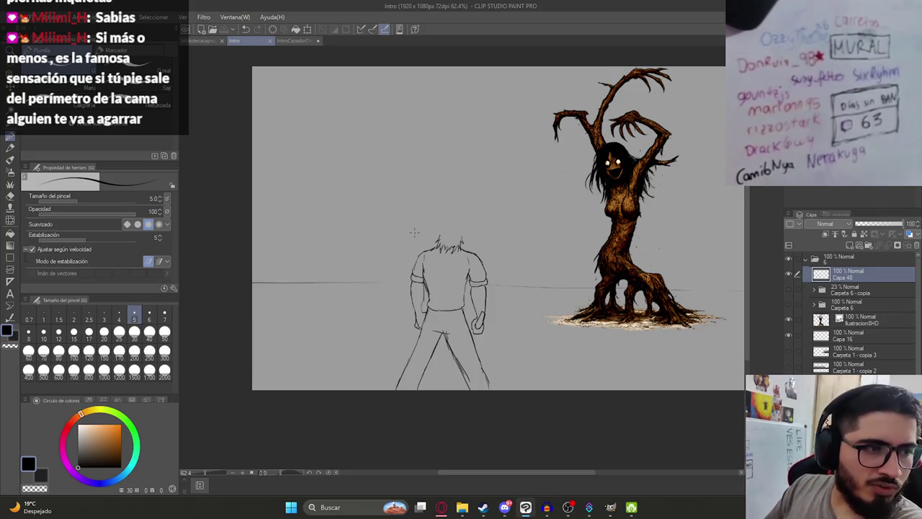
- Draw the hat brim arc above the hair, retrying it several times until it fits
{"action": "scroll", "coordinate": [415, 232], "scroll_direction": "up", "scroll_amount": 5}
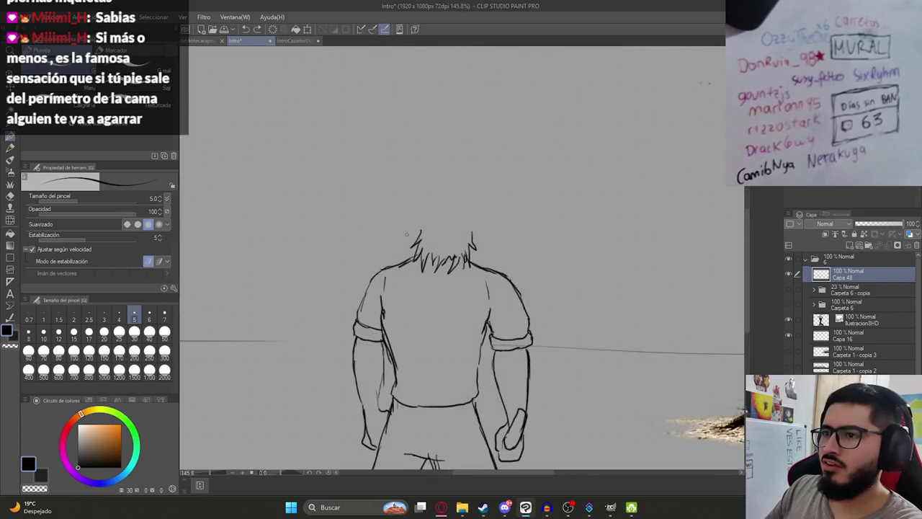
{"action": "left_click_drag", "start_coordinate": [390, 236], "coordinate": [496, 235]}
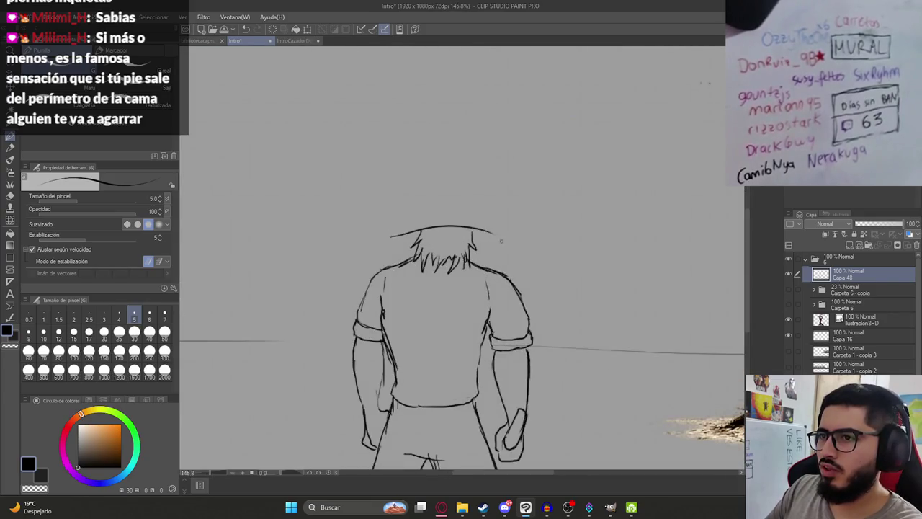
{"action": "key", "text": "ctrl+z"}
{"action": "left_click_drag", "start_coordinate": [389, 236], "coordinate": [494, 241]}
{"action": "key", "text": "ctrl+z"}
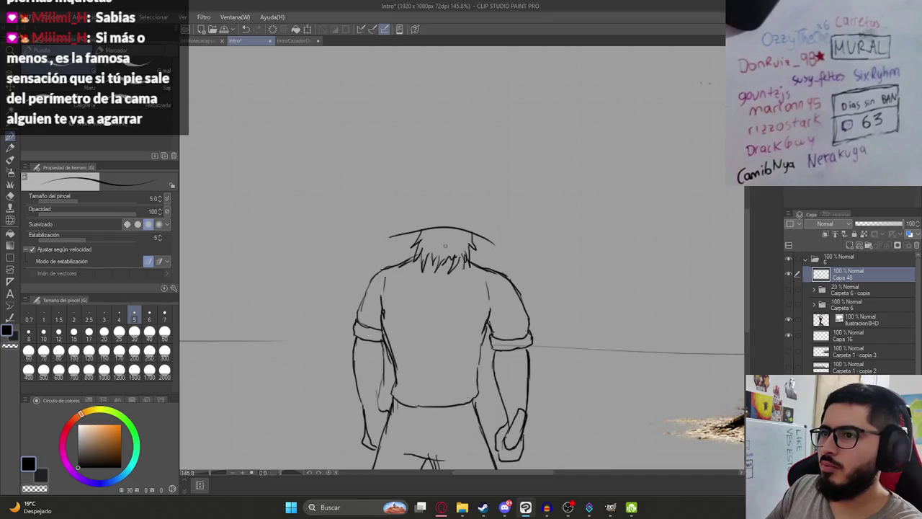
{"action": "key", "text": "ctrl+z"}
{"action": "left_click_drag", "start_coordinate": [393, 229], "coordinate": [484, 239]}
{"action": "key", "text": "ctrl+z"}
{"action": "key", "text": "ctrl+z"}
{"action": "left_click_drag", "start_coordinate": [400, 231], "coordinate": [490, 241]}
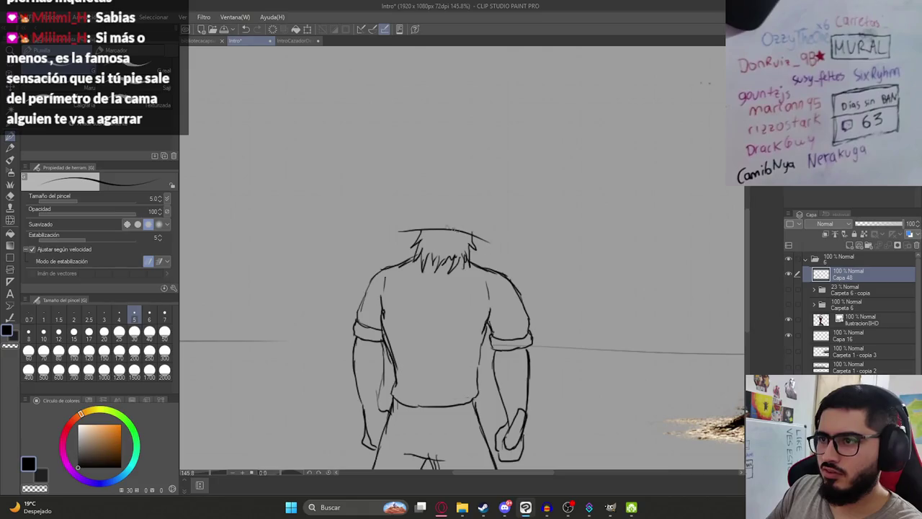